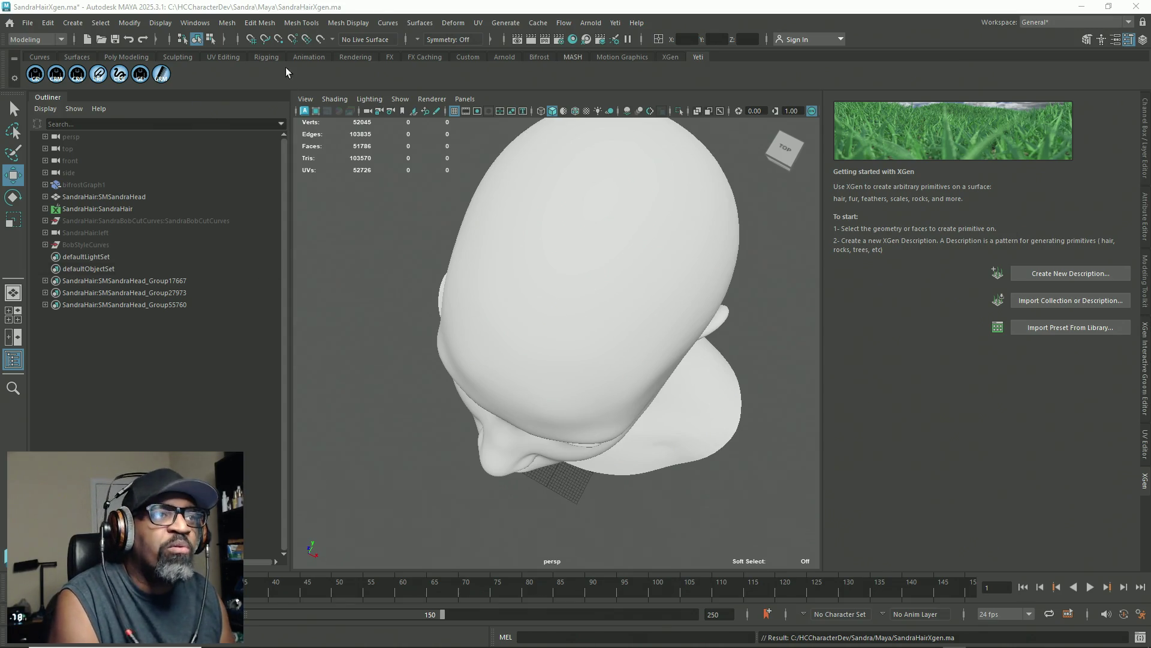
Step: Delete the BobStyleCurves group, save SandraHairXgen.ma, and view the bald head front-on
left_click(24, 24)
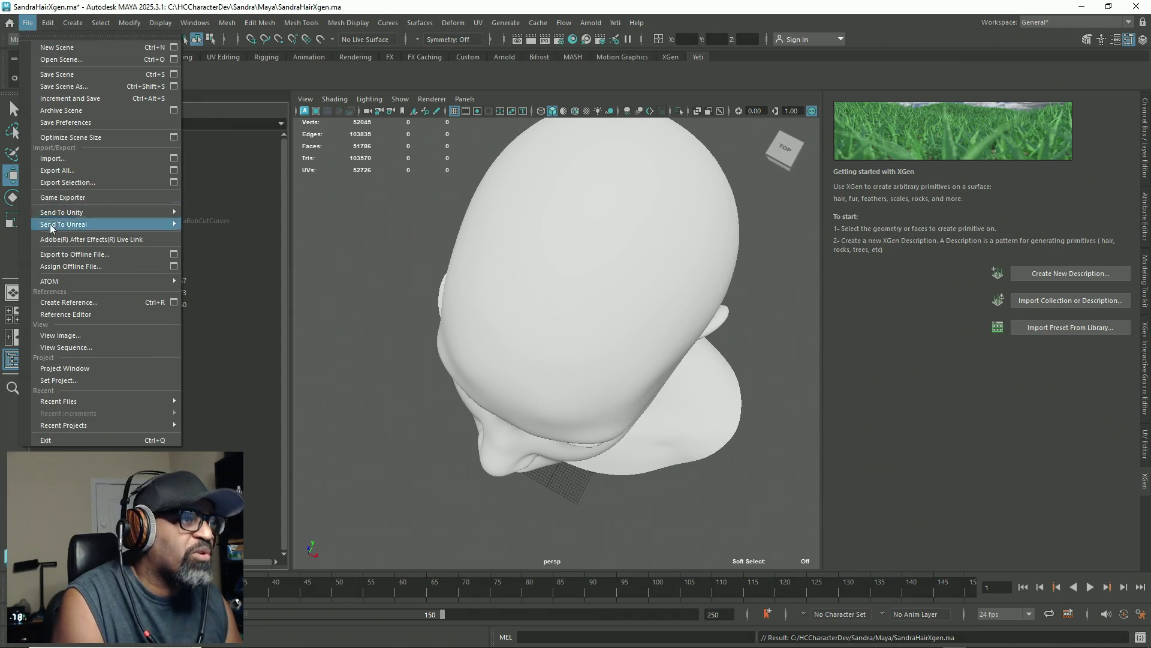
left_click(66, 77)
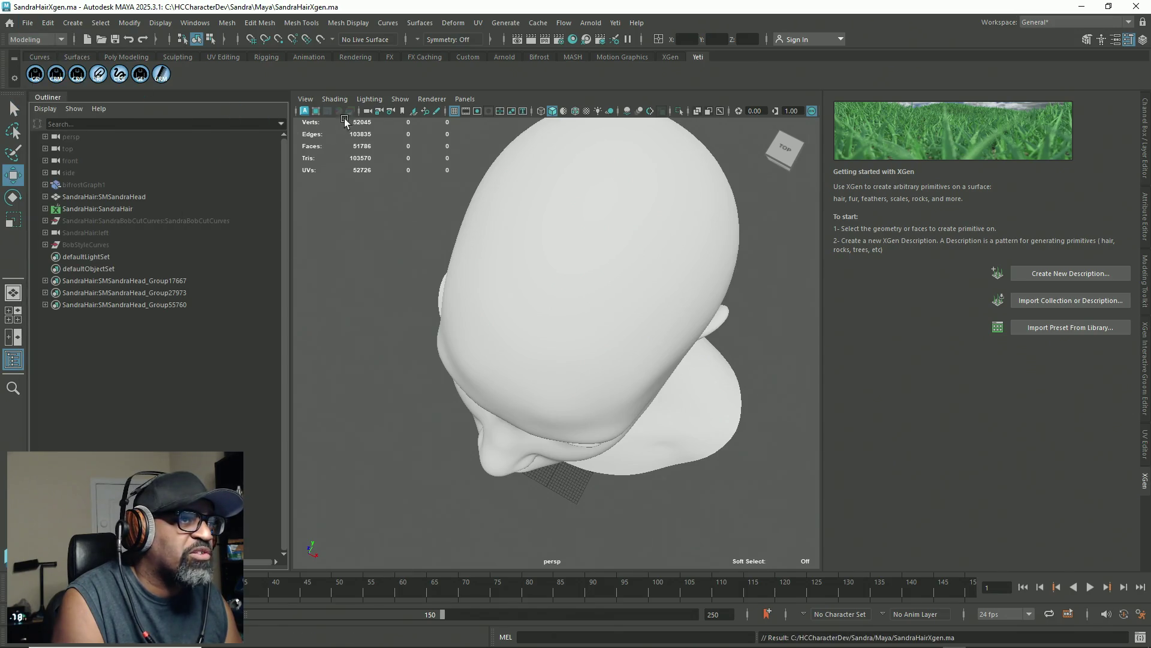
left_click(96, 244)
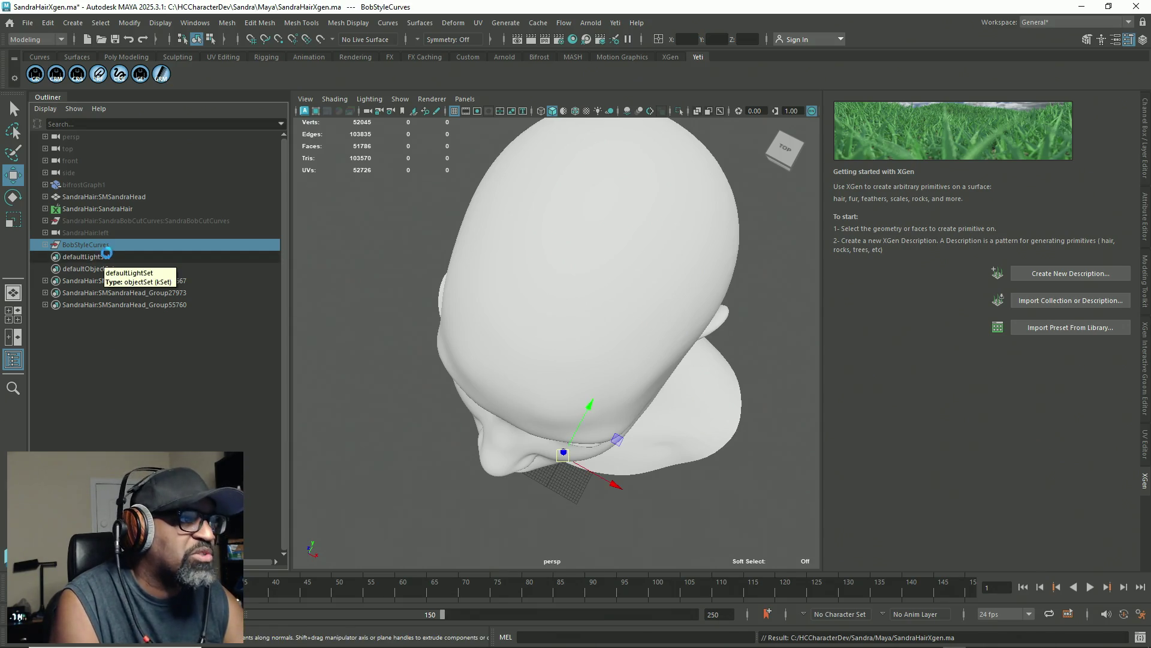
key("Delete")
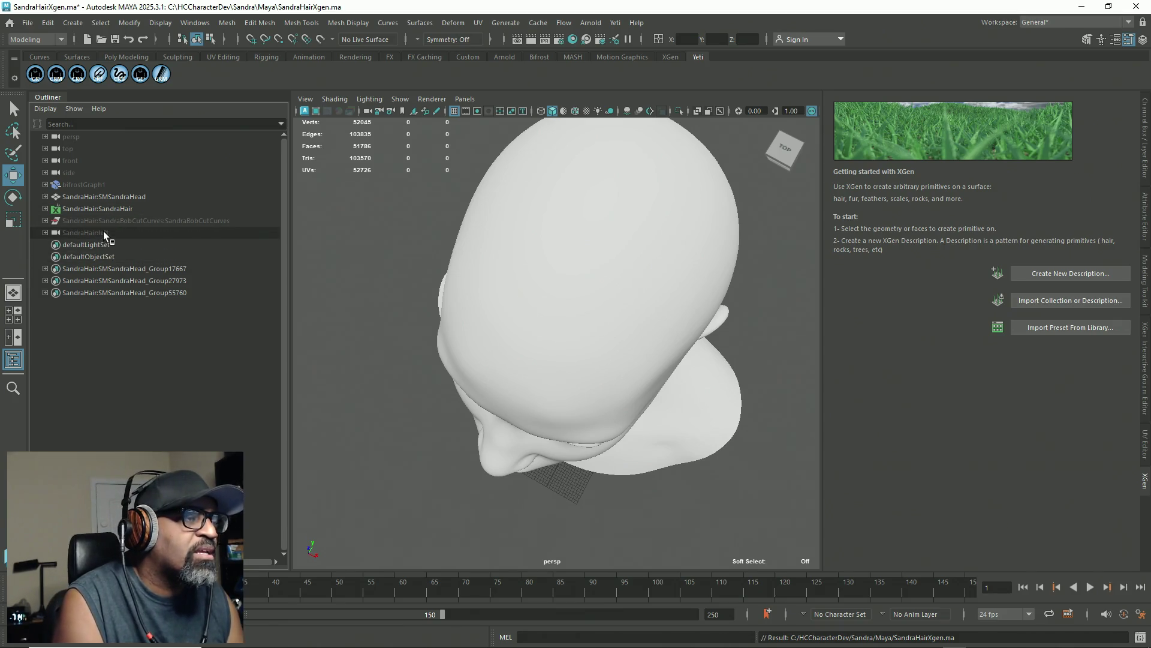
key("ctrl+s")
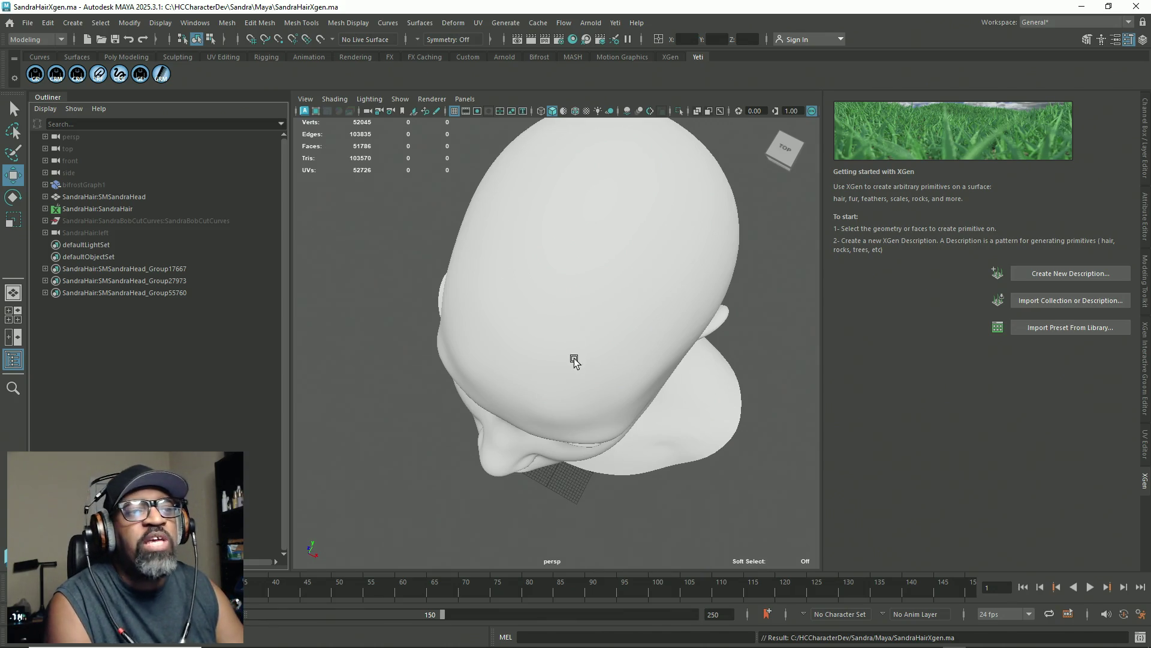
left_click_drag(574, 360, 603, 291, "alt")
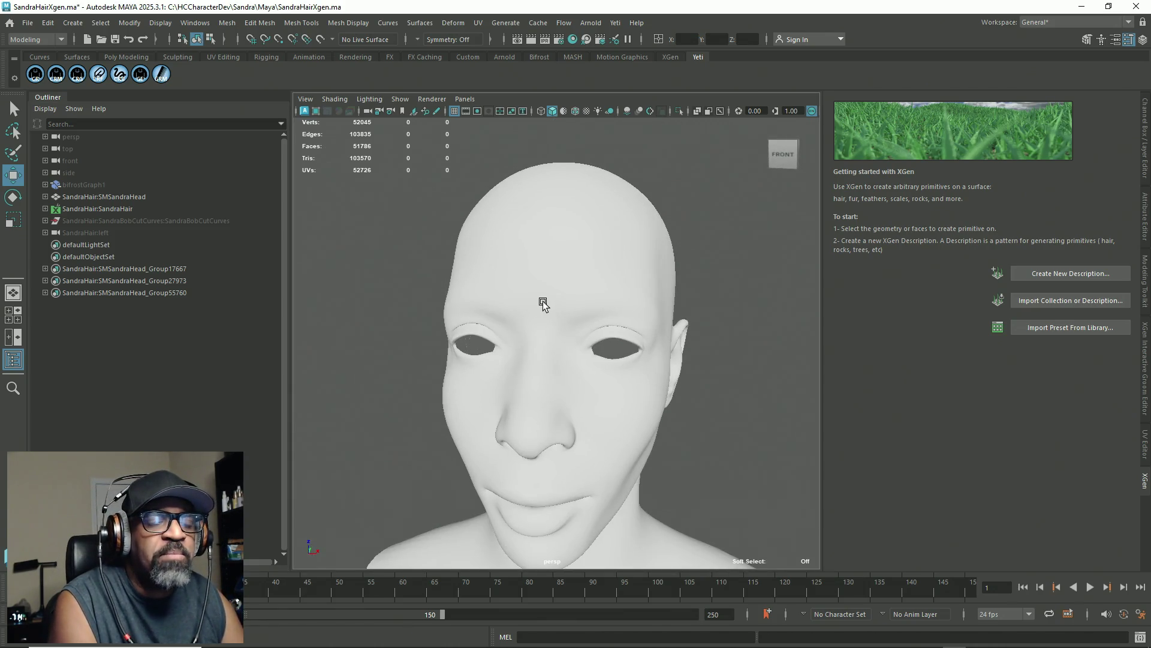
Step: On the front camera, test a focal length of 20, restore 35, then commit angle of view 20
left_click(72, 160)
left_click(1144, 216)
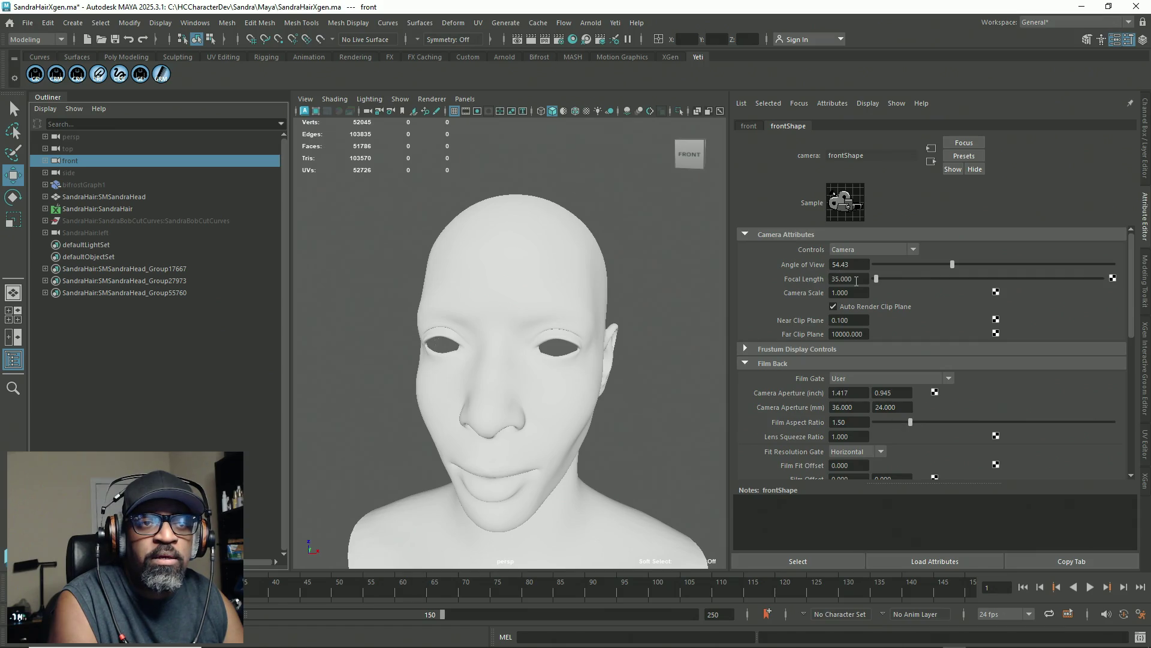
left_click(857, 280)
type("20")
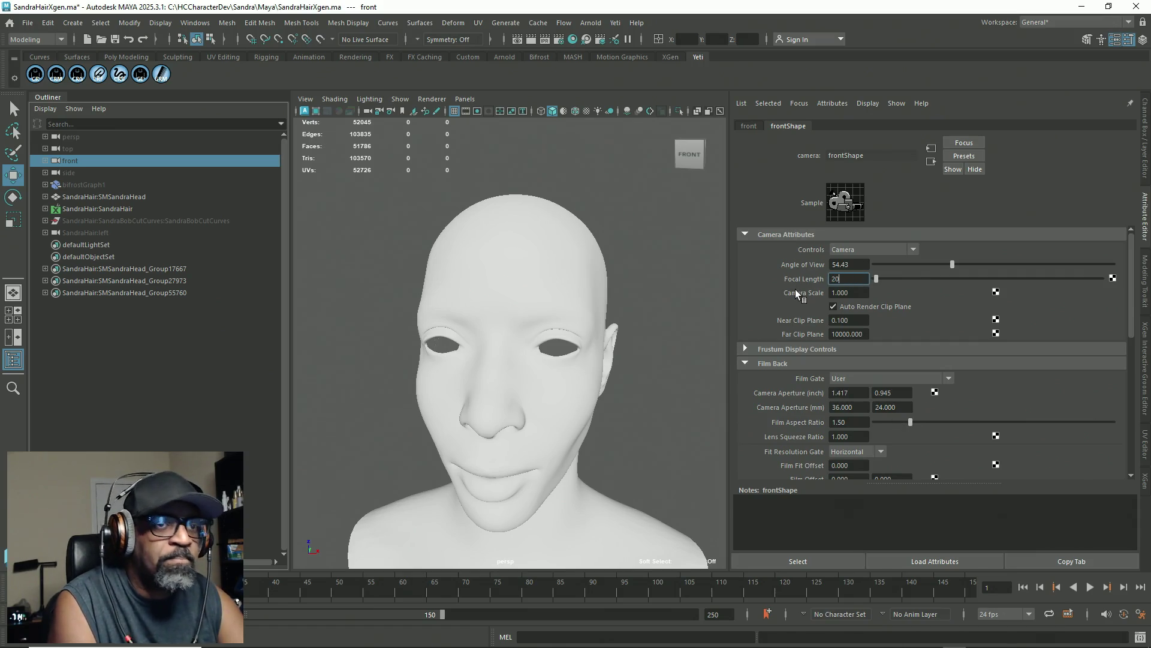
key("Return")
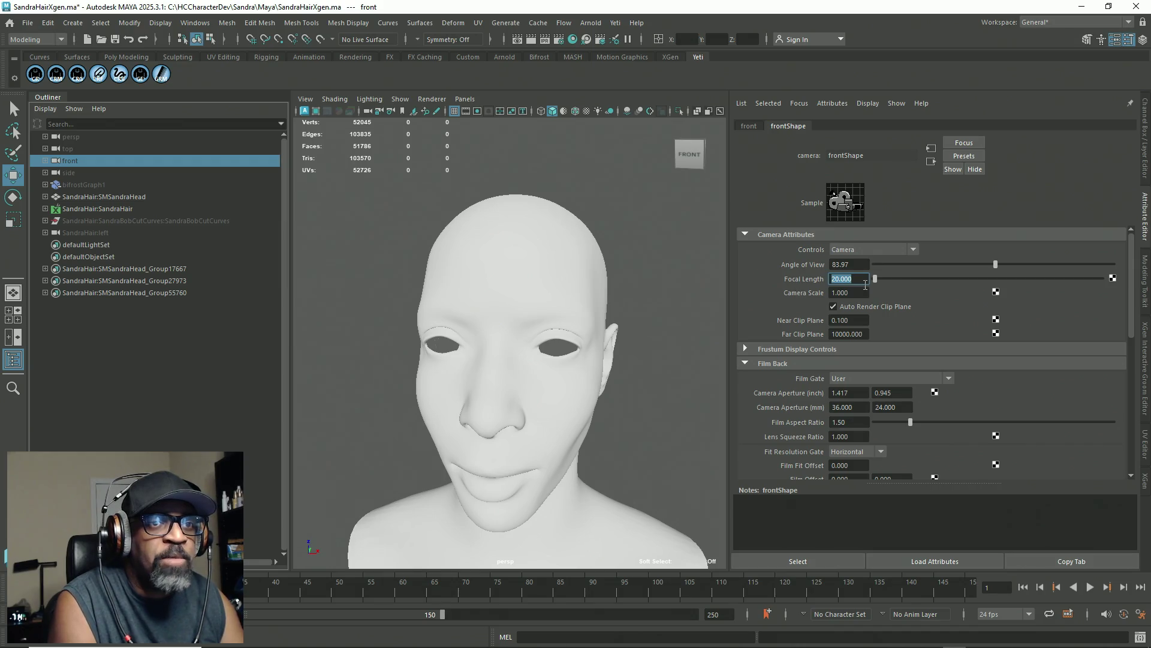
type("35")
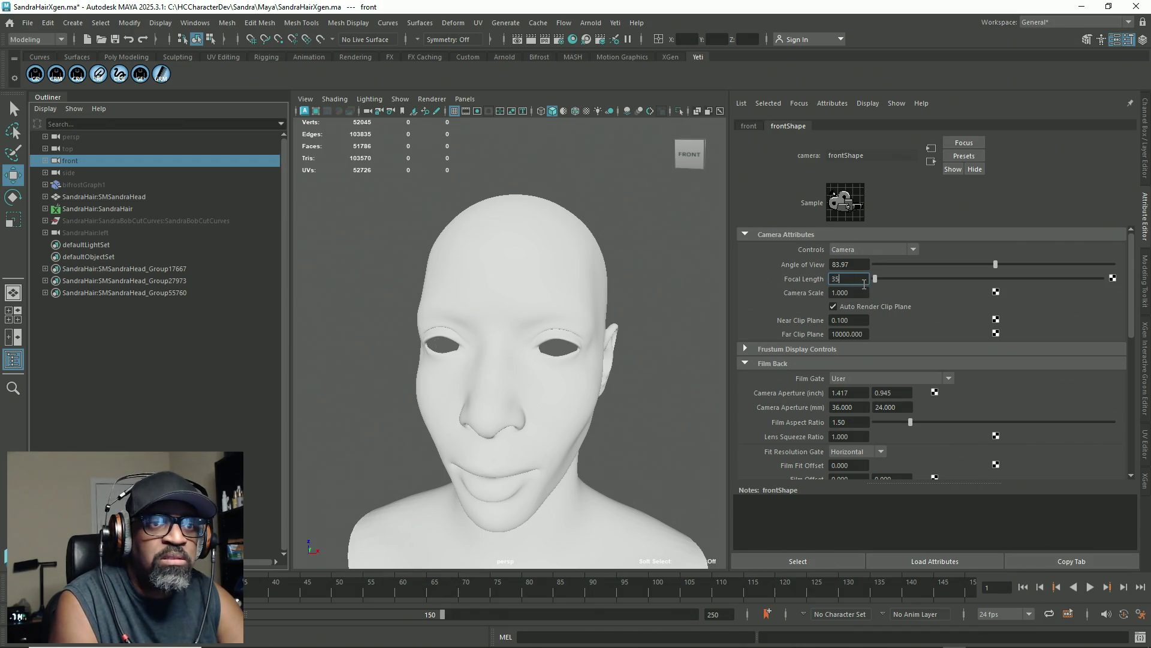
key("Return")
left_click(858, 264)
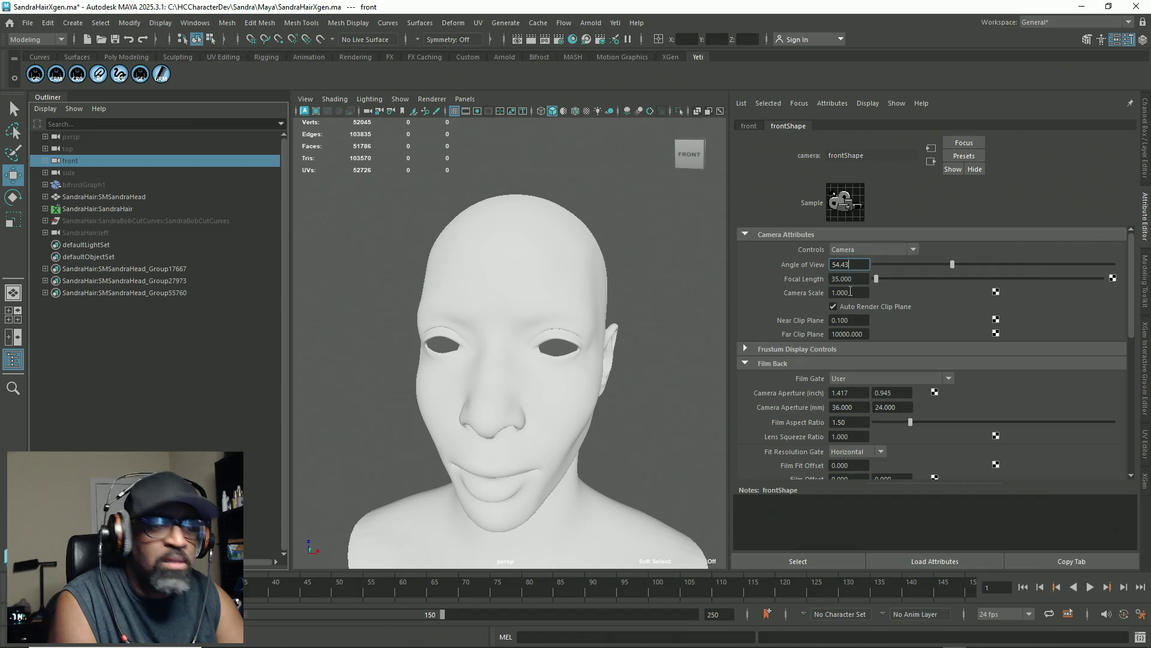
left_click_drag(859, 265, 816, 266)
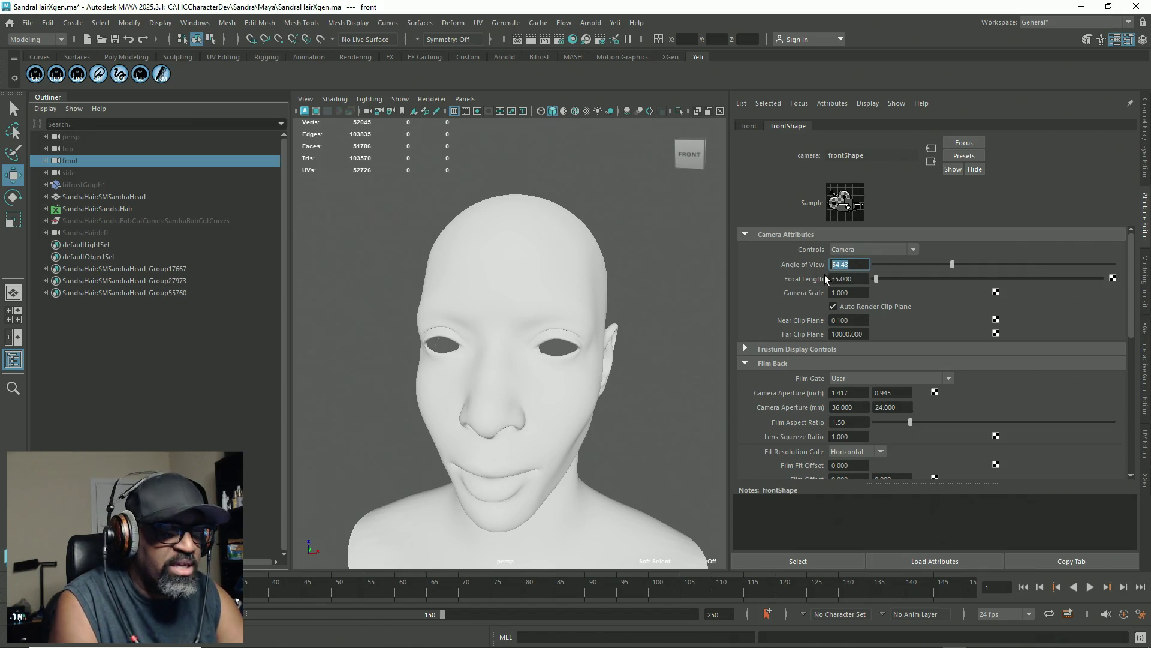
type("20")
key("Return")
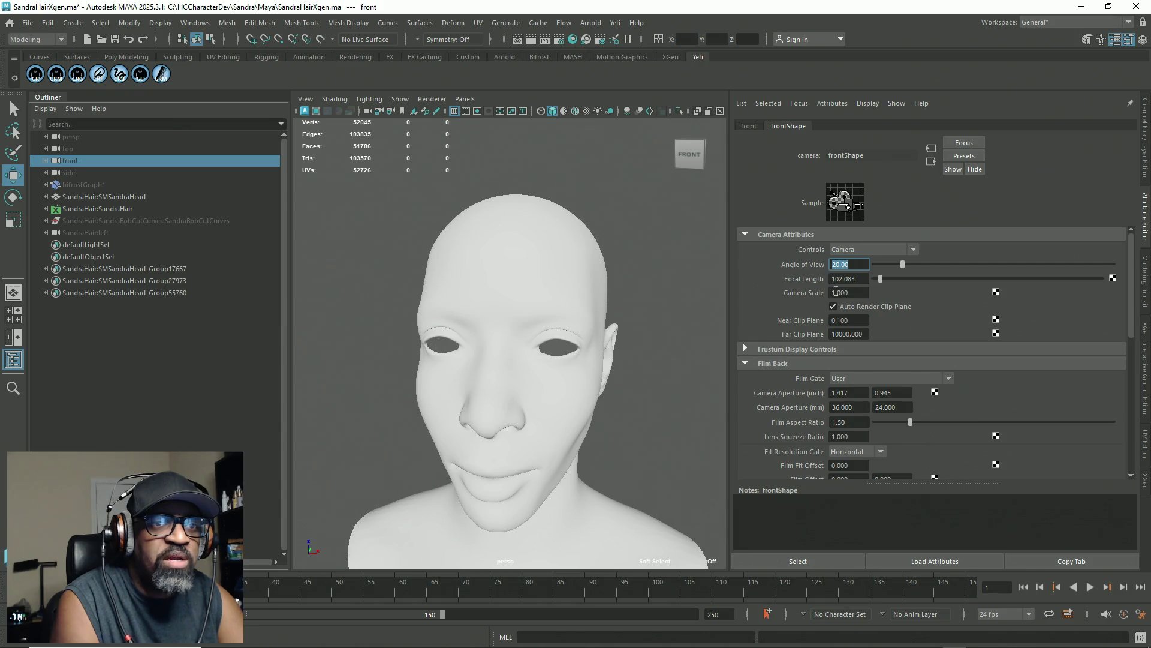
Step: Set the perspective camera's angle of view to 20 and adjust its focal length
left_click(133, 137)
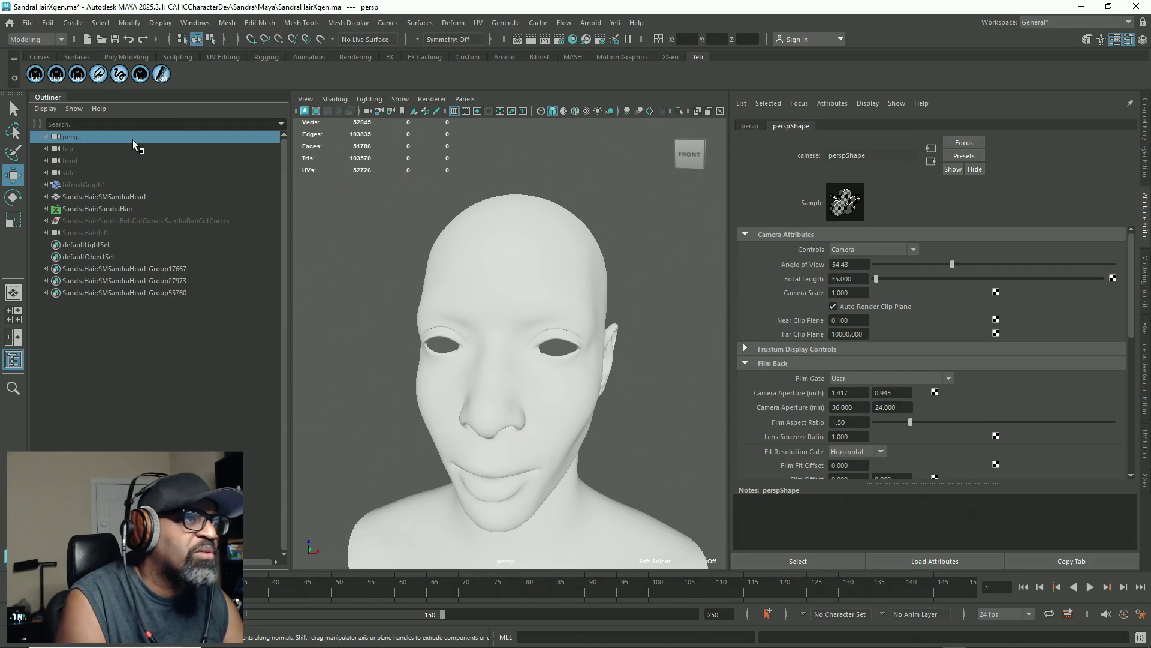
double_click(852, 264)
type("20")
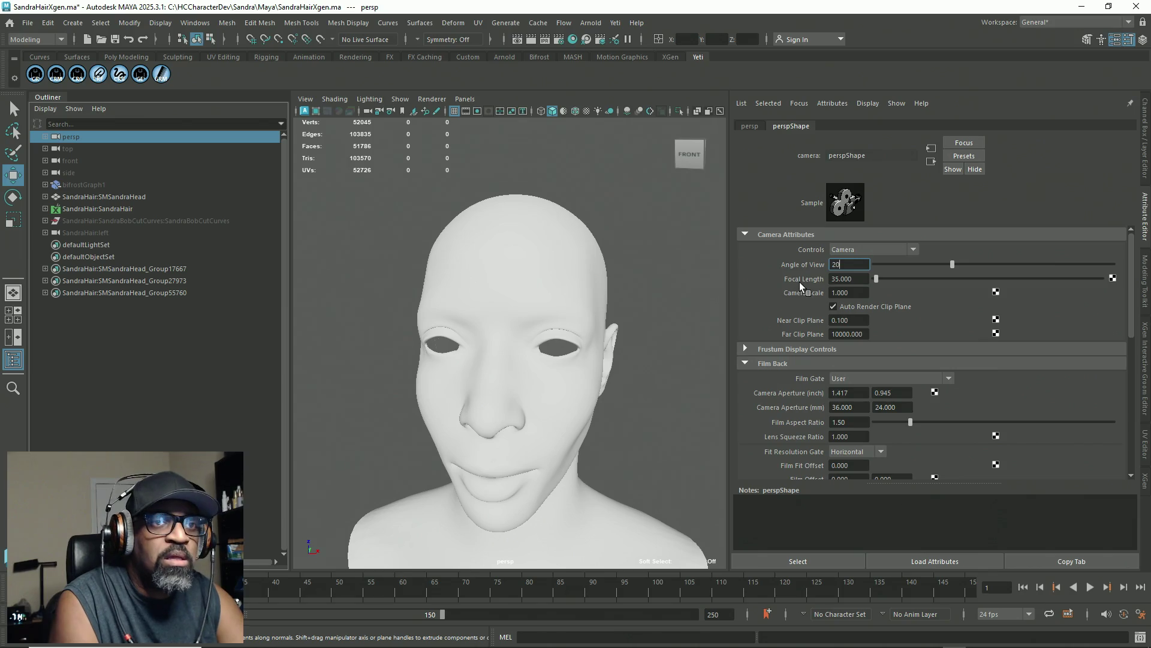
key("Return")
scroll(432, 321, "down", 5)
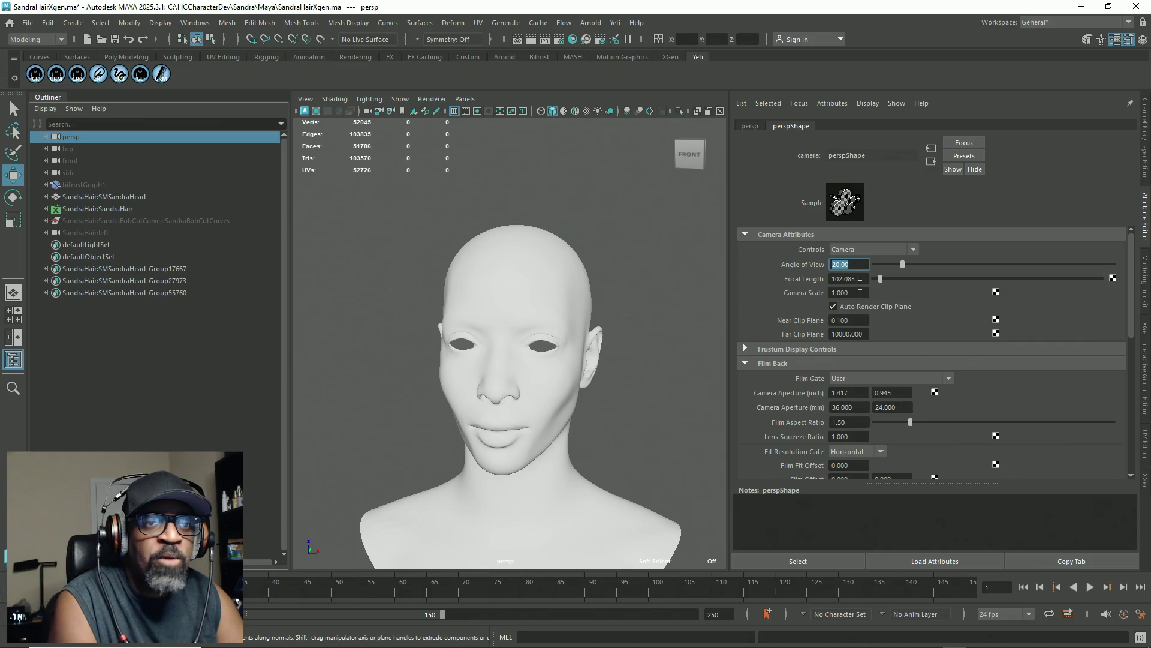
double_click(835, 279)
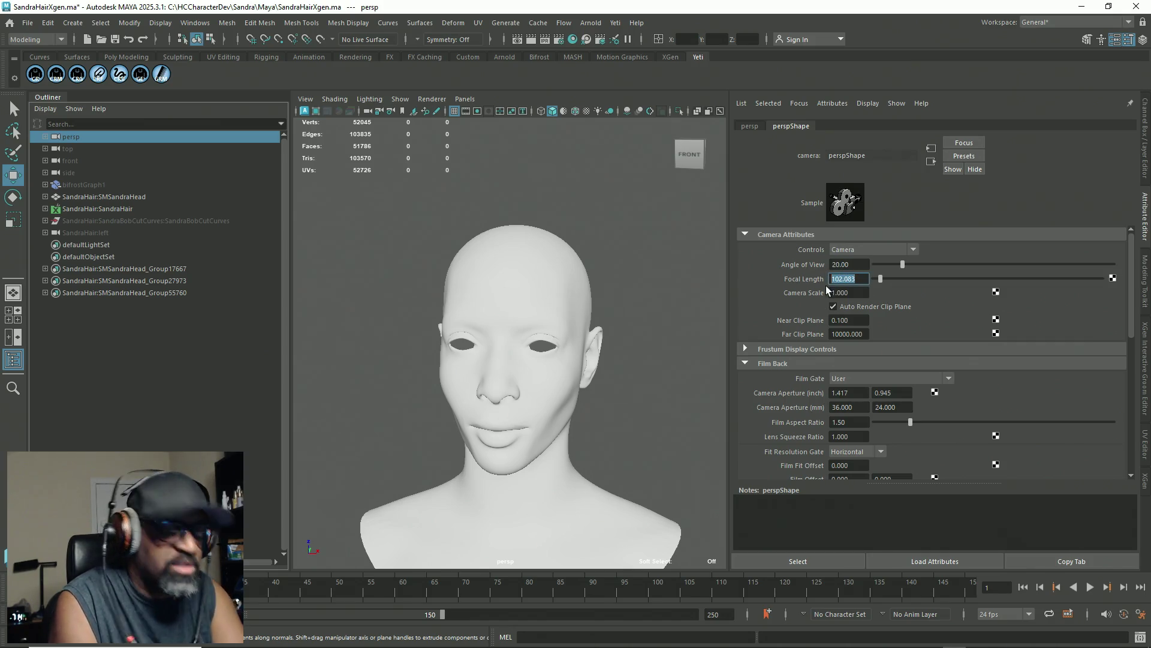
type("20")
key("Return")
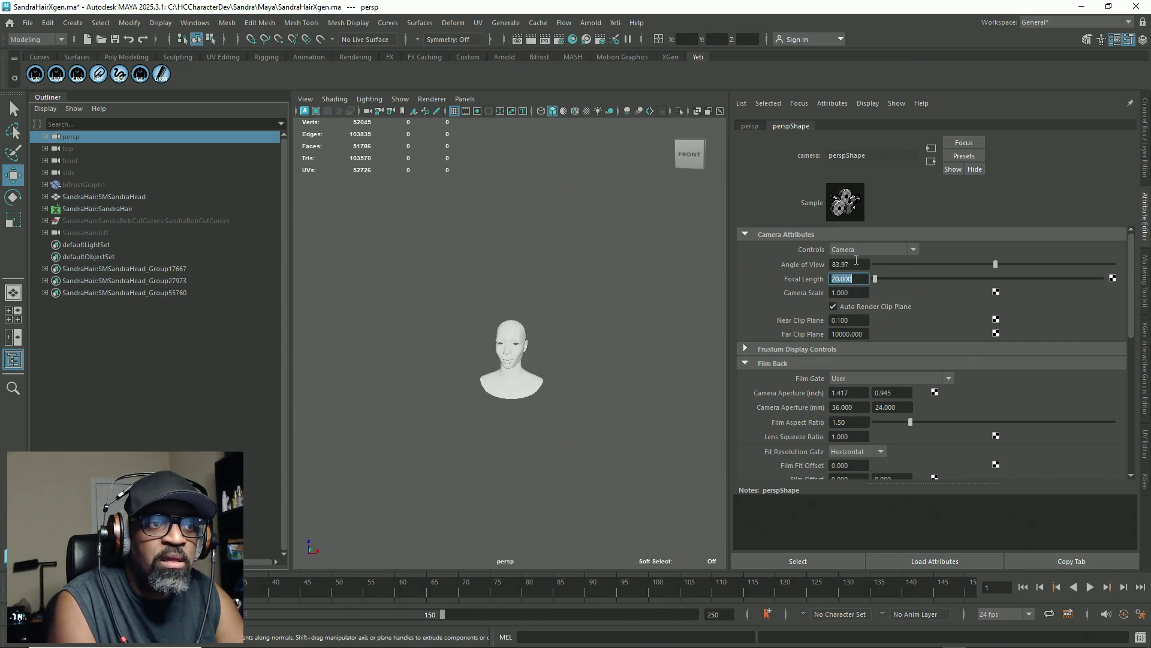
double_click(856, 263)
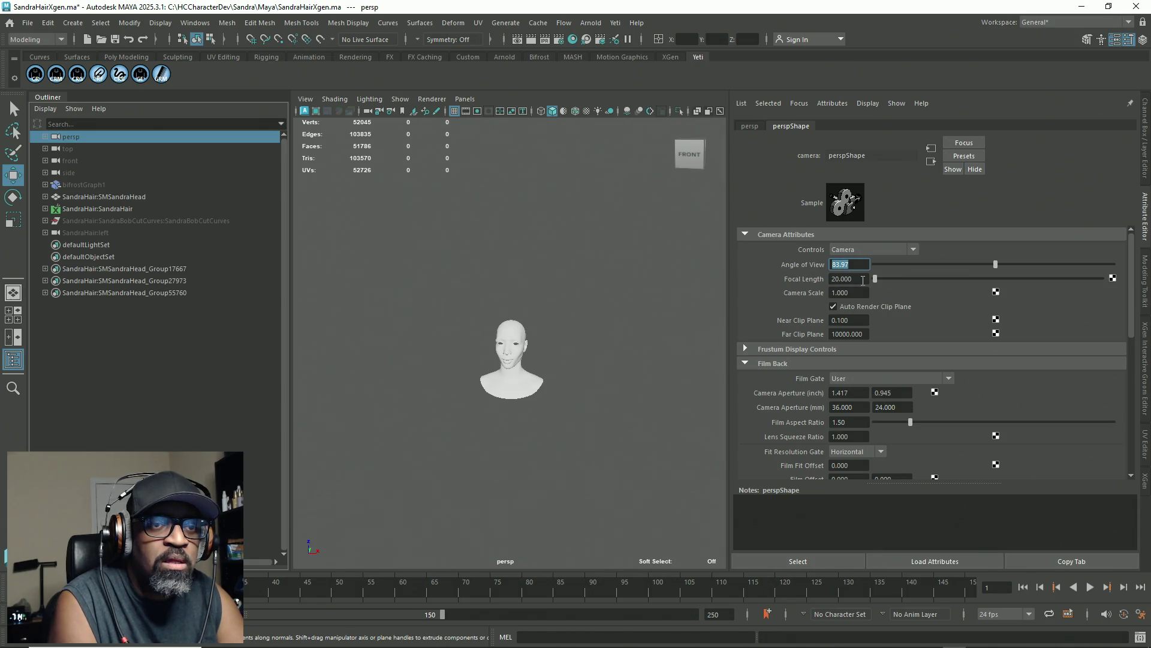
scroll(542, 367, "up", 5)
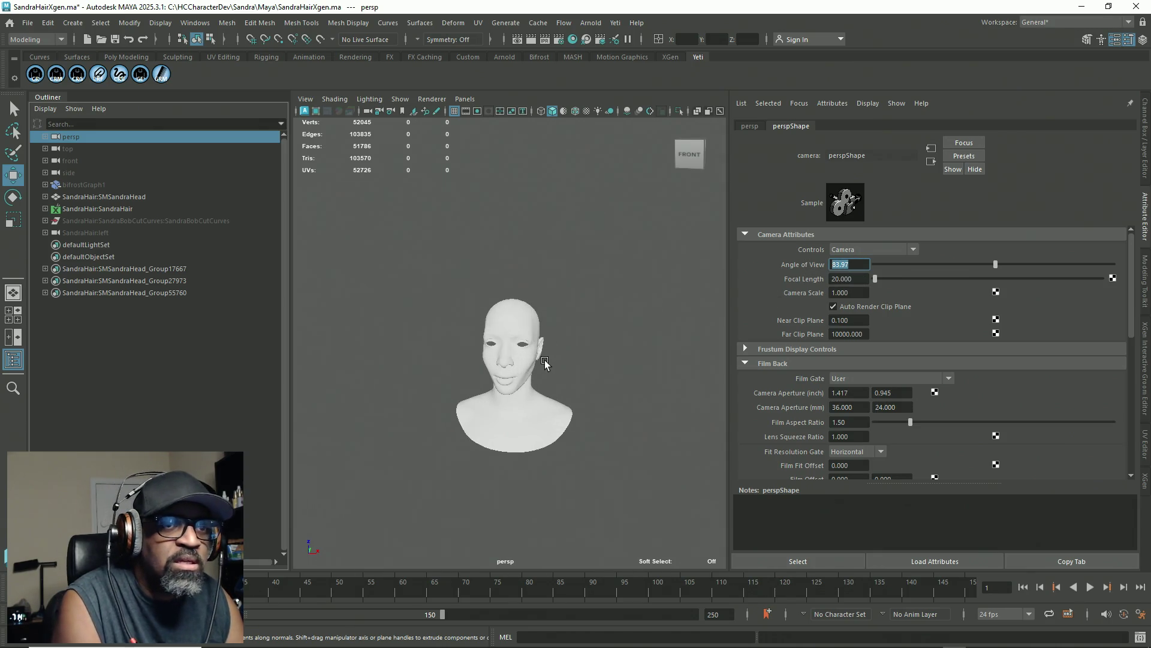
Step: Narrow the perspective camera to angle of view 15.91 (focal length 128.811), framing the head
left_click_drag(542, 367, 591, 392, "alt")
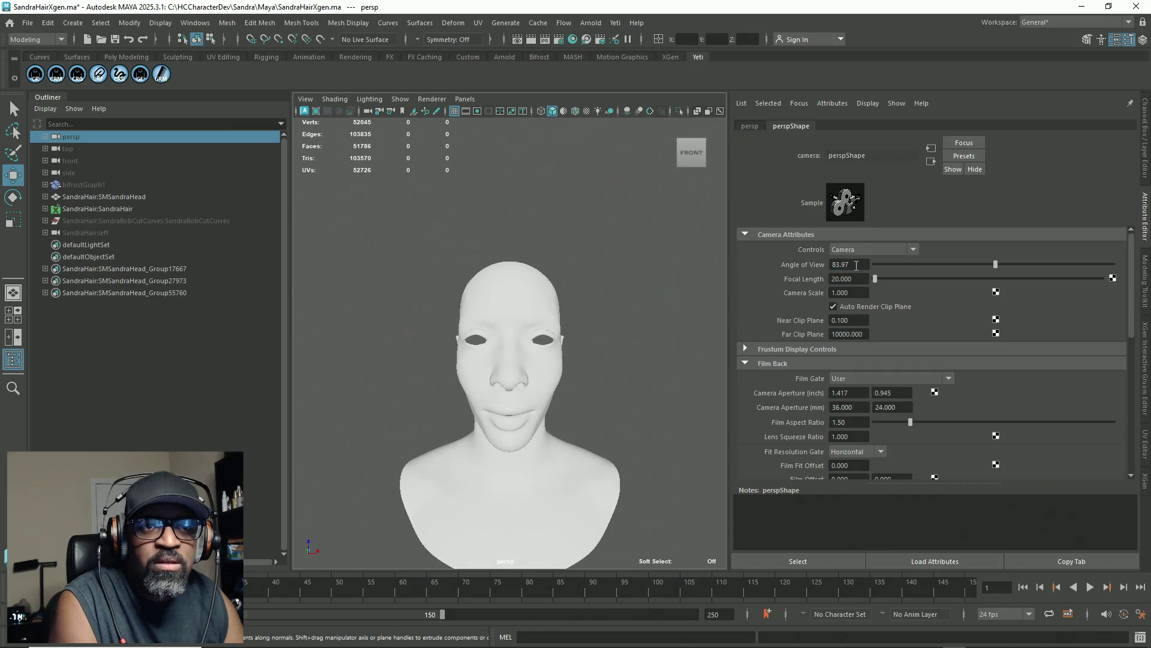
mouse_move(516, 376)
left_mouse_down("alt")
mouse_move(448, 387)
mouse_move(602, 391)
mouse_move(480, 354)
mouse_move(516, 384)
mouse_move(533, 392)
mouse_move(510, 372)
mouse_move(501, 324)
mouse_move(510, 332)
left_mouse_up("alt")
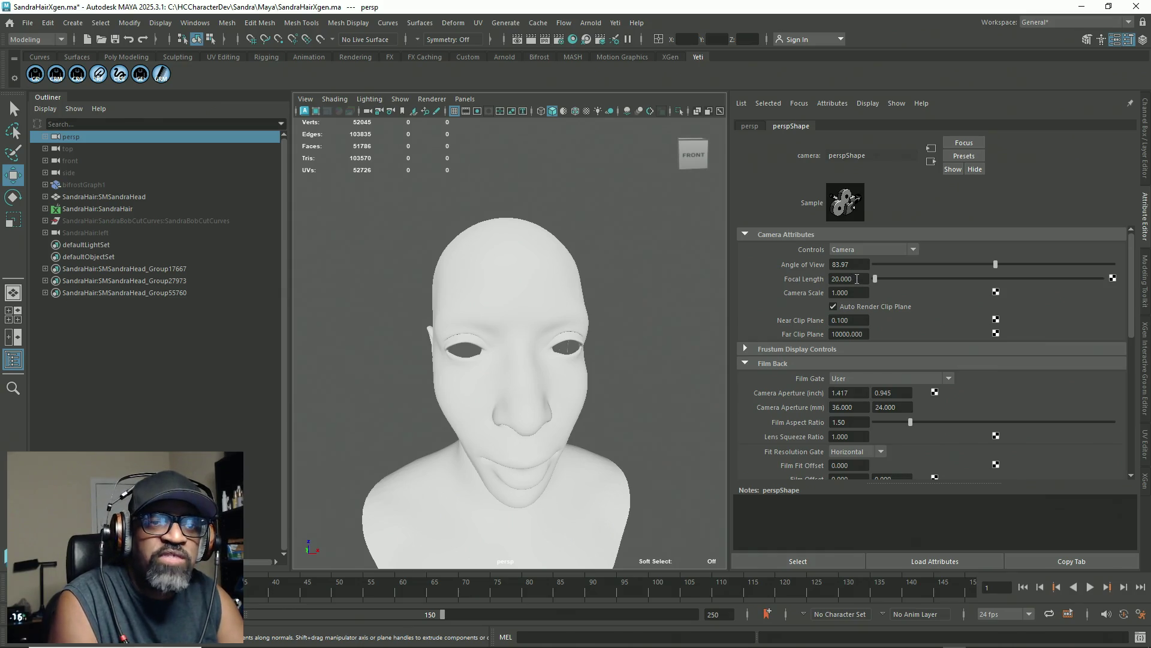
left_click_drag(1000, 265, 880, 270)
key("a")
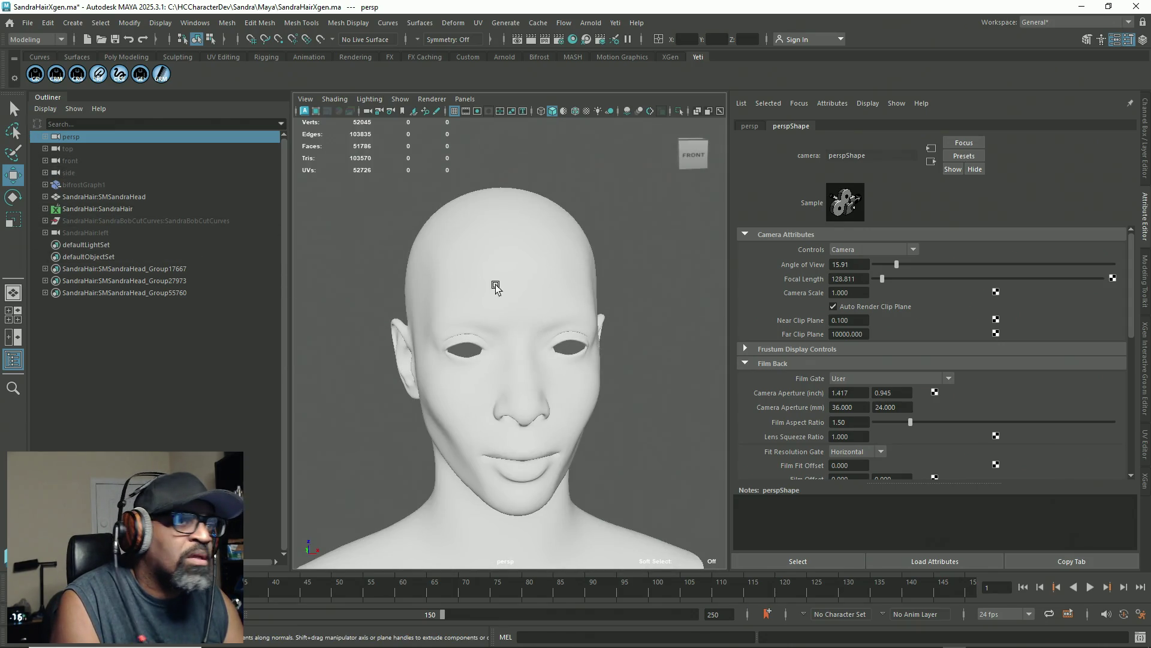
key("space")
key("space")
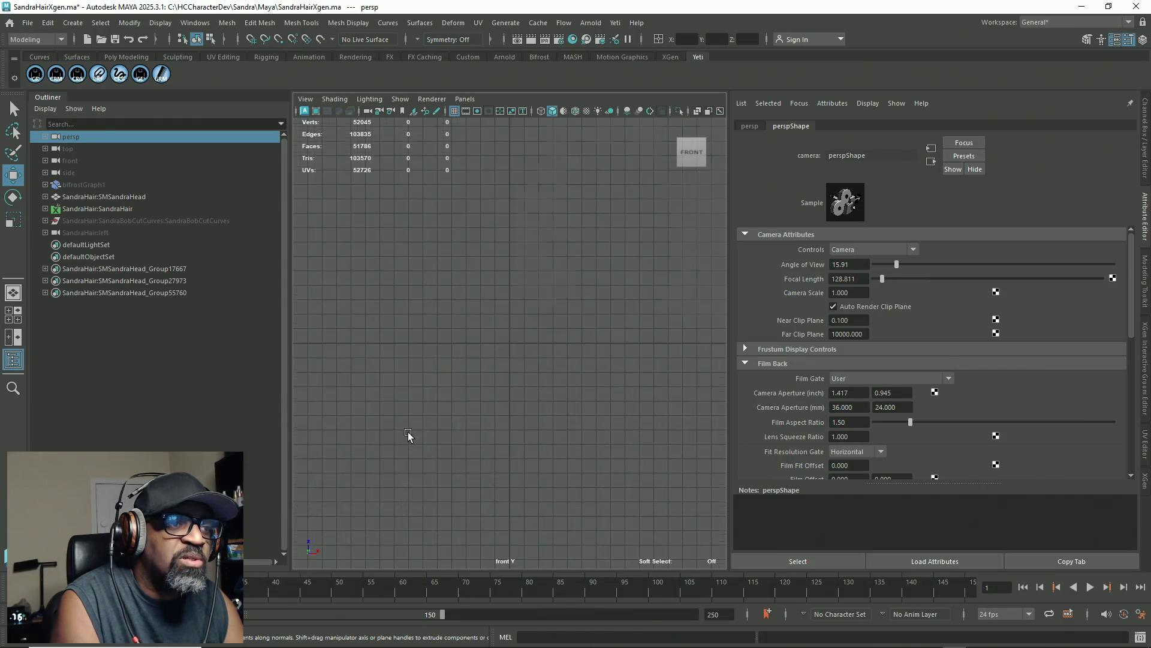
Step: Set the front camera's focal length to 20
key("a")
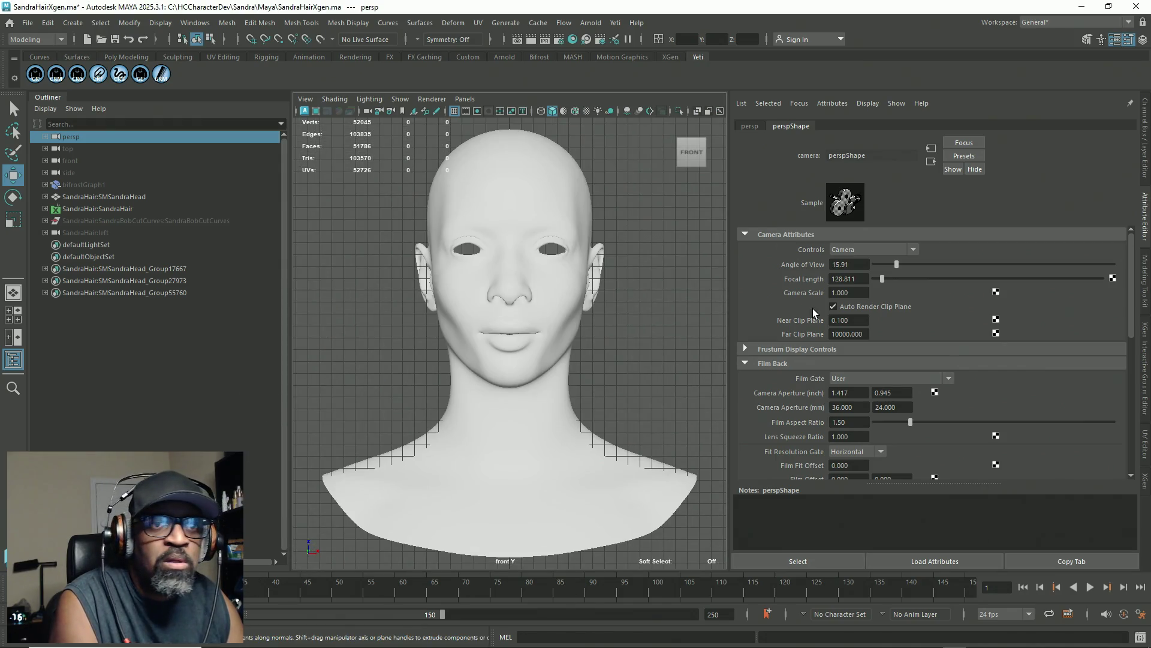
double_click(857, 264)
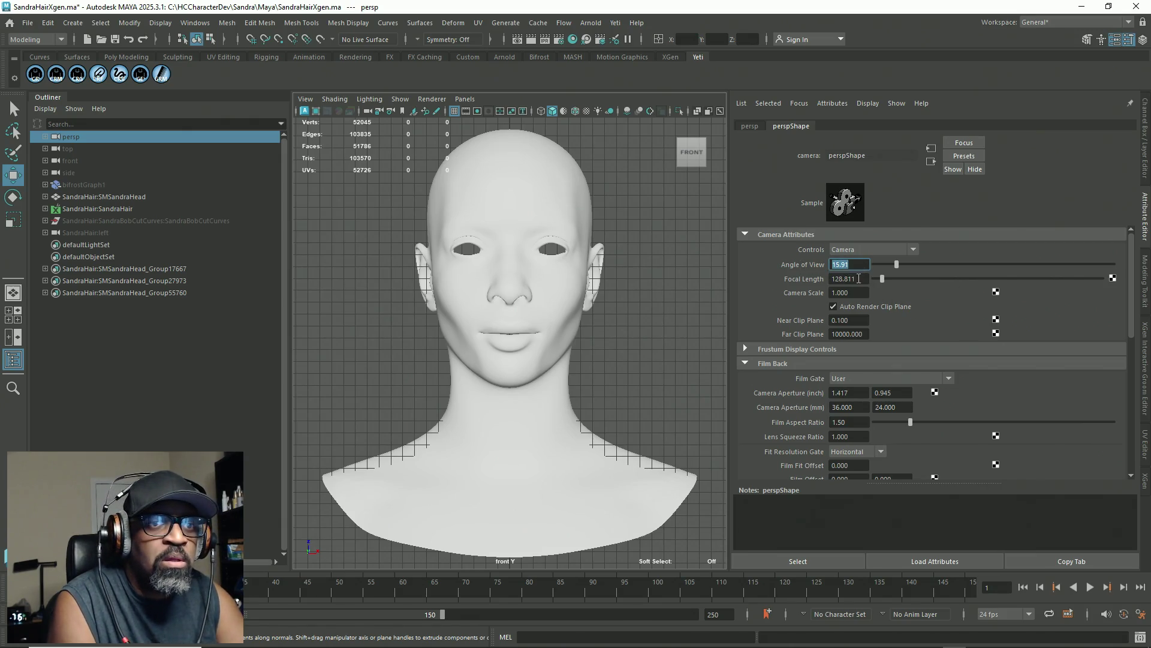
double_click(848, 278)
type("20")
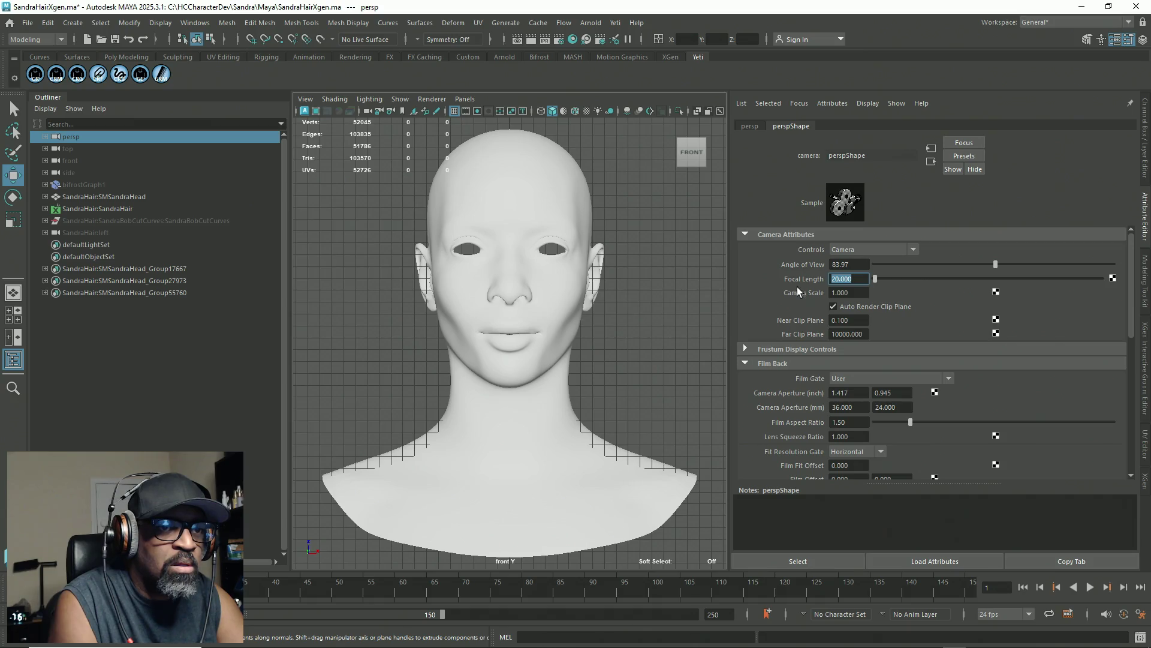
left_click(144, 161)
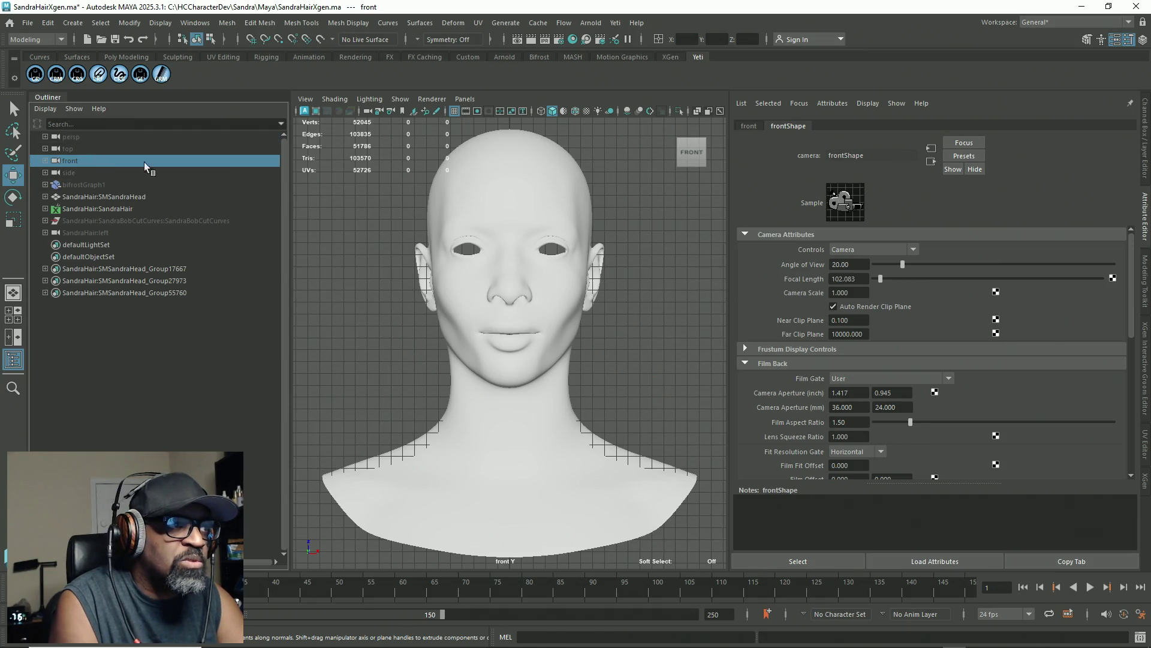
left_click(857, 279)
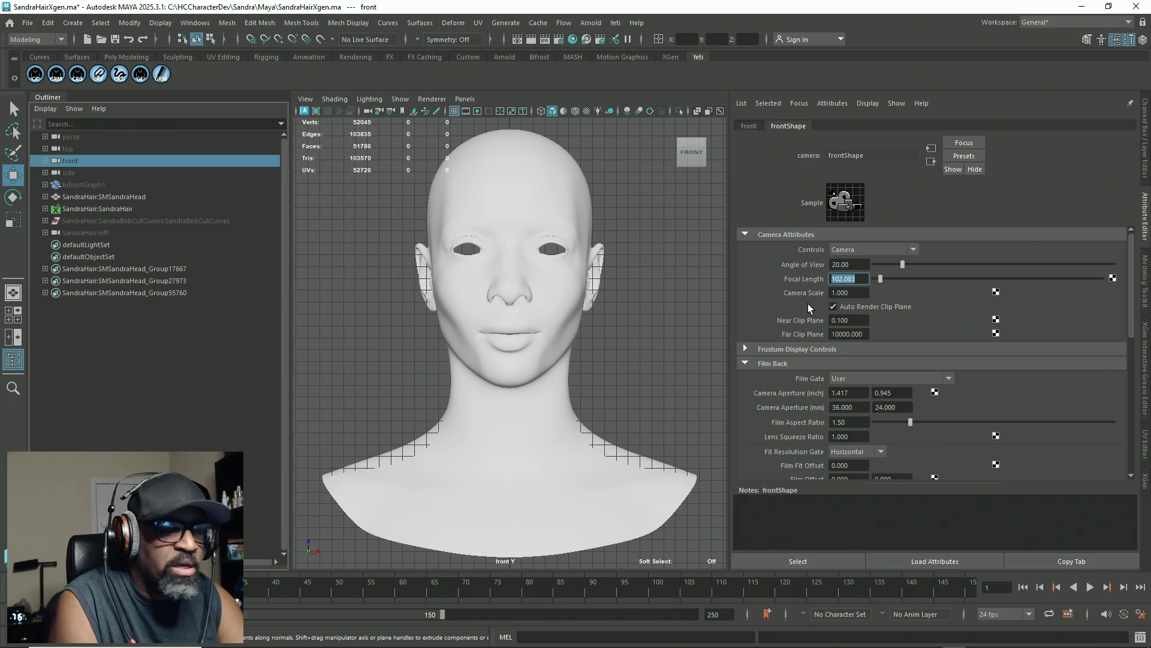
type("20")
key("Return")
Step: Set the front camera's angle of view back to 20 (focal length 102.083) and show all four views
left_click(857, 263)
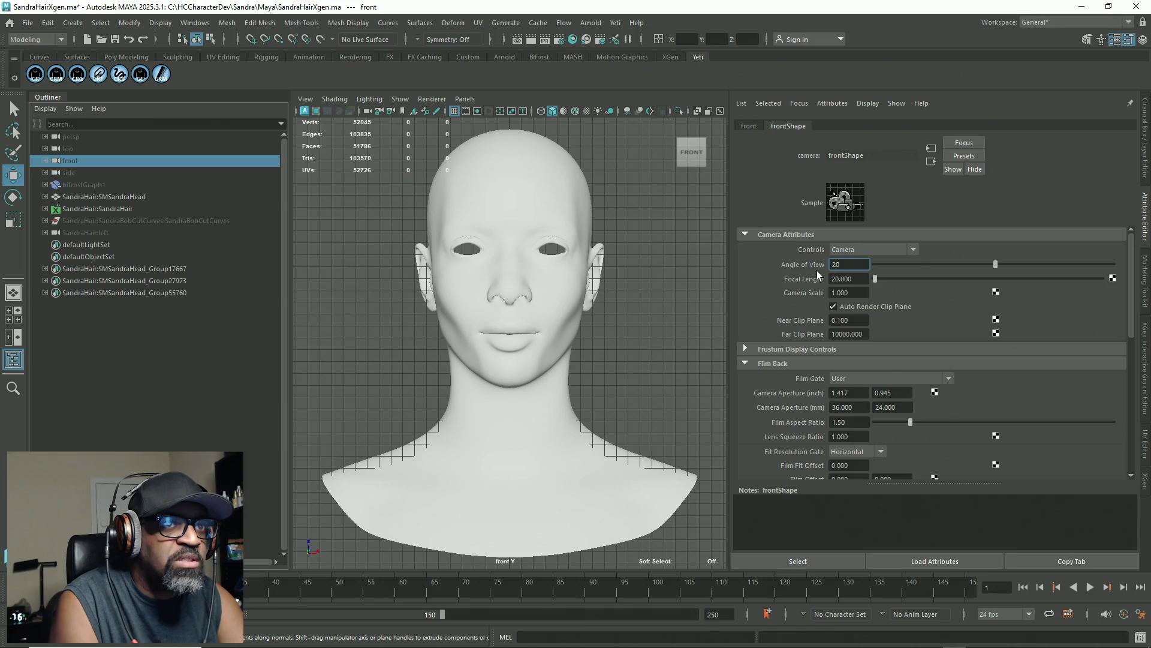
key("Return")
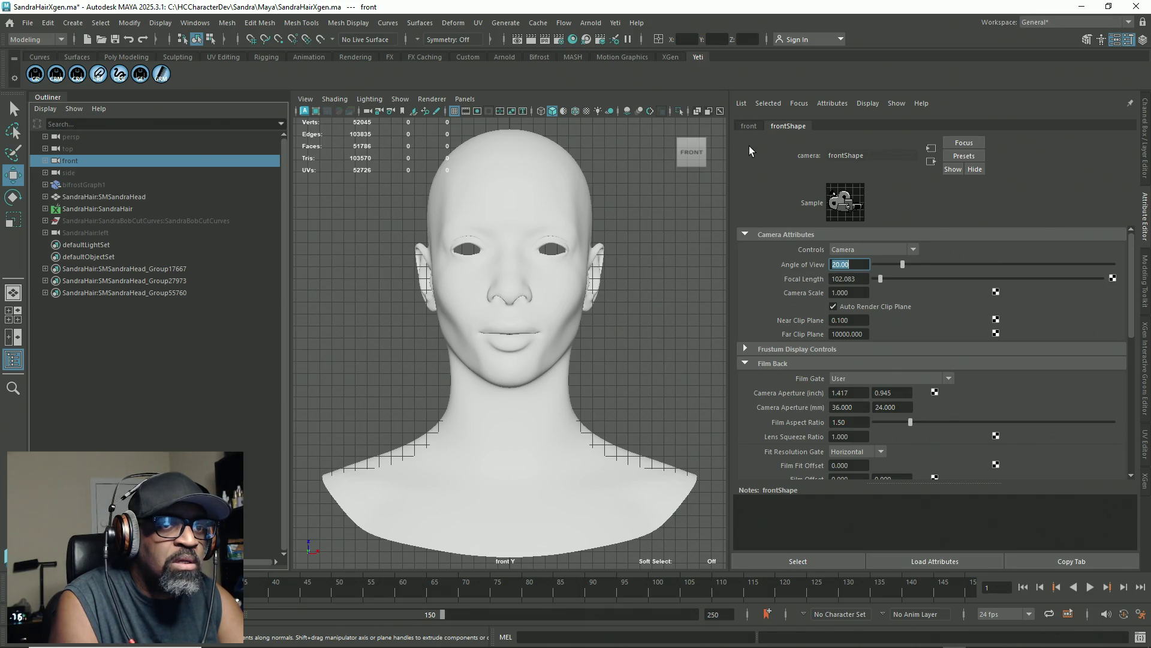
scroll(559, 369, "down", 1)
scroll(542, 354, "up", 2)
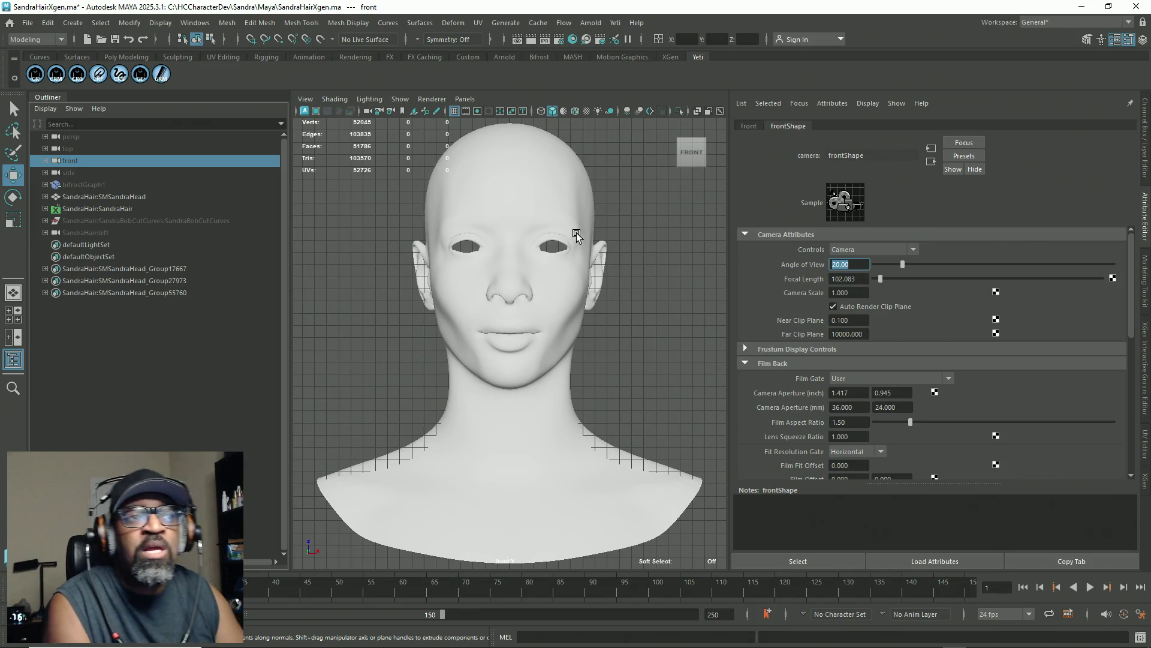
key("space")
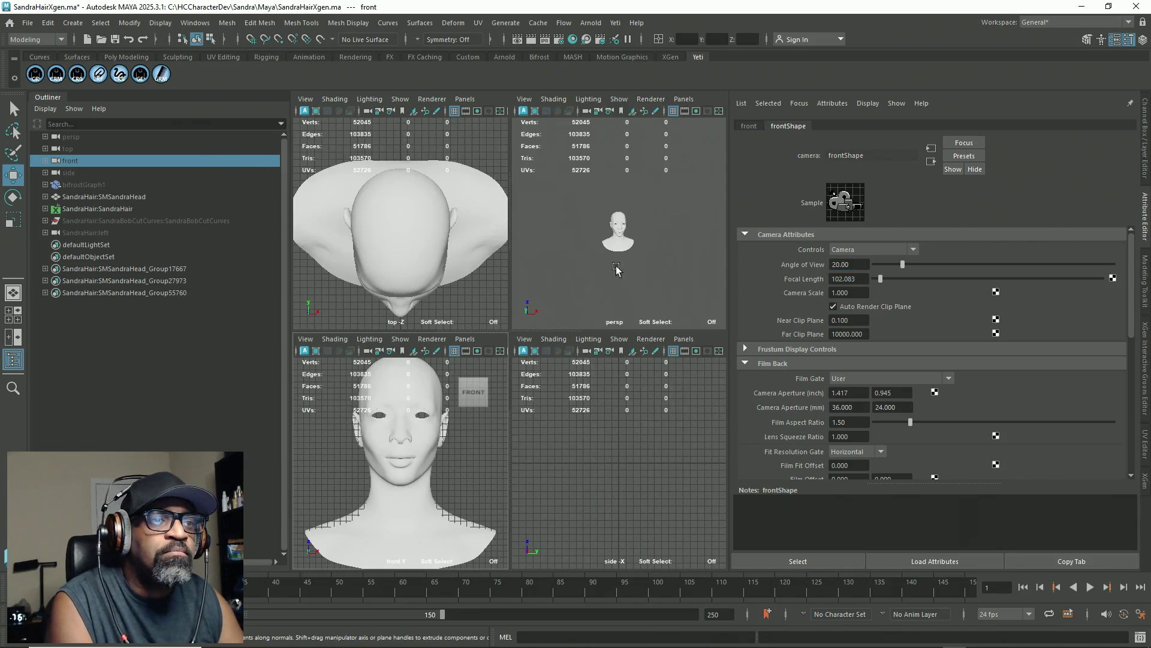
Step: Maximize the perspective panel and zoom in on the bald head mesh
key("space")
scroll(502, 364, "up", 5)
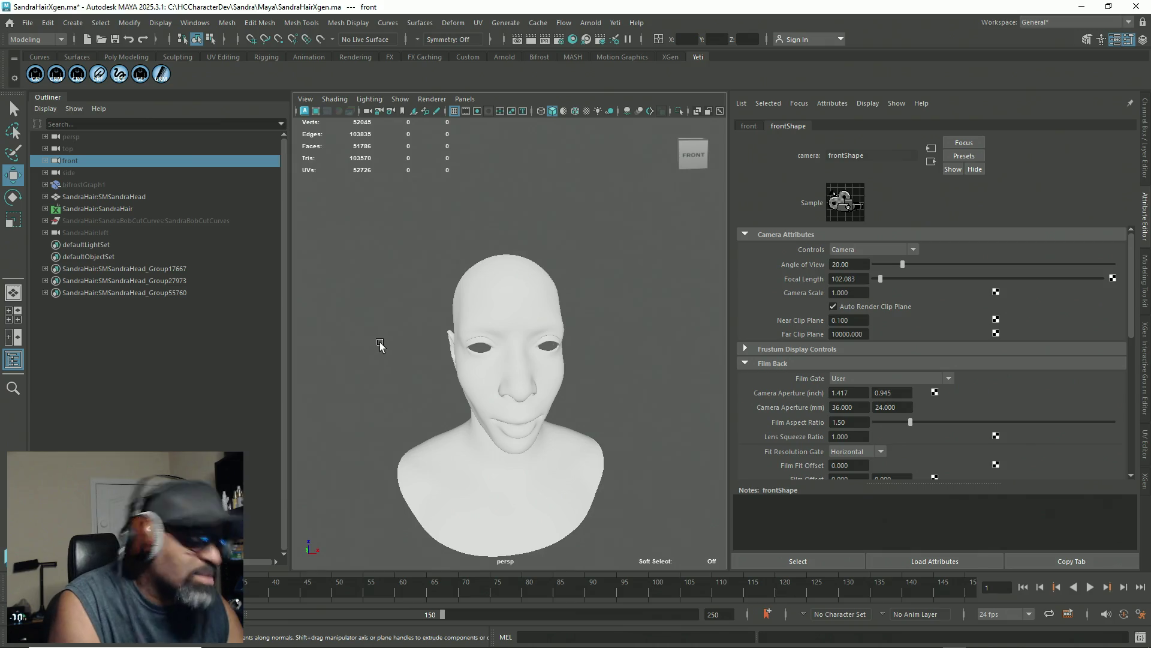
scroll(443, 284, "down", 2)
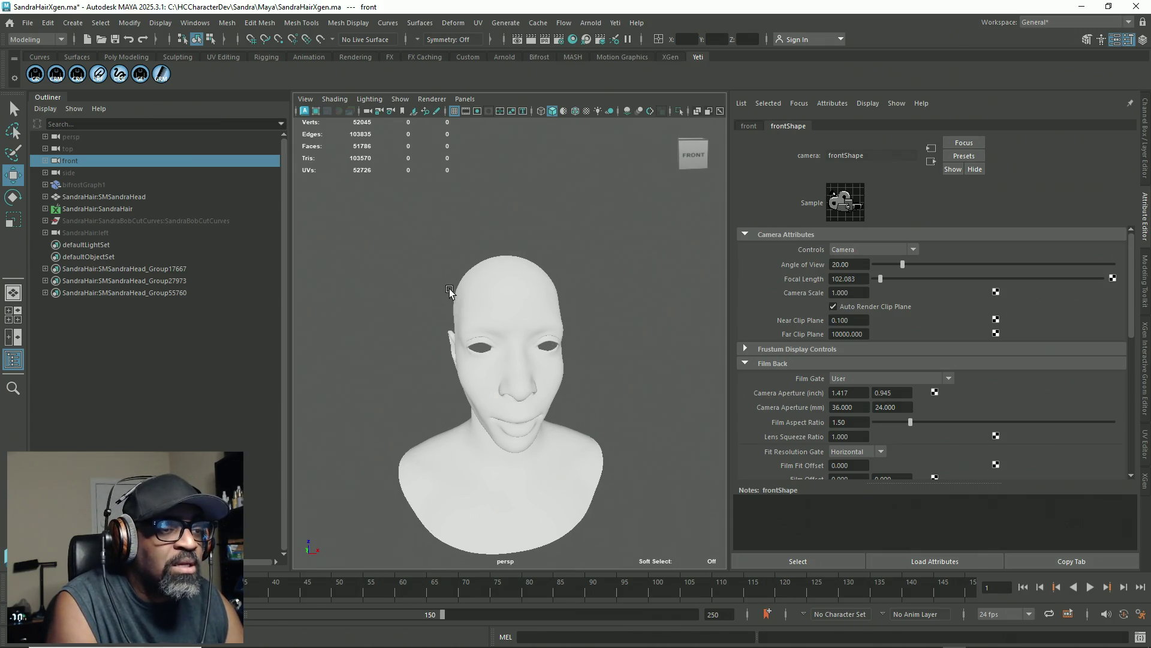
Step: Delete the HairCap_BobCut_Desc guides from xgGuide13 through the last guide
left_click(45, 208)
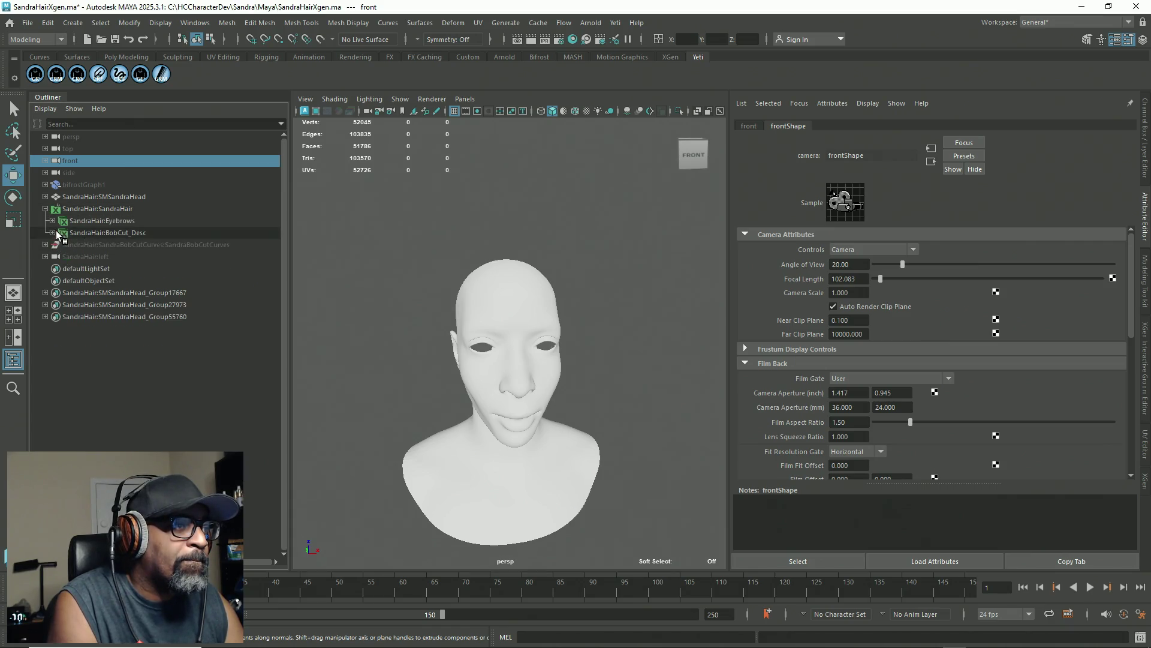
left_click(52, 233)
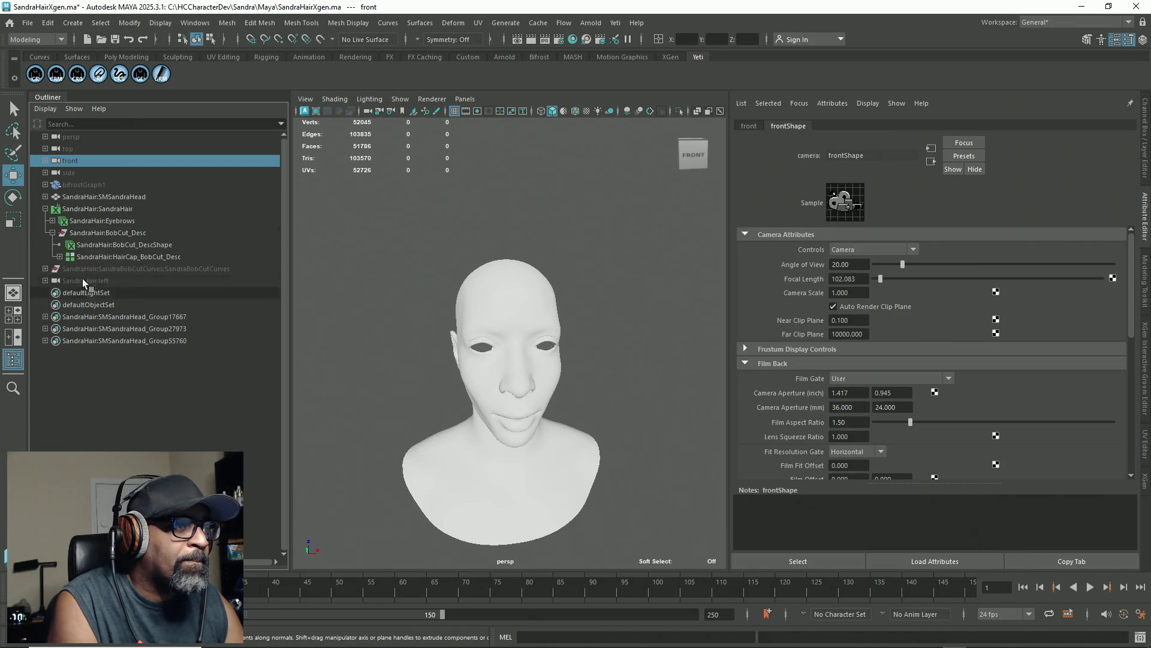
left_click(60, 257)
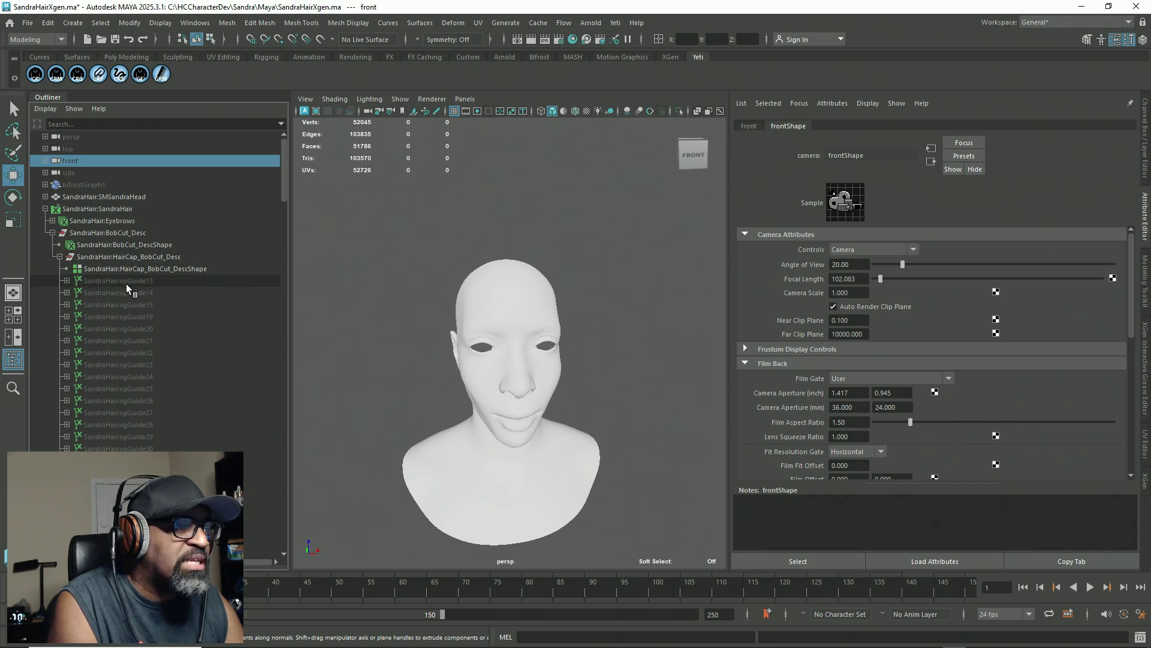
left_click(126, 282)
scroll(144, 366, "down", 20)
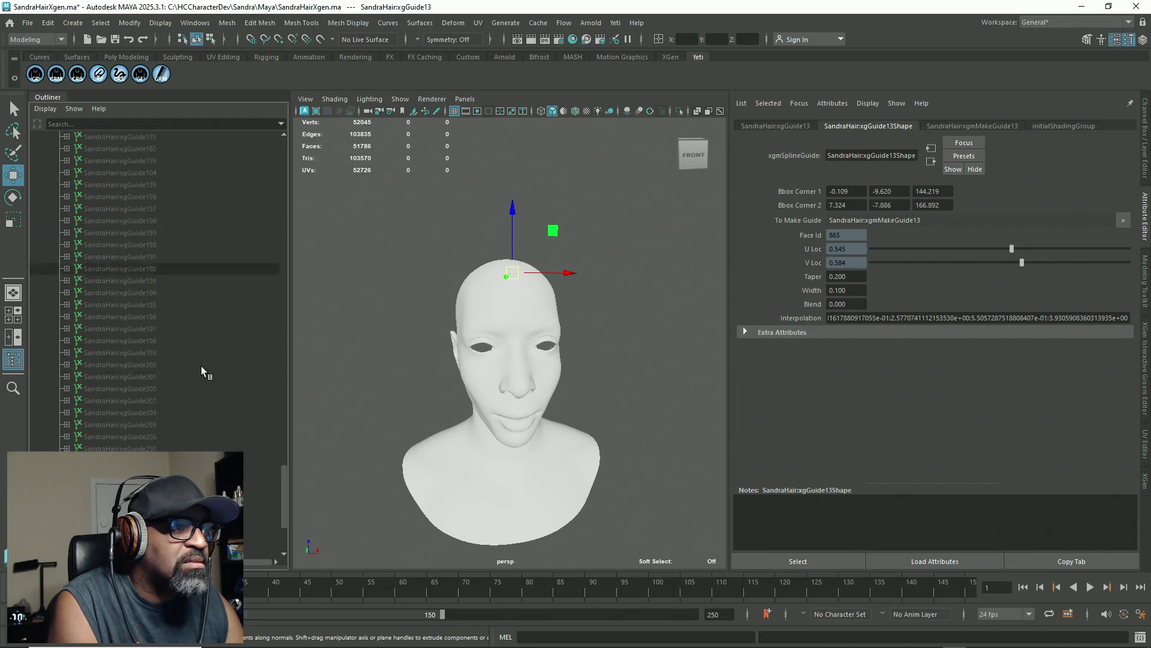
left_click(219, 460, "shift")
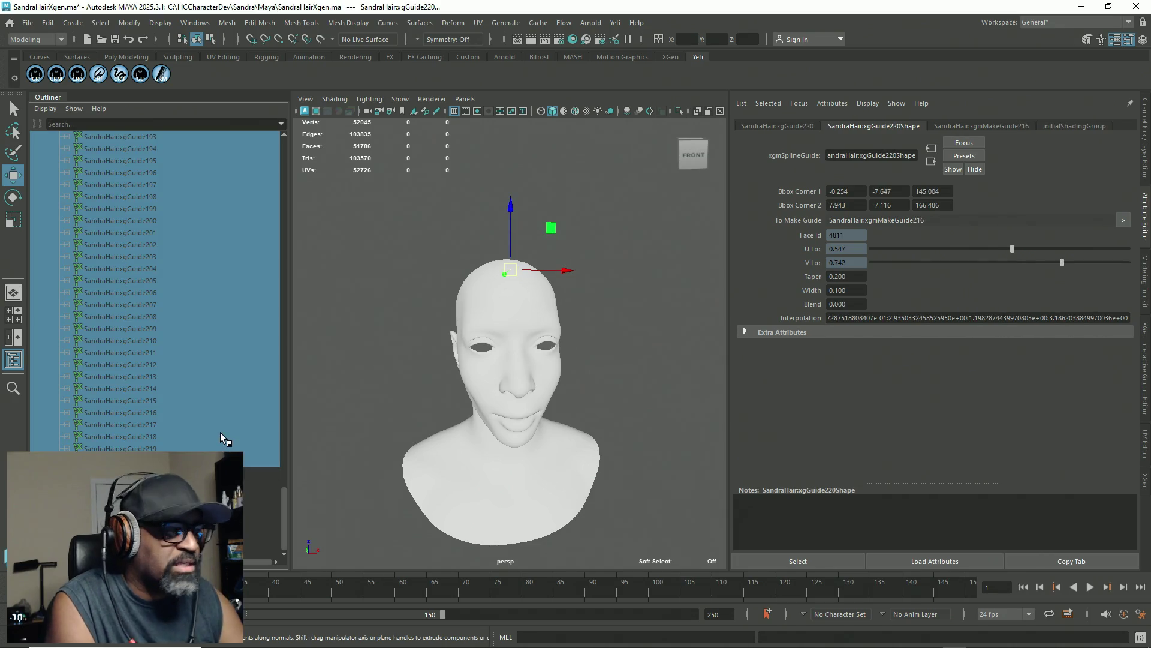
key("Delete")
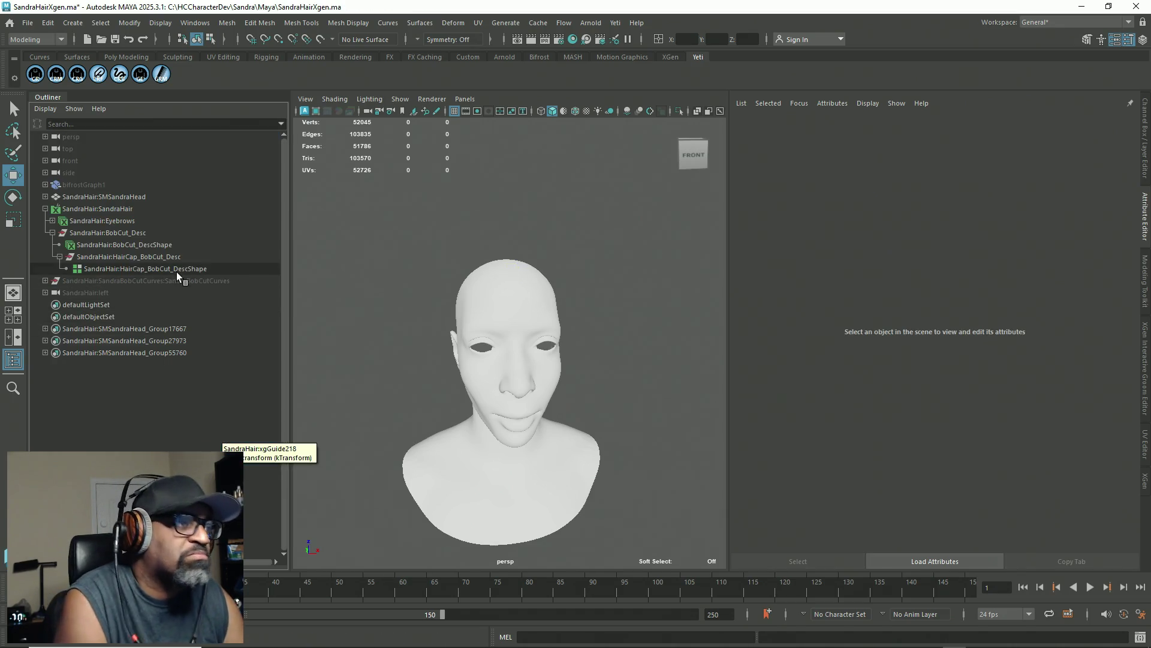
Step: Save the scene and inspect the BobCut hair descriptions in the XGen panel
left_click(175, 267)
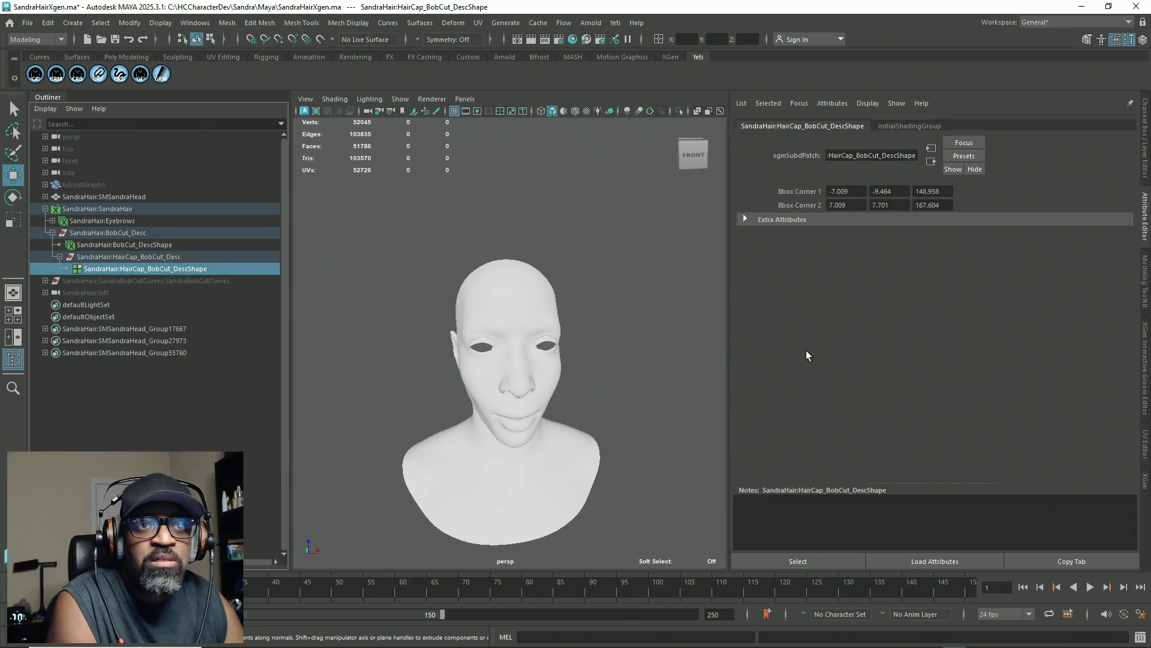
left_click(1146, 480)
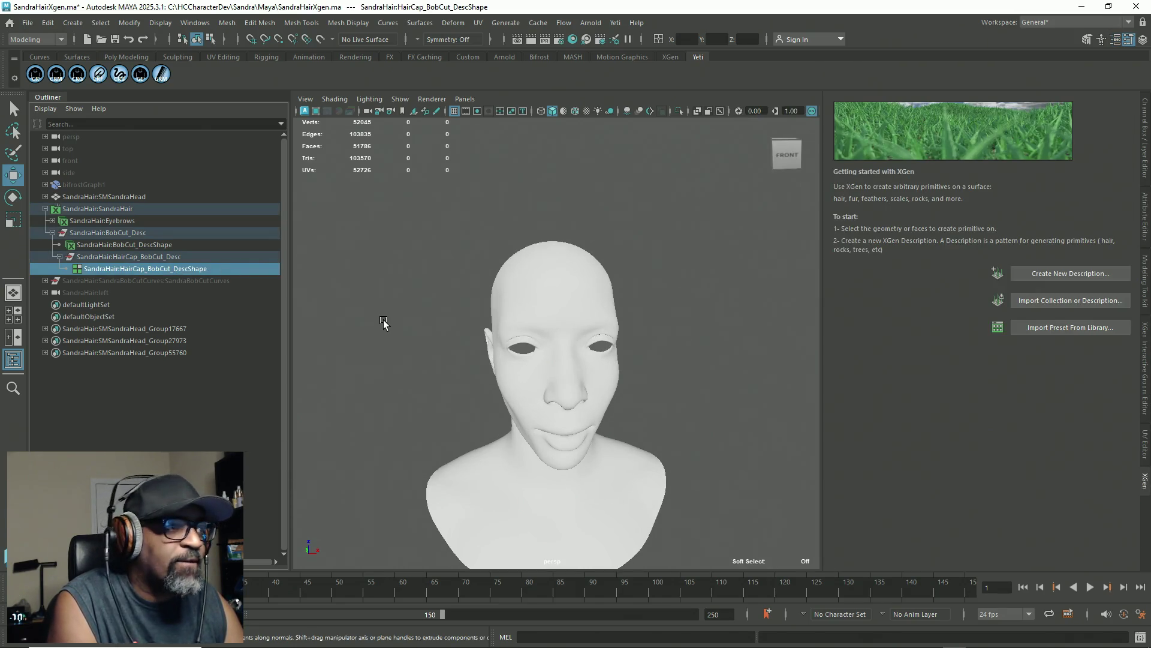
key("ctrl+s")
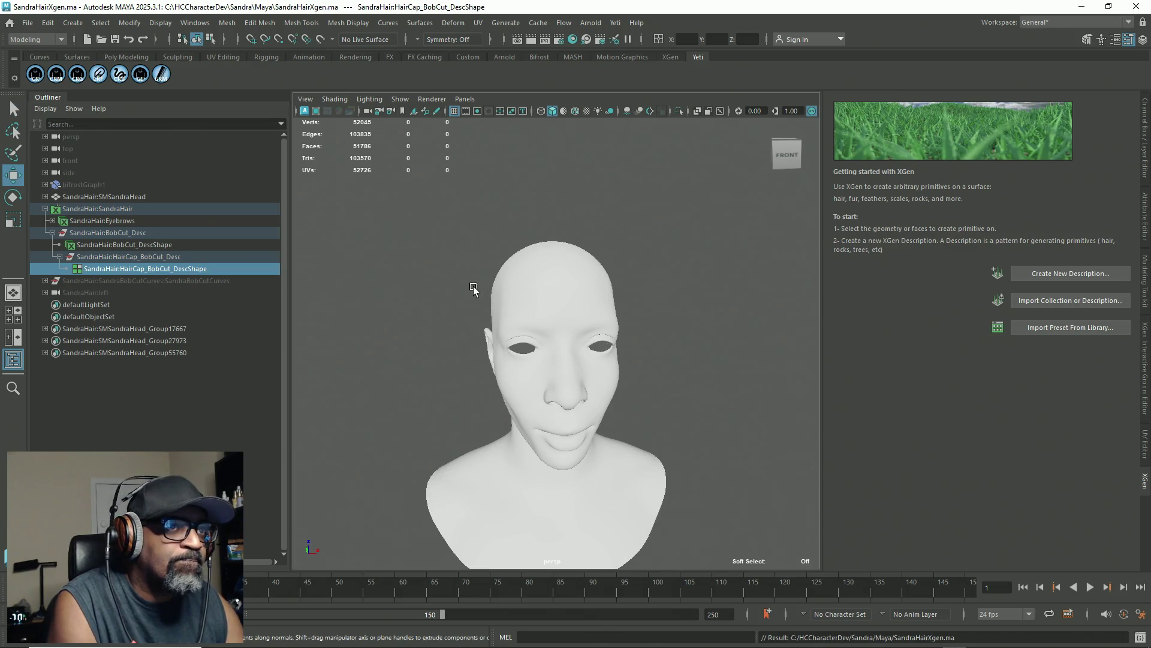
left_click(650, 111)
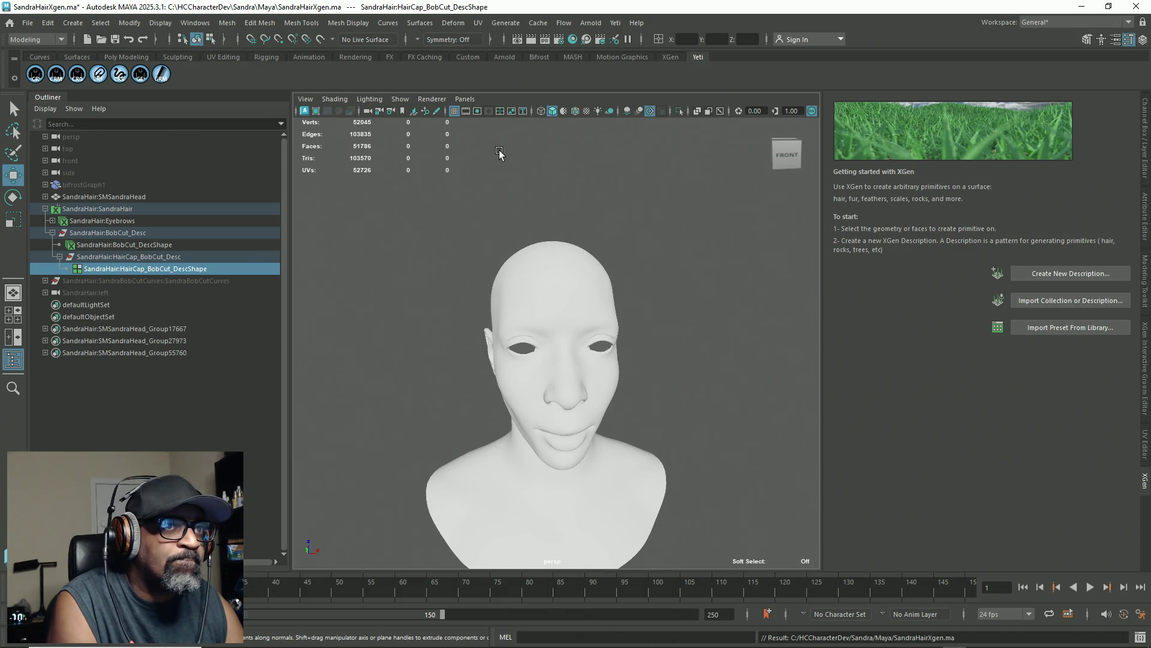
left_click(628, 111)
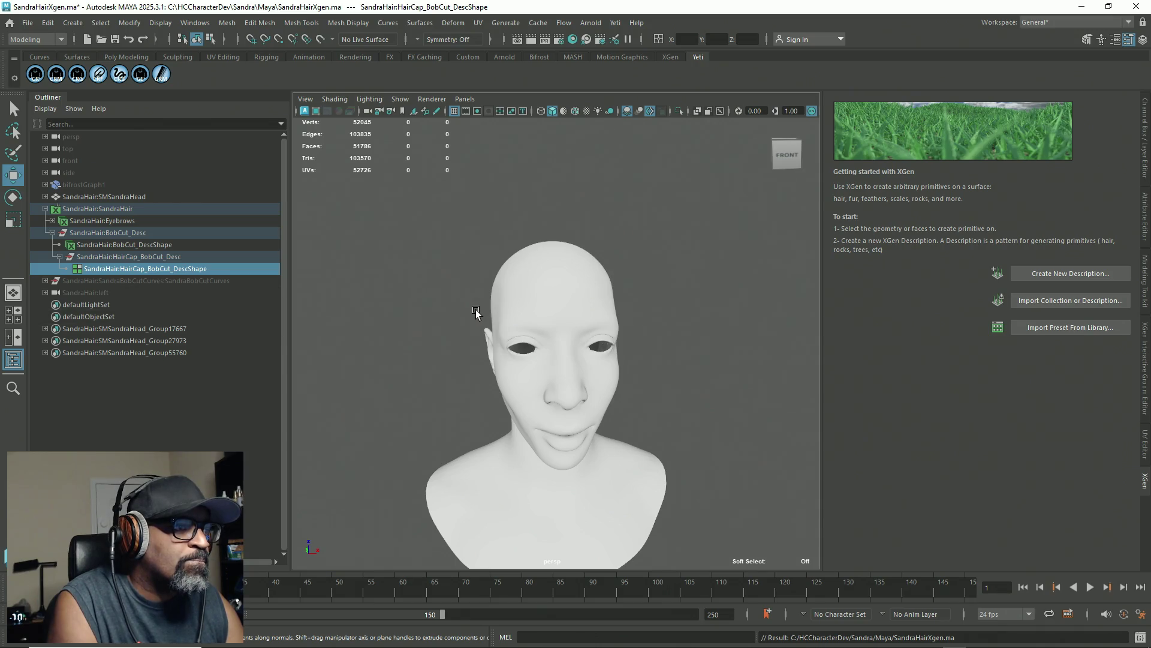
mouse_move(480, 315)
left_mouse_down("alt")
mouse_move(415, 294)
mouse_move(362, 319)
mouse_move(596, 316)
mouse_move(472, 320)
mouse_move(491, 318)
left_mouse_up("alt")
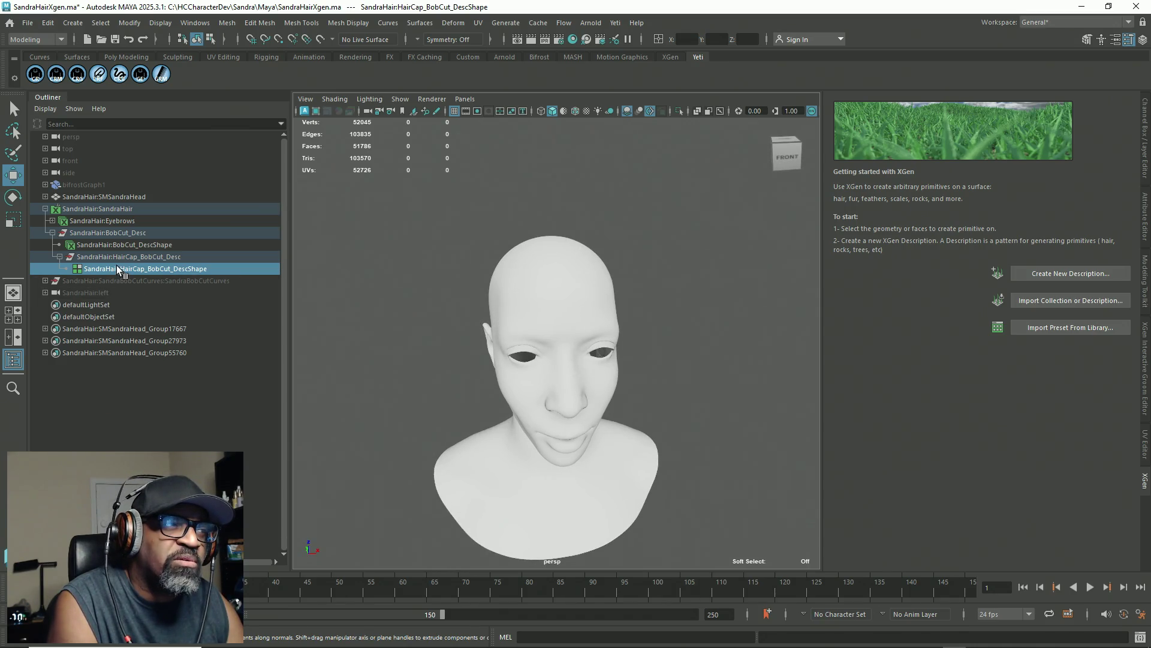
left_click(128, 246)
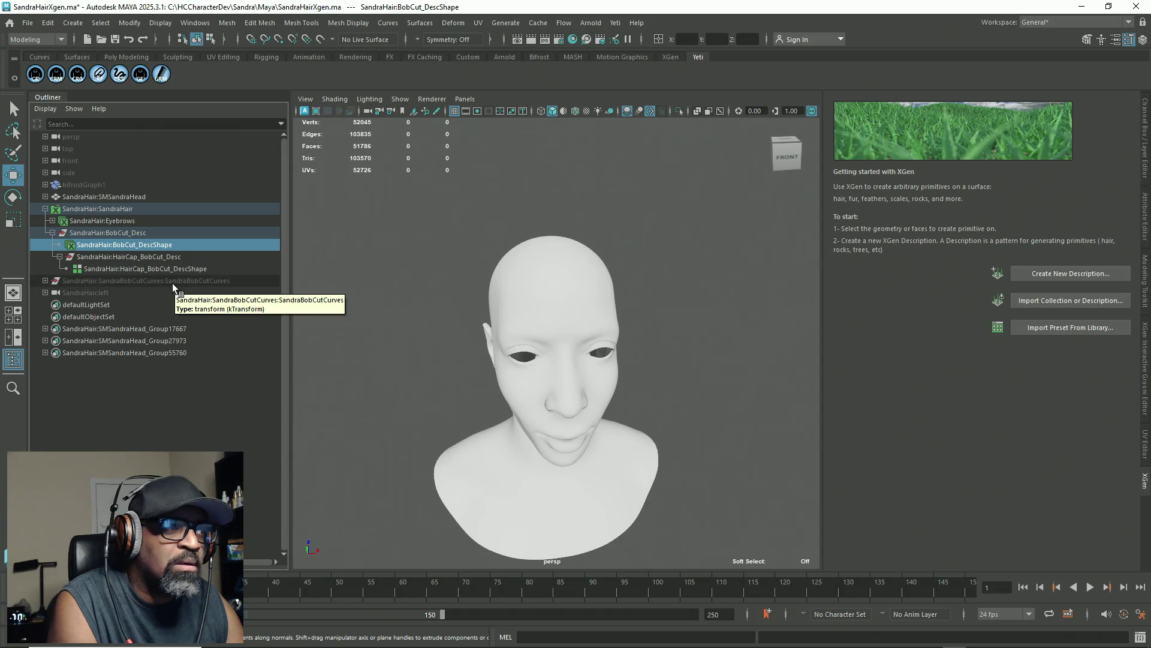
left_click(102, 221)
left_click(97, 209)
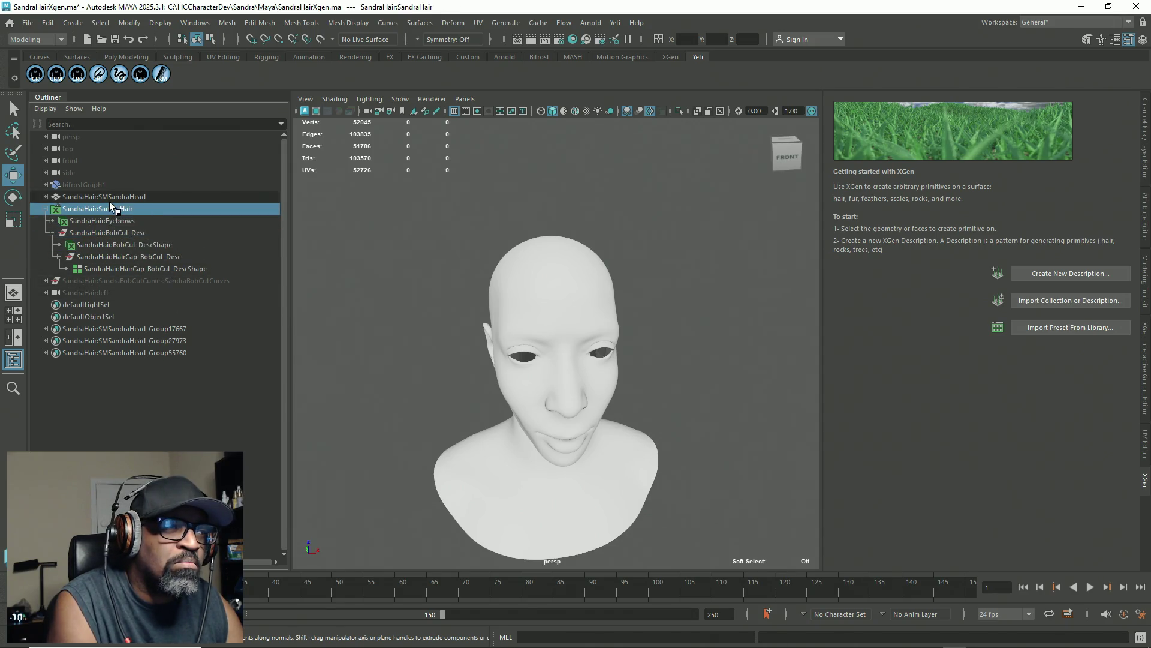
left_click(1146, 482)
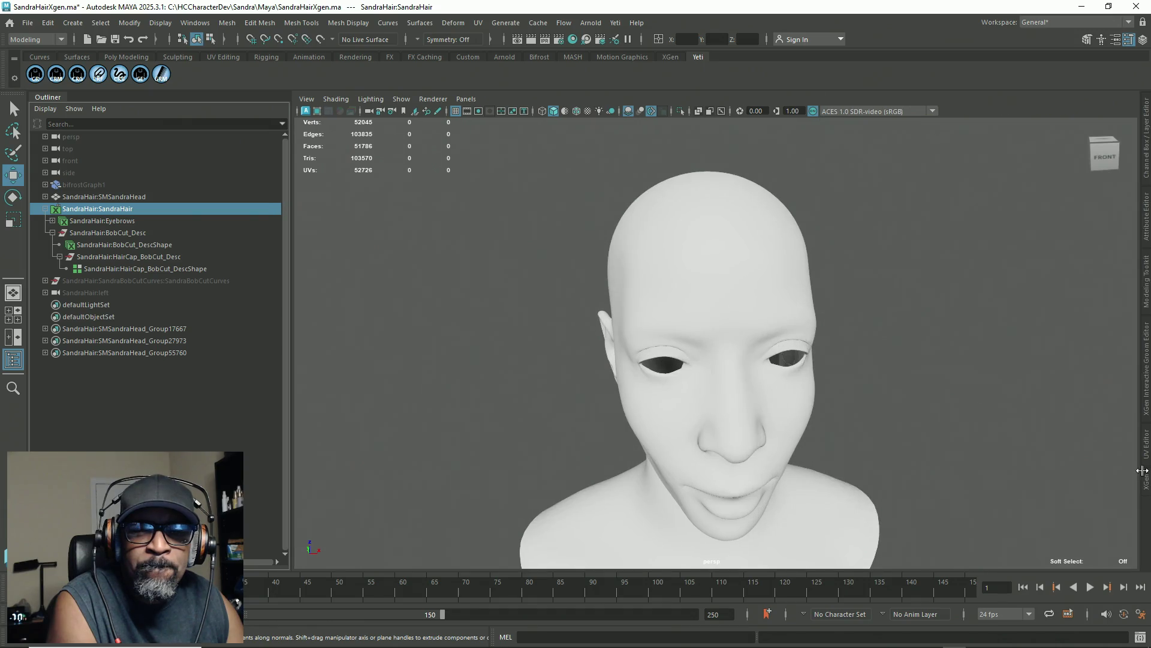
left_click(1145, 492)
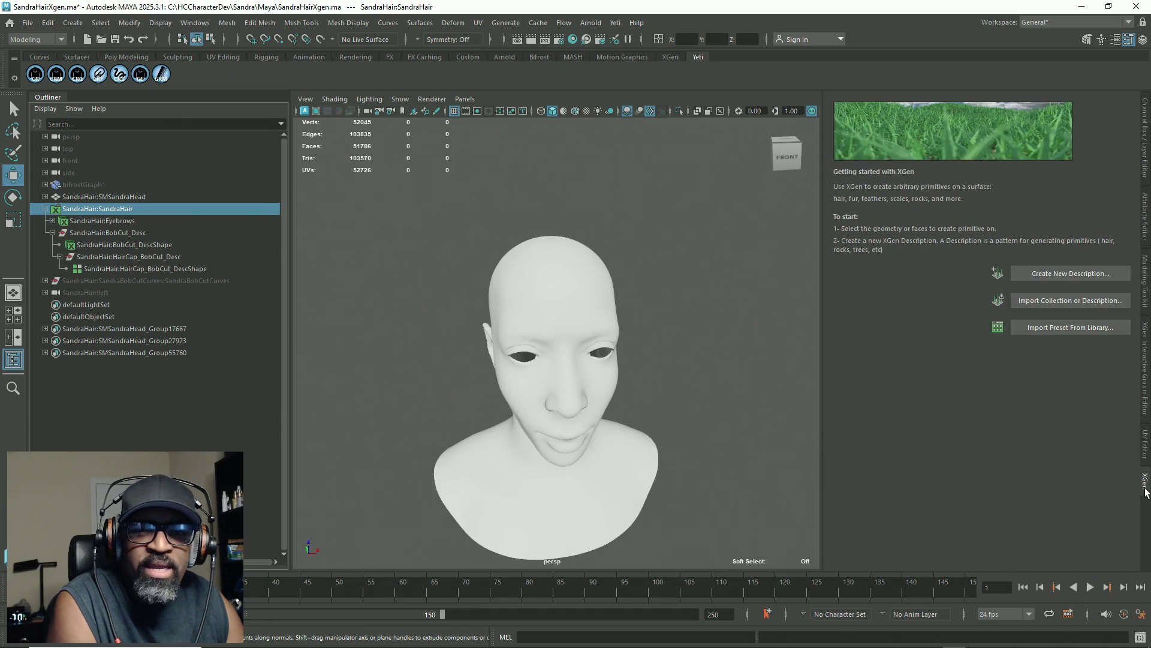
Step: Delete the SandraBobCutCurves group and show the Channel Box and Layer Editor
left_click(45, 281)
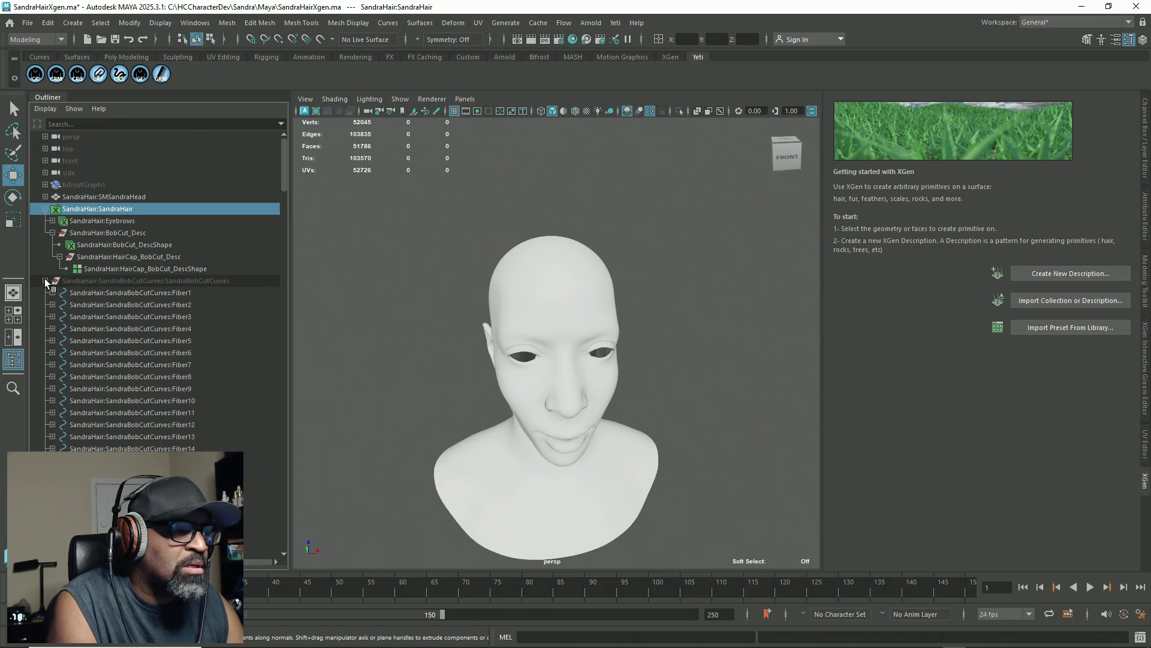
left_click(84, 281)
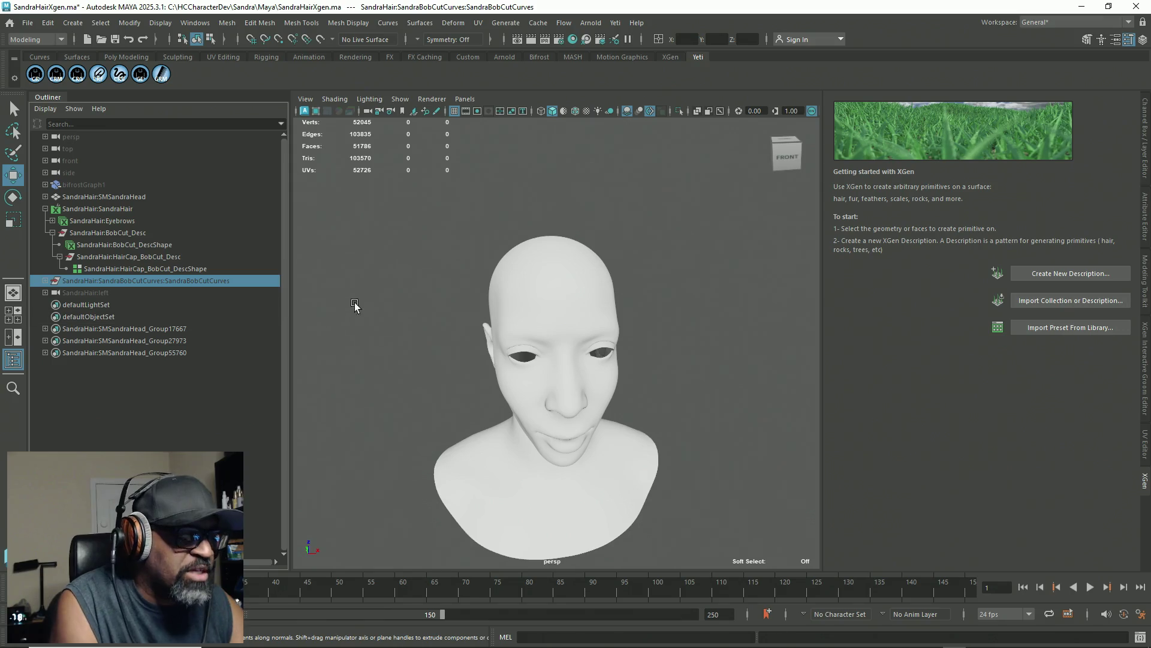
key("Delete")
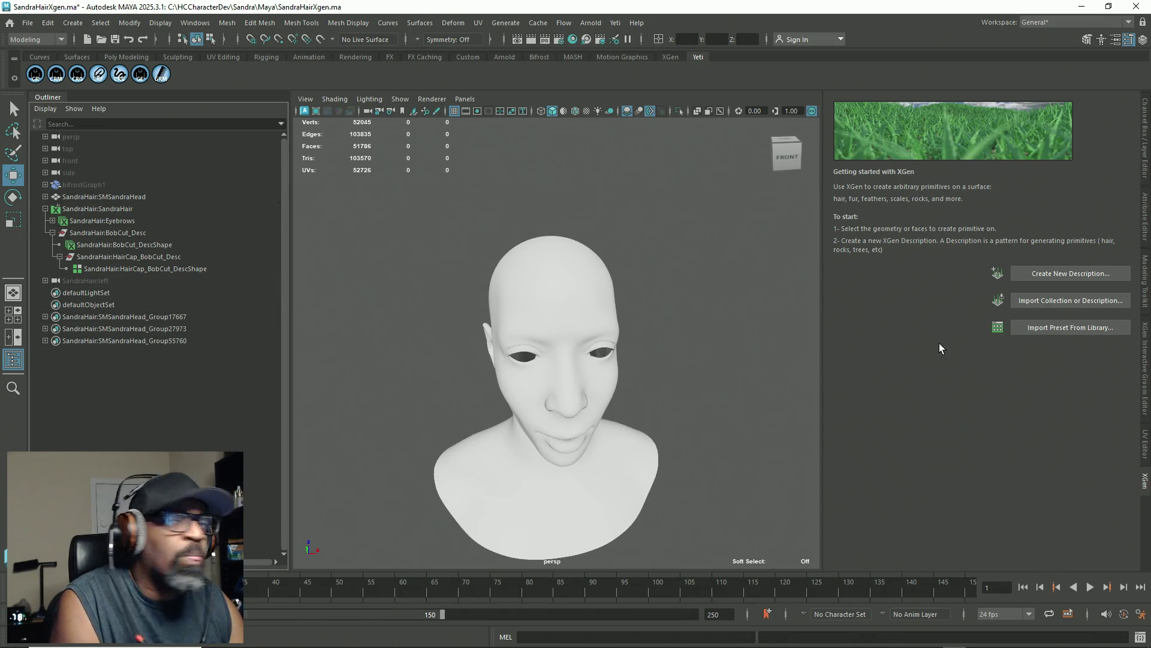
left_click(1144, 138)
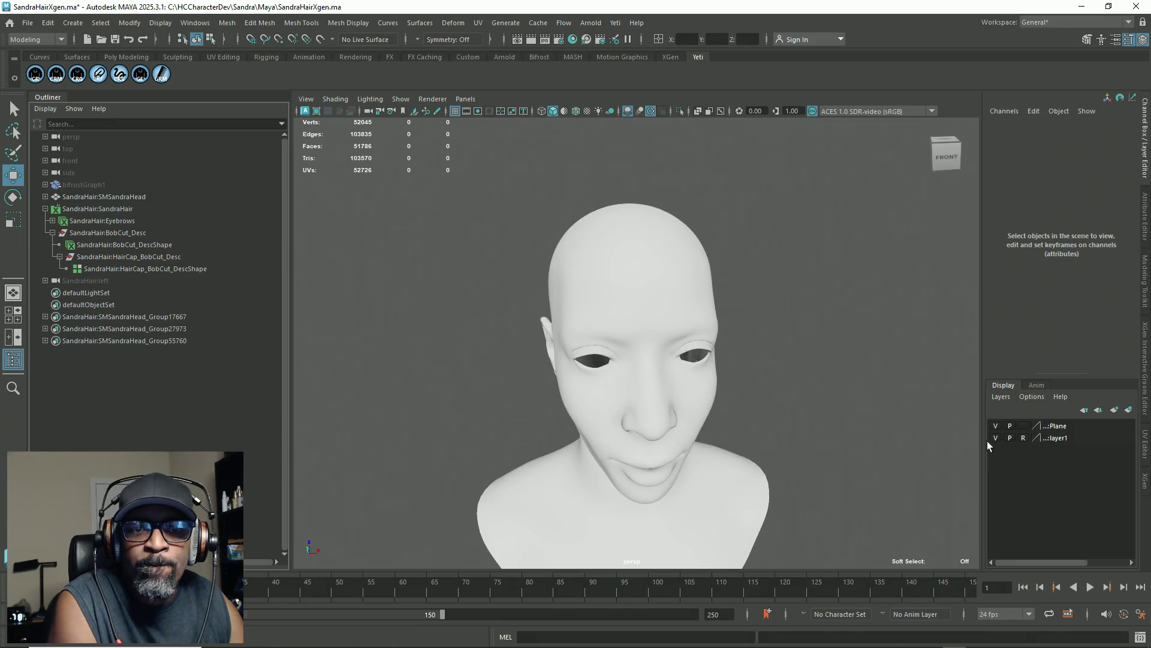
Step: Widen the Channel Box panel and move the SandraHair:left camera up in the Outliner
mouse_move(991, 450)
left_mouse_down()
mouse_move(851, 450)
mouse_move(903, 450)
left_mouse_up()
scroll(642, 354, "up", 10)
scroll(612, 224, "down", 10)
left_click_drag(612, 224, 662, 354, "alt")
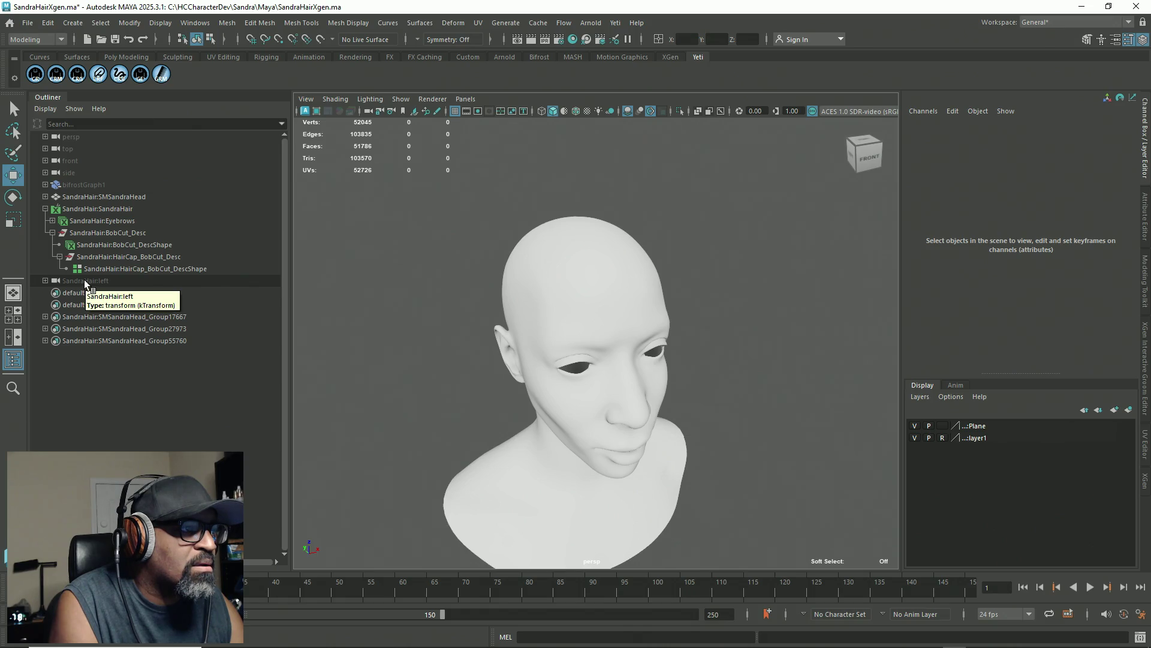
left_click_drag(84, 281, 113, 167)
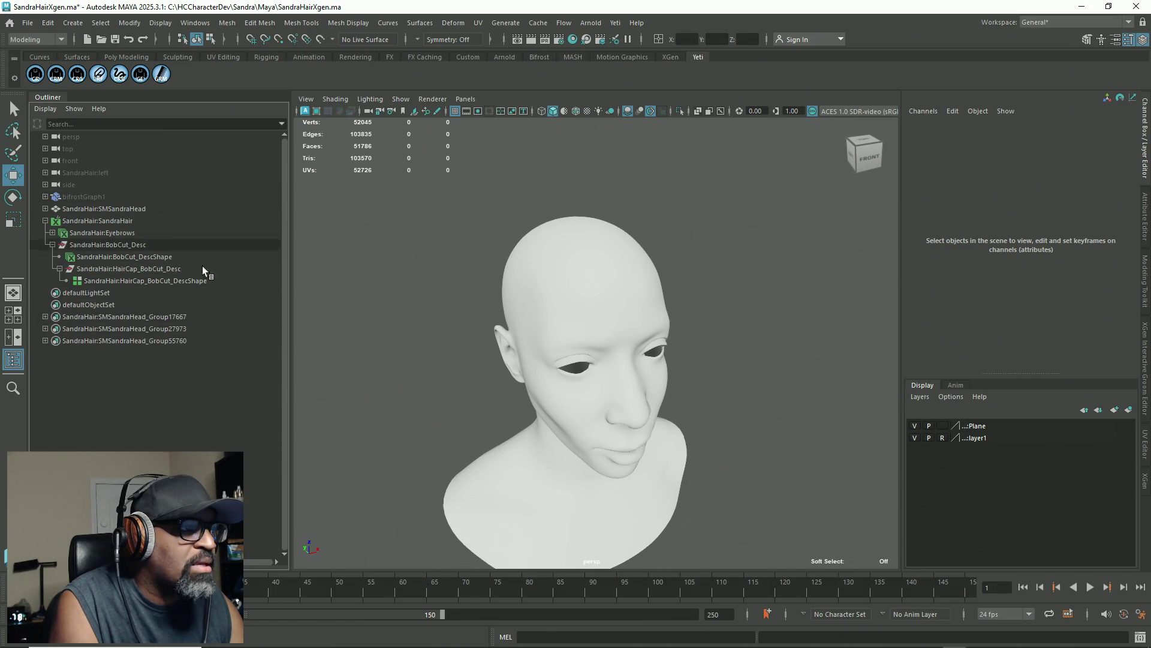
Step: Hide the SandraHair:SMSandraHead mesh with Ctrl+H
left_click(45, 209)
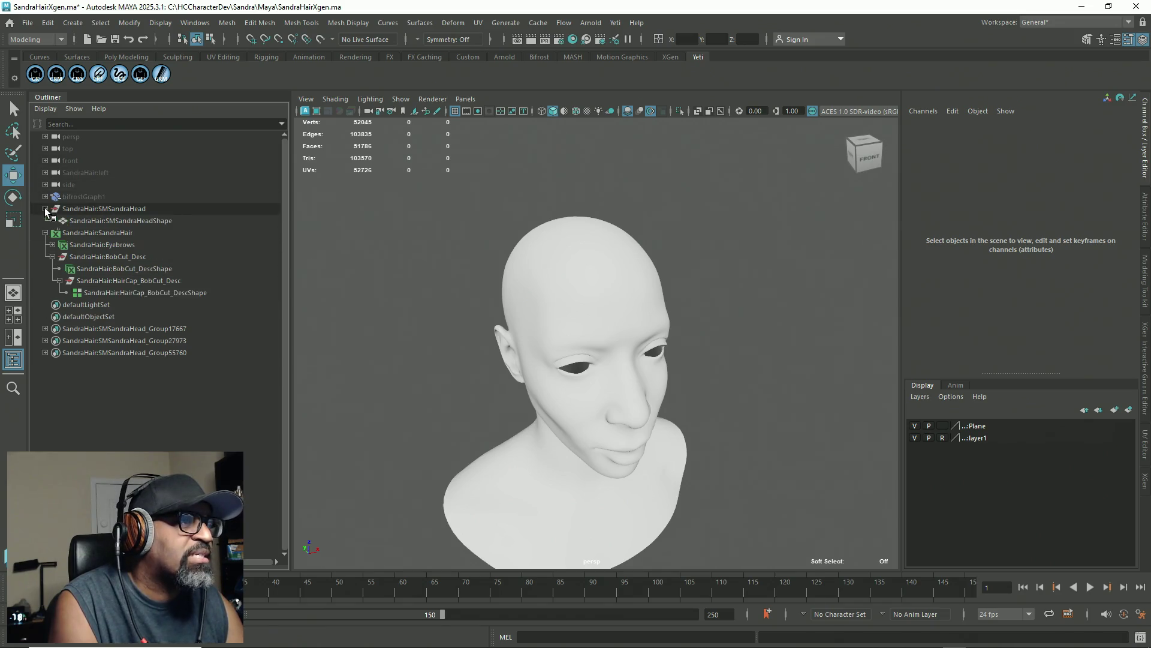
left_click(111, 222)
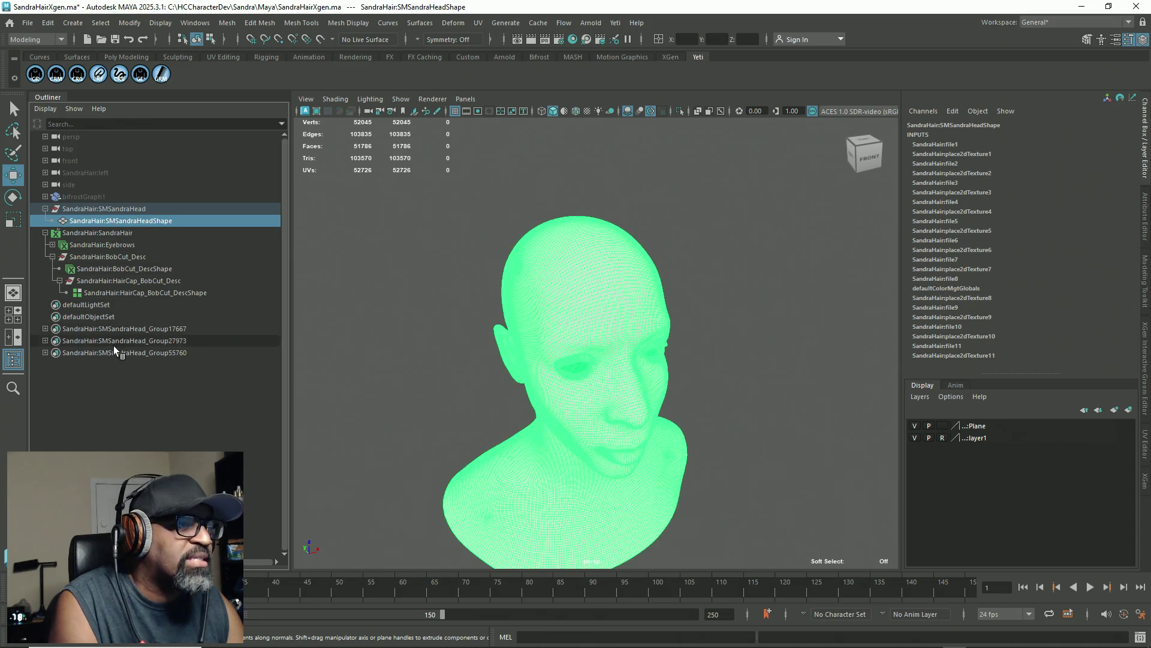
left_click(45, 209)
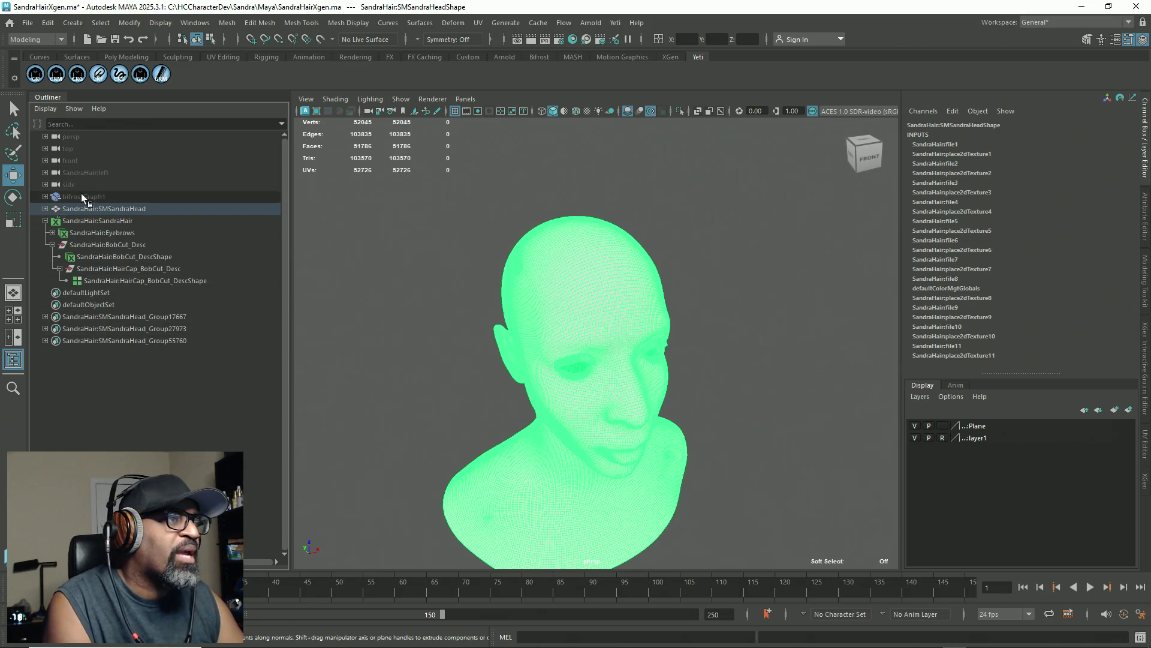
left_click(88, 195)
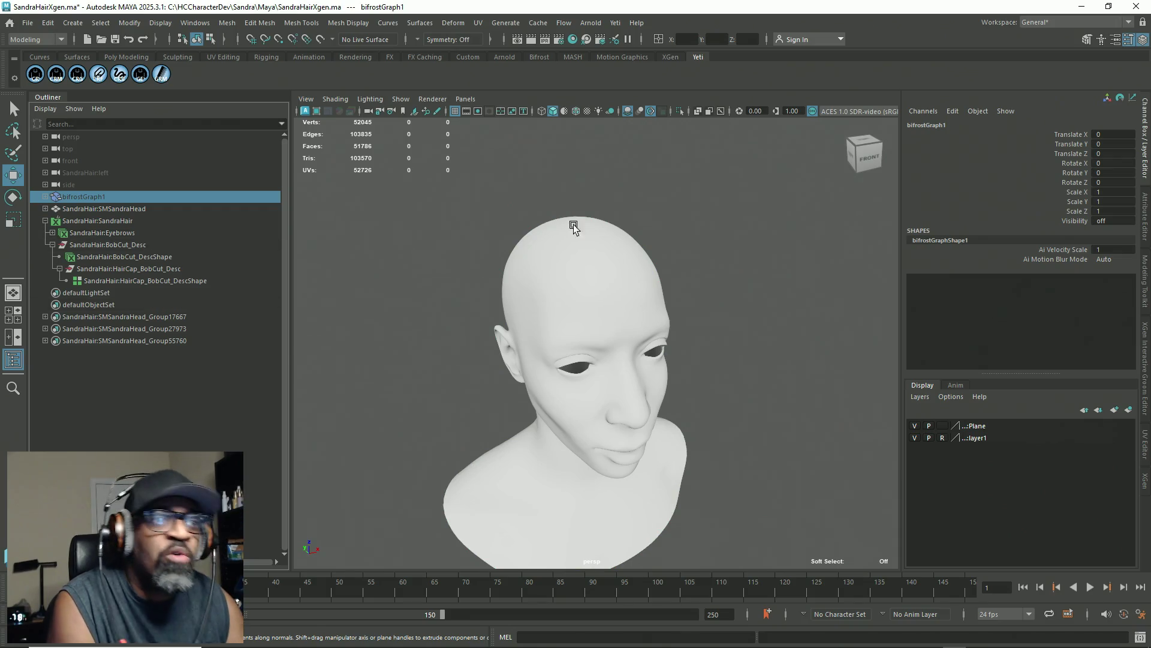
left_click(117, 210)
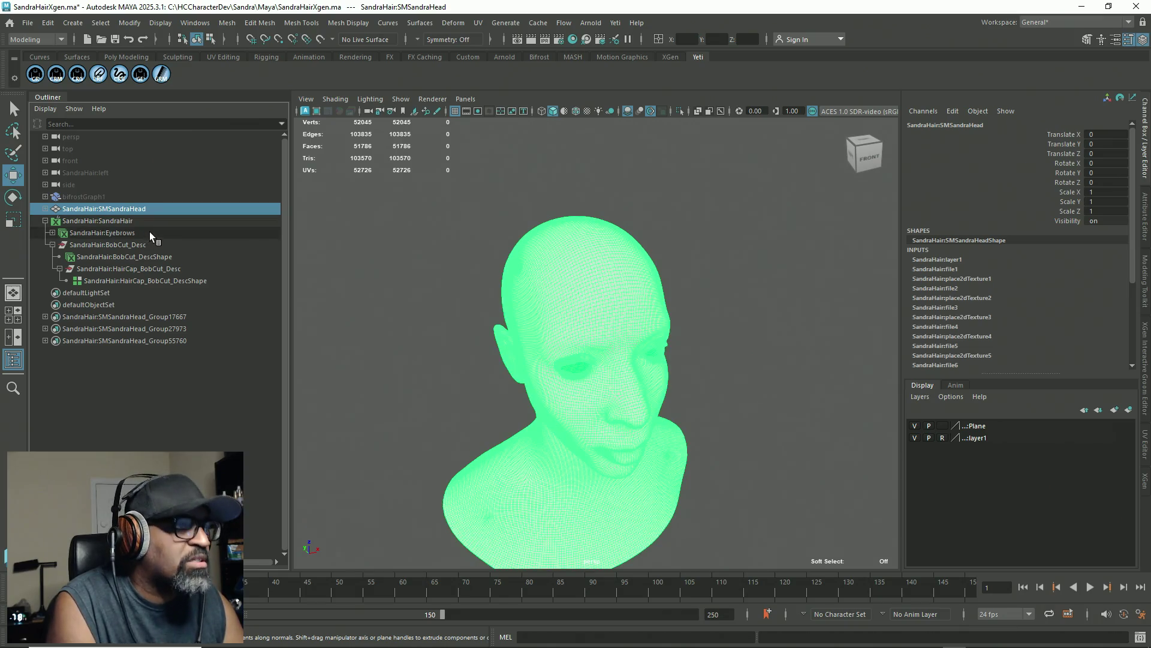
key("ctrl+h")
Step: Stop listing shape nodes in the Outliner and unhide bifrostGraph1
right_click(125, 220)
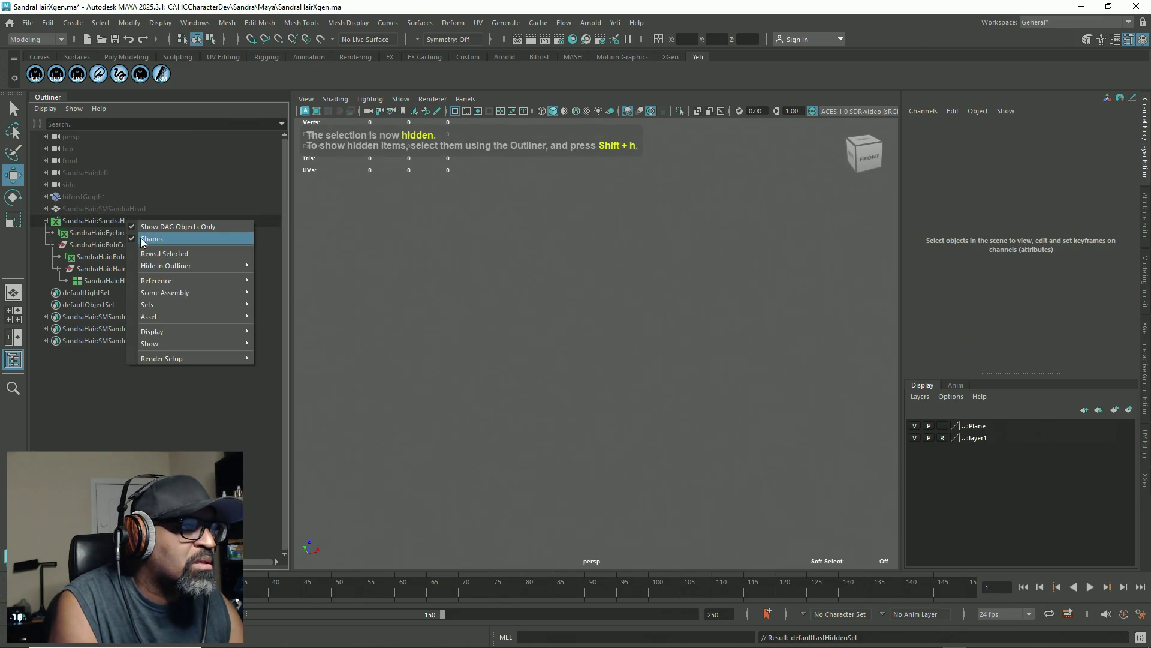
left_click(141, 238)
left_click(80, 198)
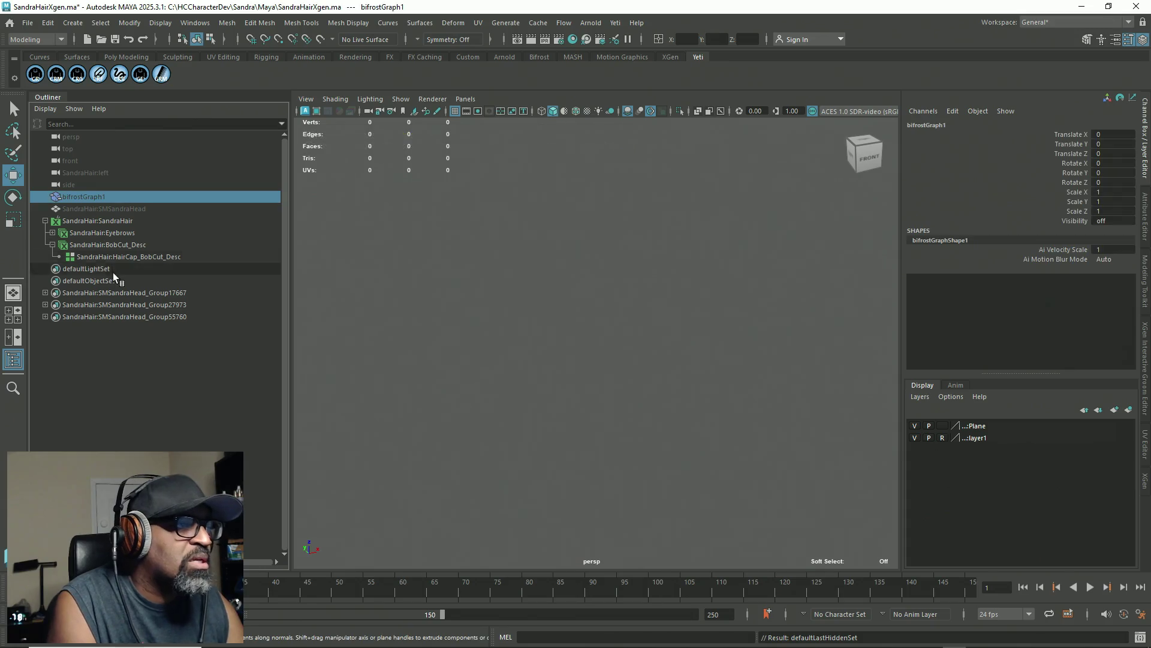
key("shift+h")
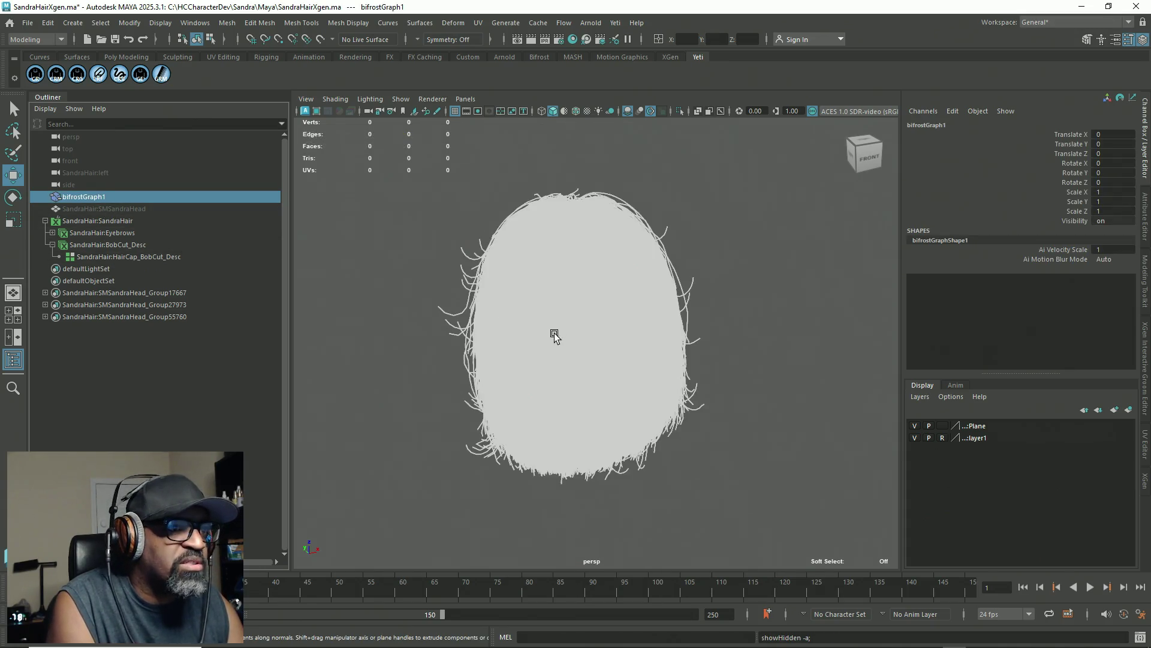
Step: Orbit around the bob-cut hair to inspect it from below and behind
mouse_move(553, 334)
left_mouse_down("alt")
mouse_move(565, 226)
mouse_move(591, 182)
mouse_move(732, 247)
mouse_move(789, 177)
left_mouse_up("alt")
left_click(789, 177)
mouse_move(763, 249)
left_mouse_down("alt")
mouse_move(642, 256)
mouse_move(645, 298)
mouse_move(566, 283)
left_mouse_up("alt")
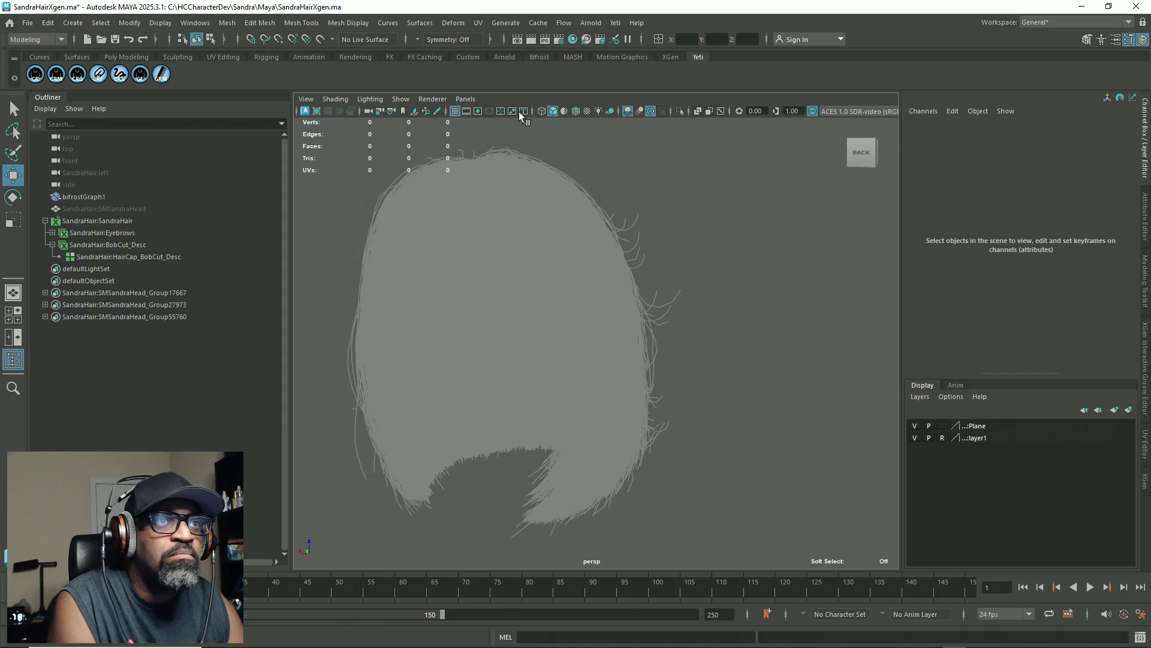
double_click(81, 197)
left_click(57, 201)
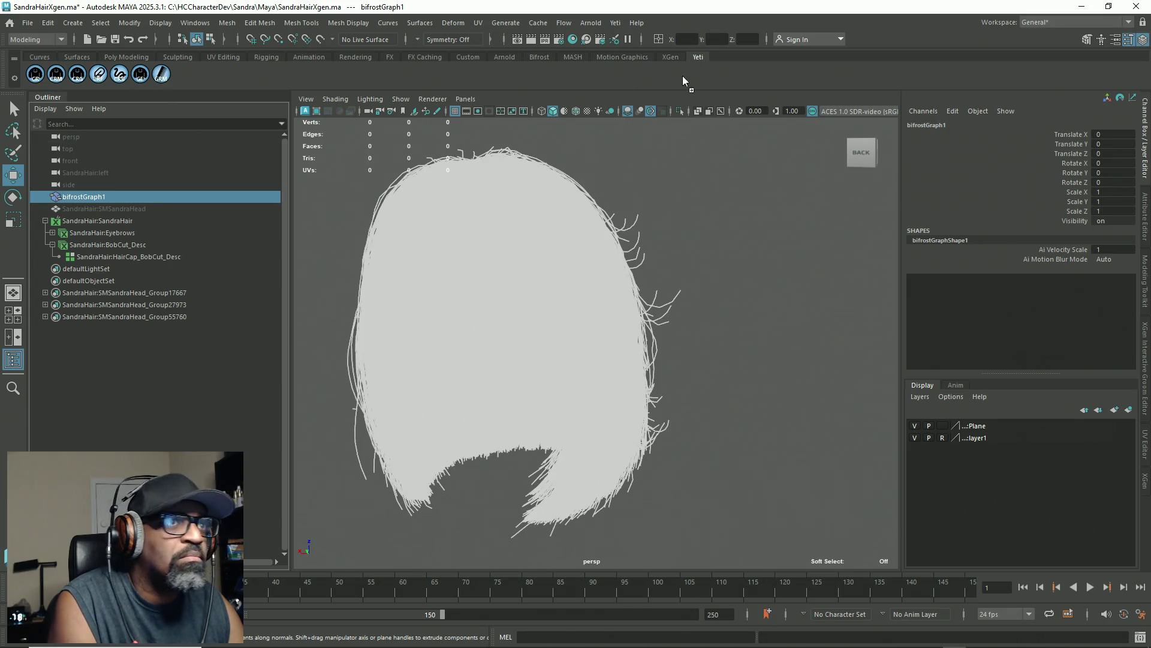
left_click(539, 57)
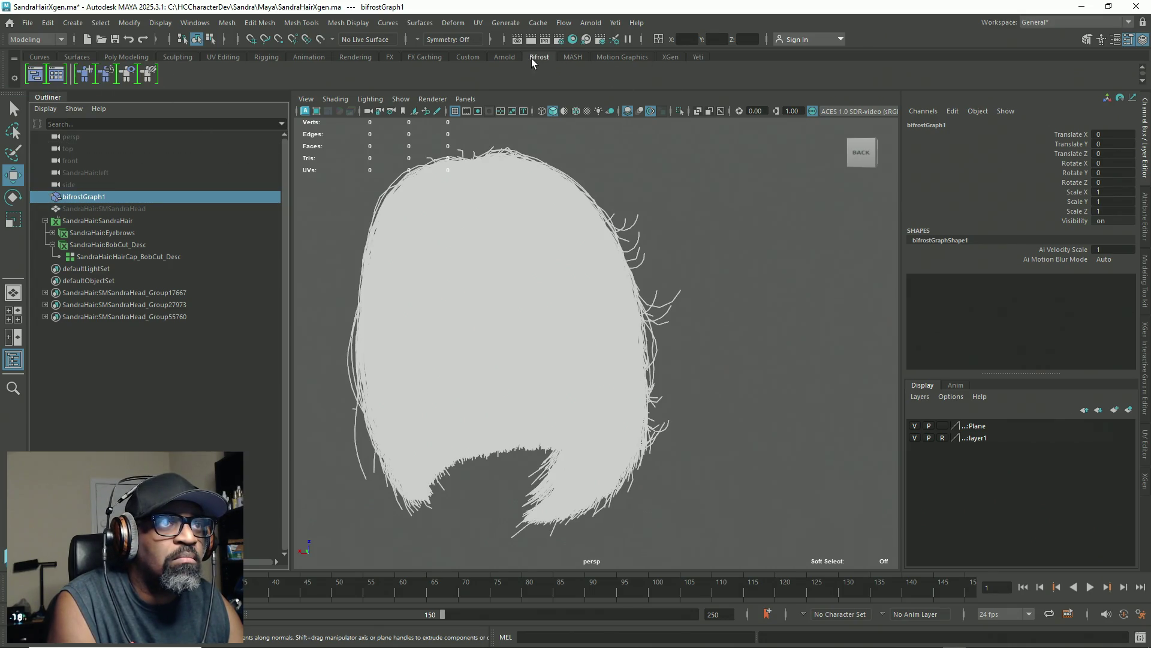
Step: Open the Bifrost Graph Editor full-screen and zoom in on the Read Alembic, Write Alembic and output nodes
left_click(35, 74)
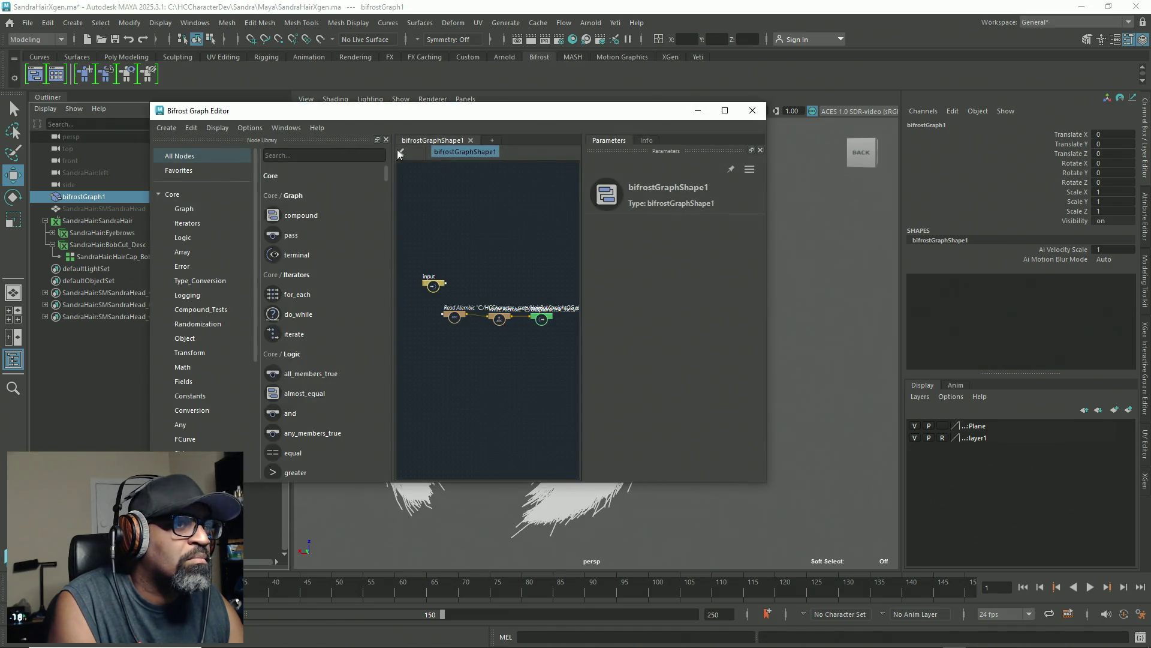
left_click(725, 110)
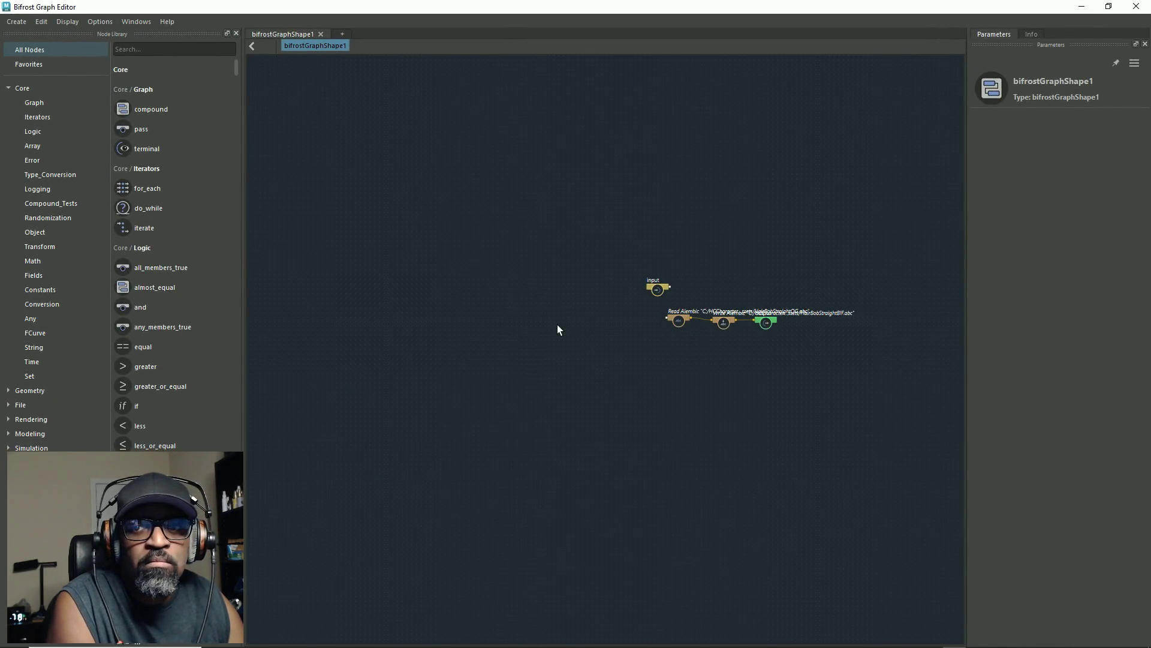
scroll(676, 330, "up", 5)
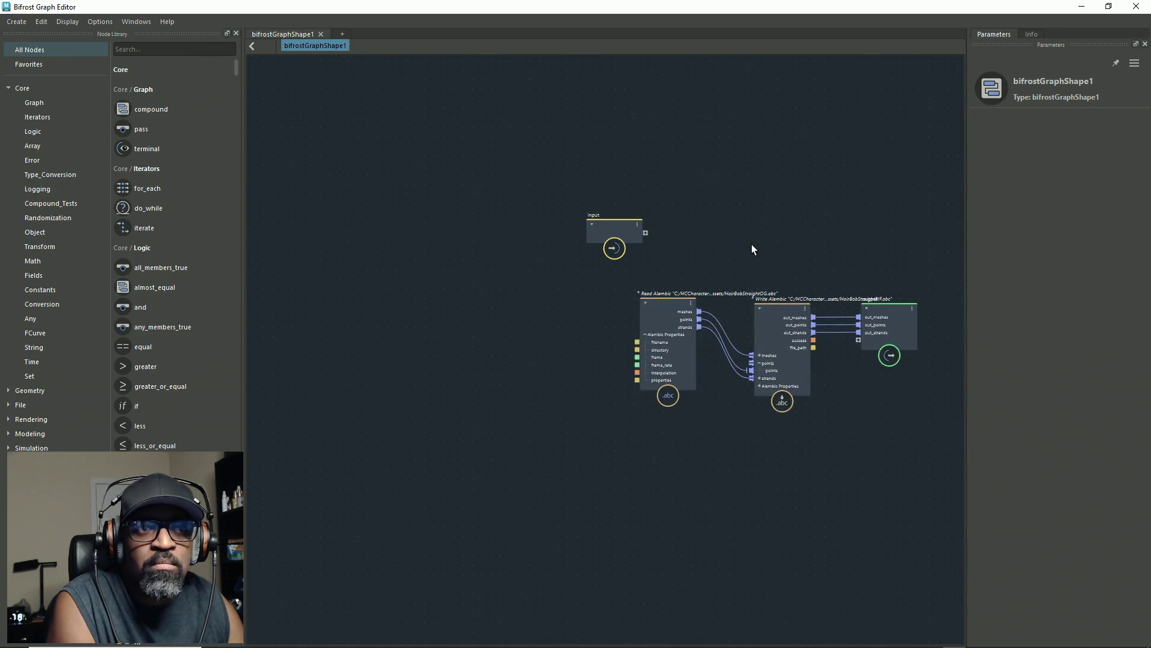
right_click(787, 252)
left_click(777, 227)
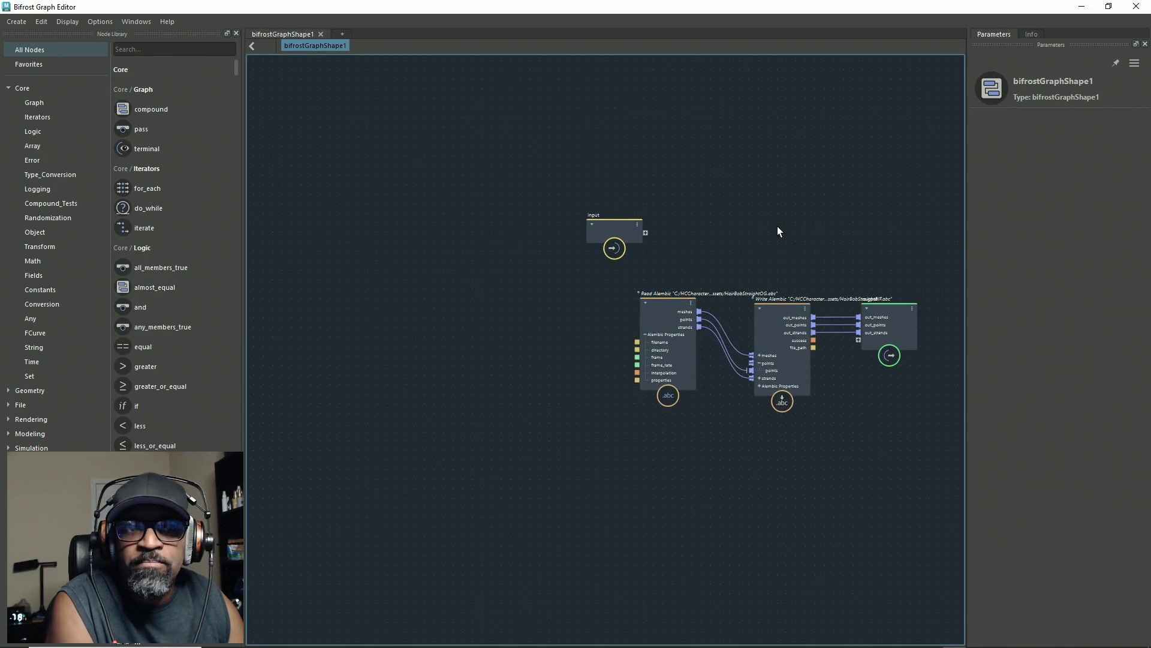
middle_click_drag(777, 225, 663, 229)
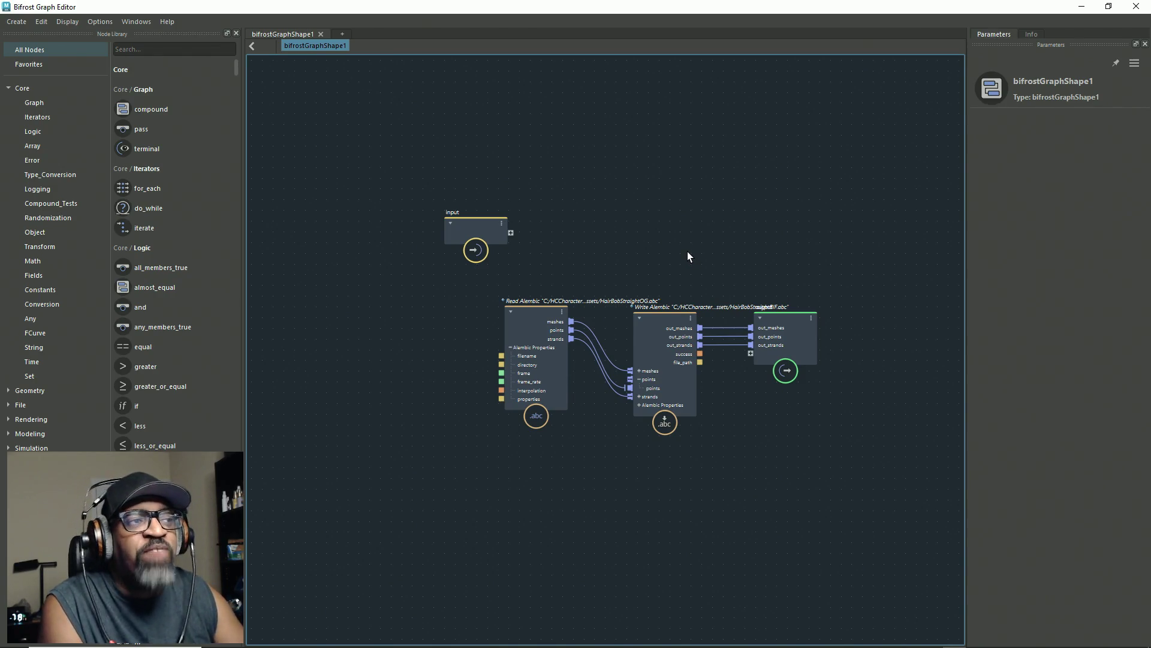
mouse_move(687, 251)
middle_mouse_down()
mouse_move(663, 303)
mouse_move(655, 273)
middle_mouse_up()
scroll(643, 303, "up", 5)
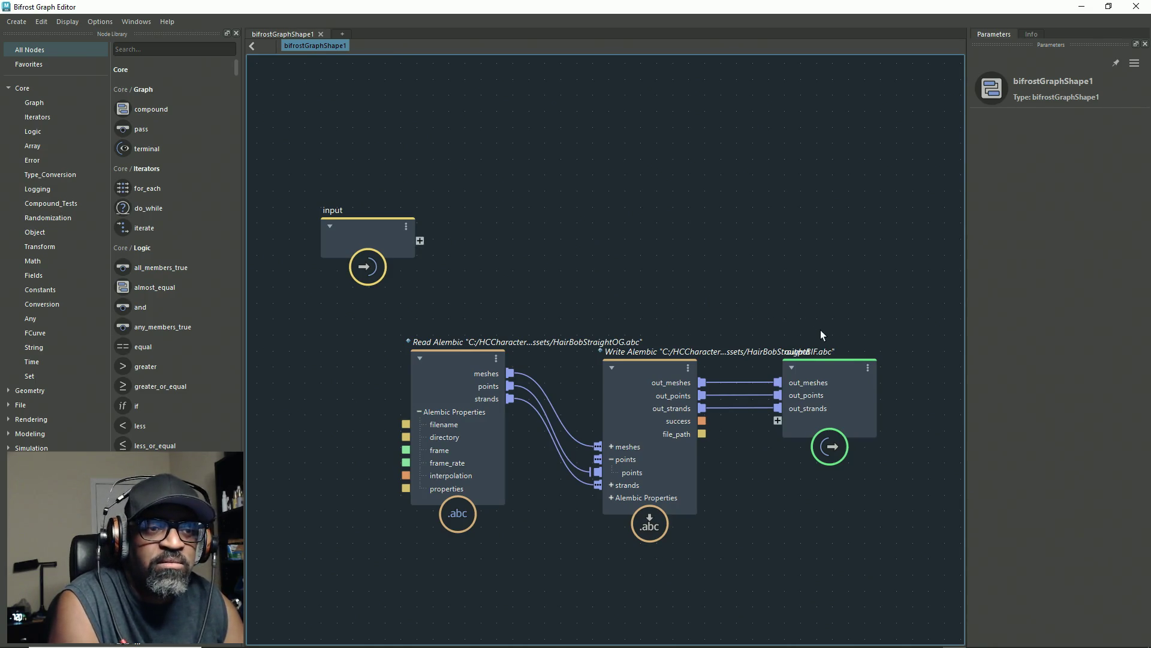
Step: Move the Read Alembic node lower in the hair graph, keeping the editor maximized
left_click_drag(458, 364, 466, 440)
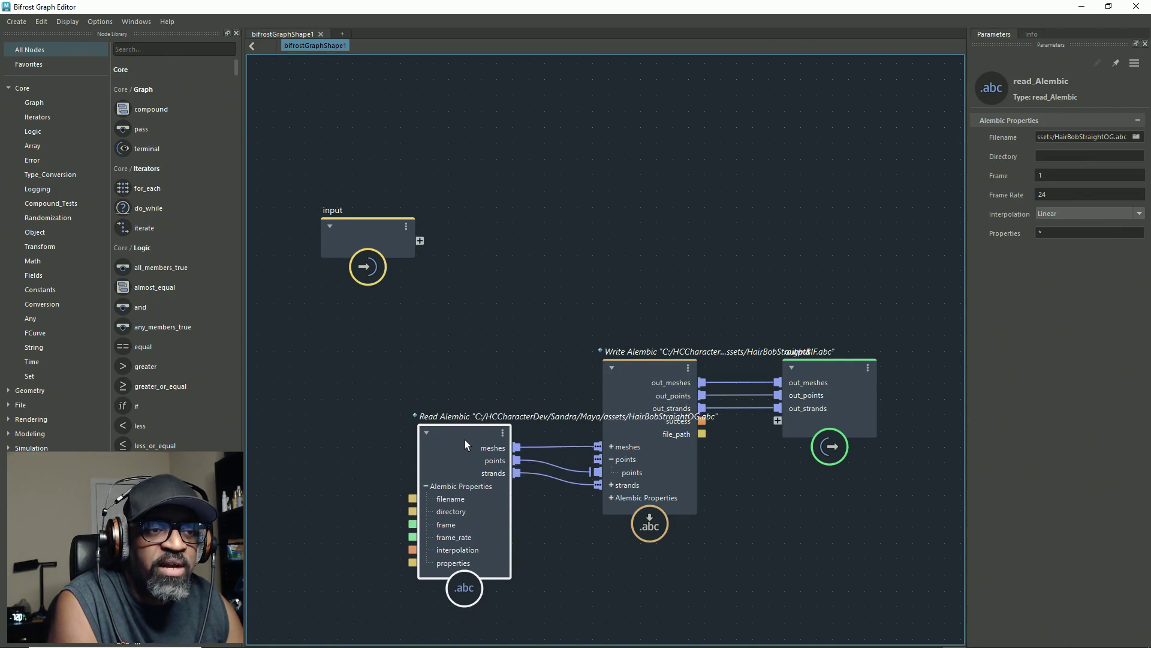
mouse_move(524, 358)
left_mouse_down()
mouse_move(948, 502)
mouse_move(927, 509)
left_mouse_up()
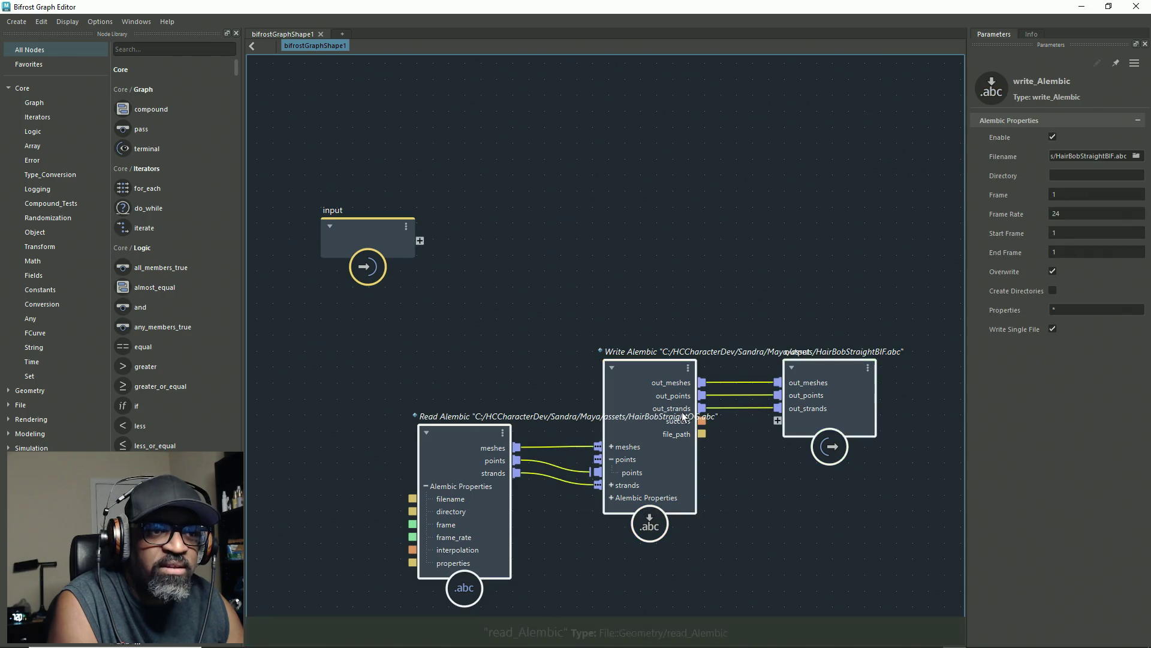
left_click(647, 288)
middle_click_drag(648, 288, 624, 209)
scroll(624, 208, "up", 1)
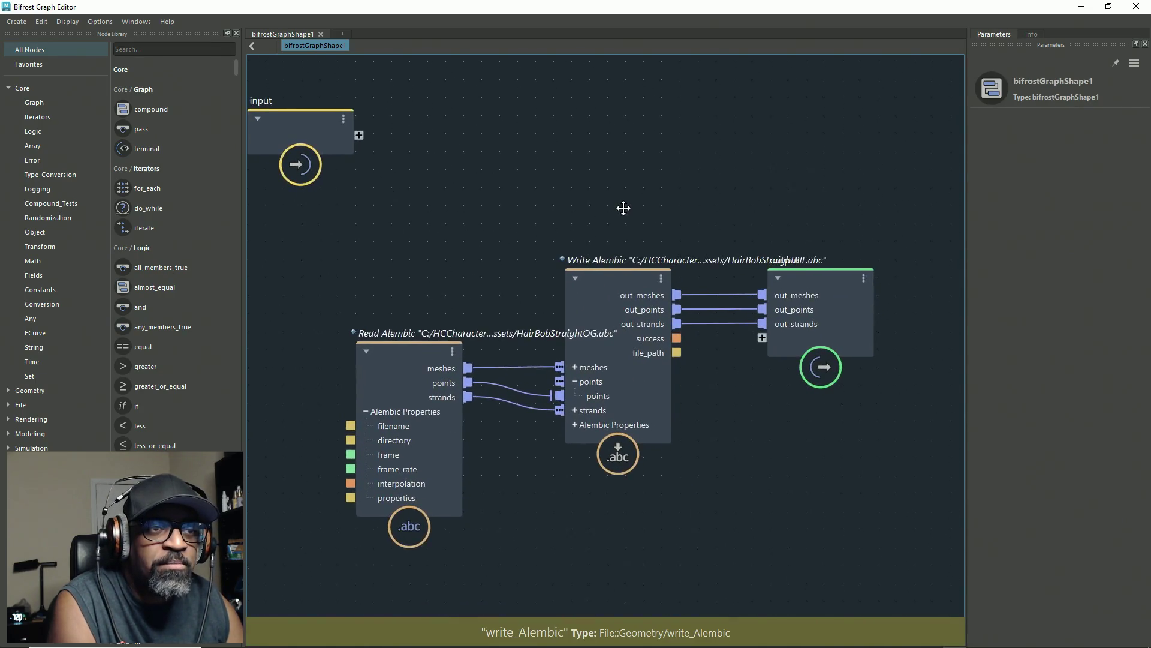
scroll(623, 208, "down", 2)
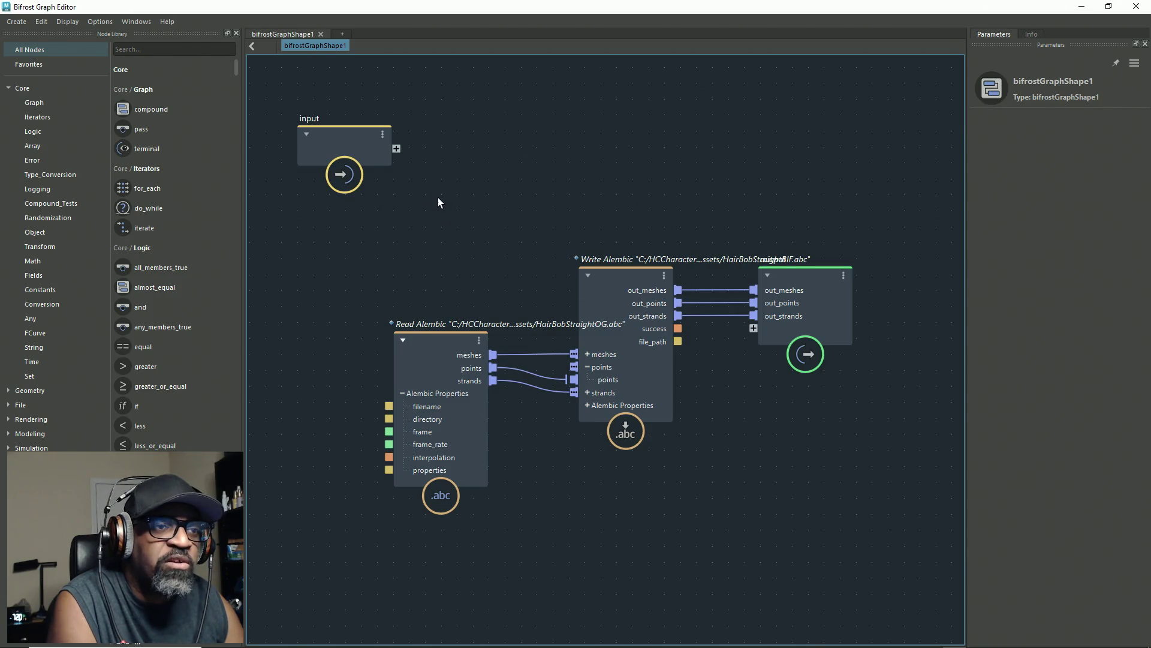
left_click_drag(438, 197, 881, 516)
double_click(652, 7)
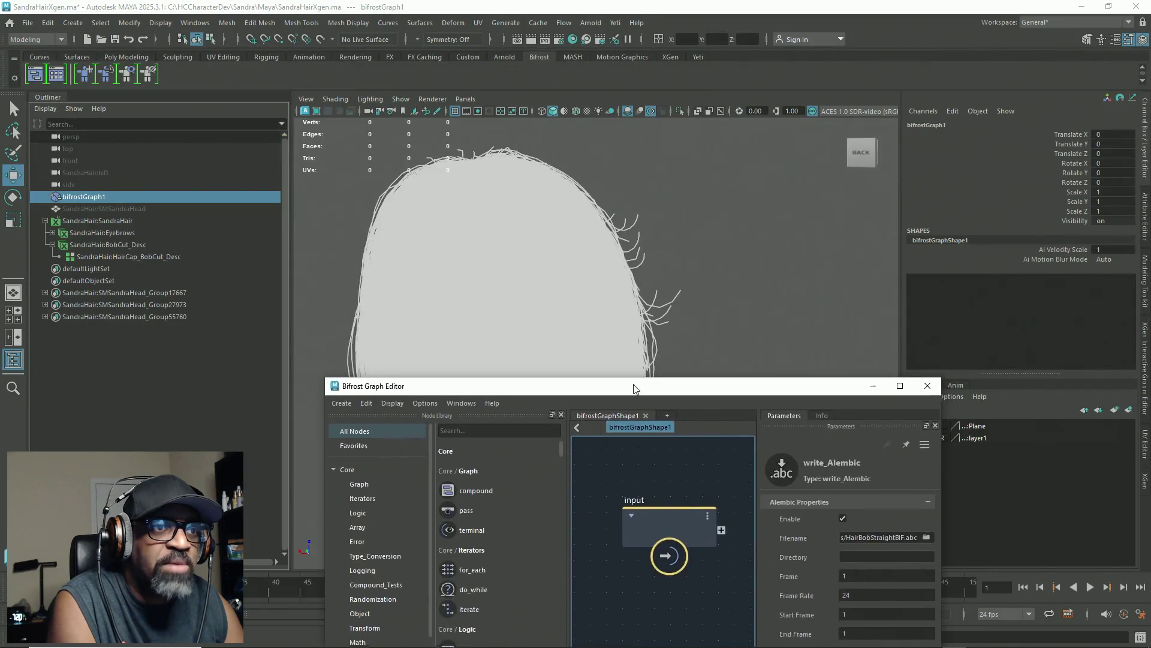
left_click_drag(620, 440, 660, 2)
Step: Check the HairBobStraightOG.abc and HairBobStraightBIF.abc filenames, move Write Alembic to the top, restore the window
left_click(473, 474)
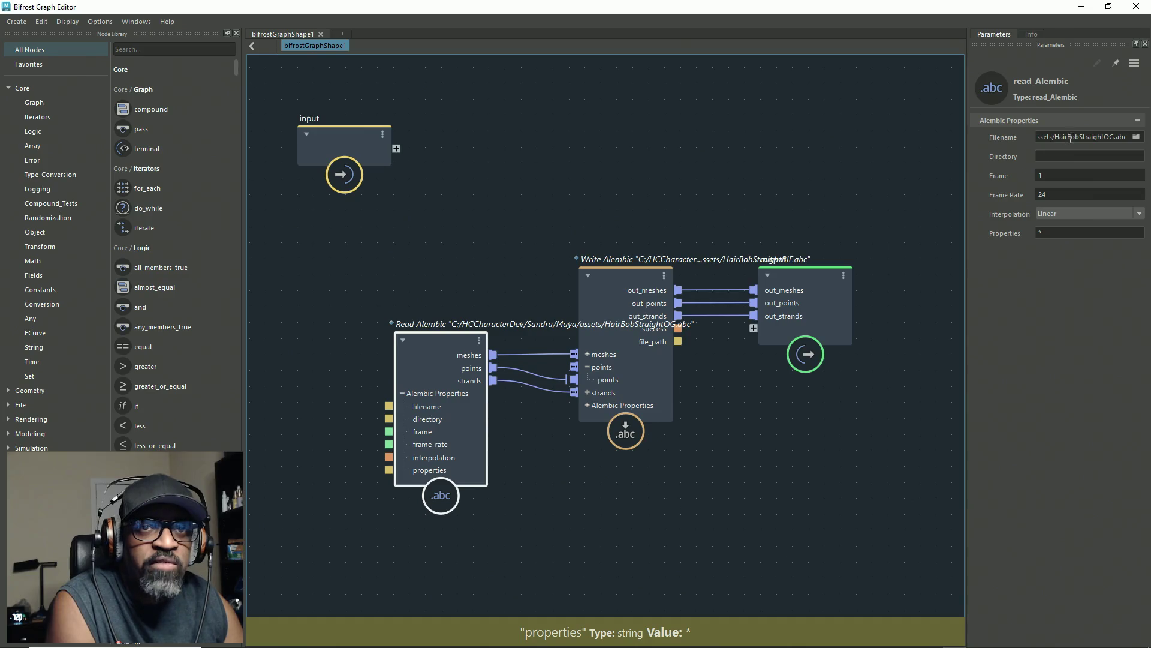
left_click_drag(967, 160, 816, 159)
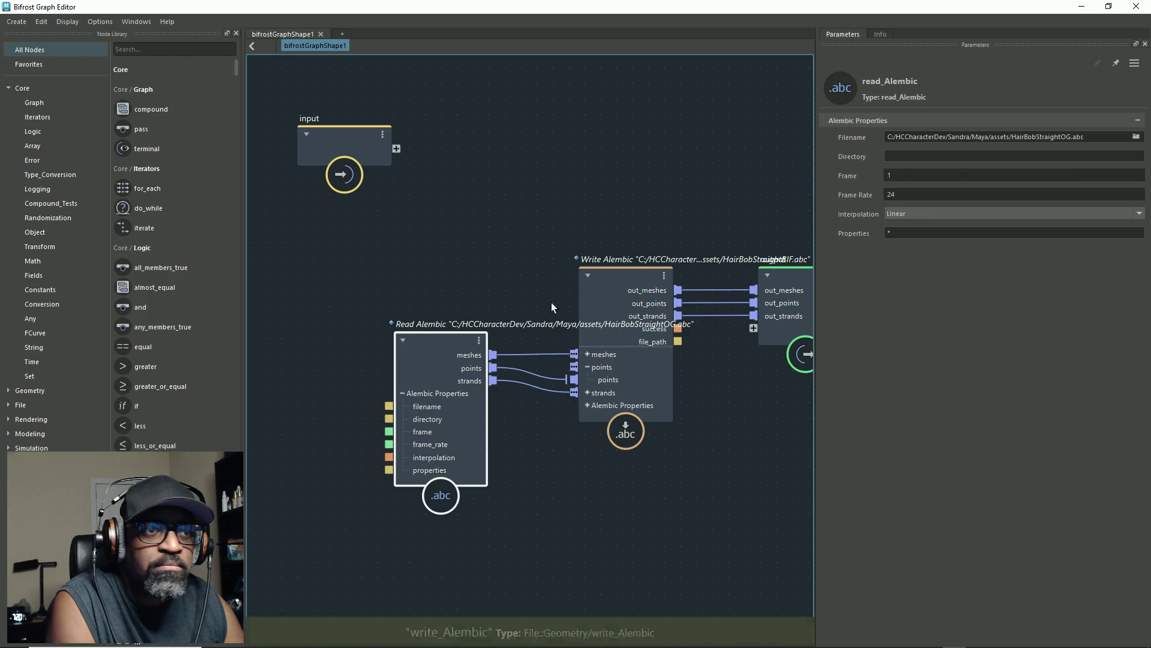
left_click(589, 418)
middle_click_drag(721, 486, 629, 474)
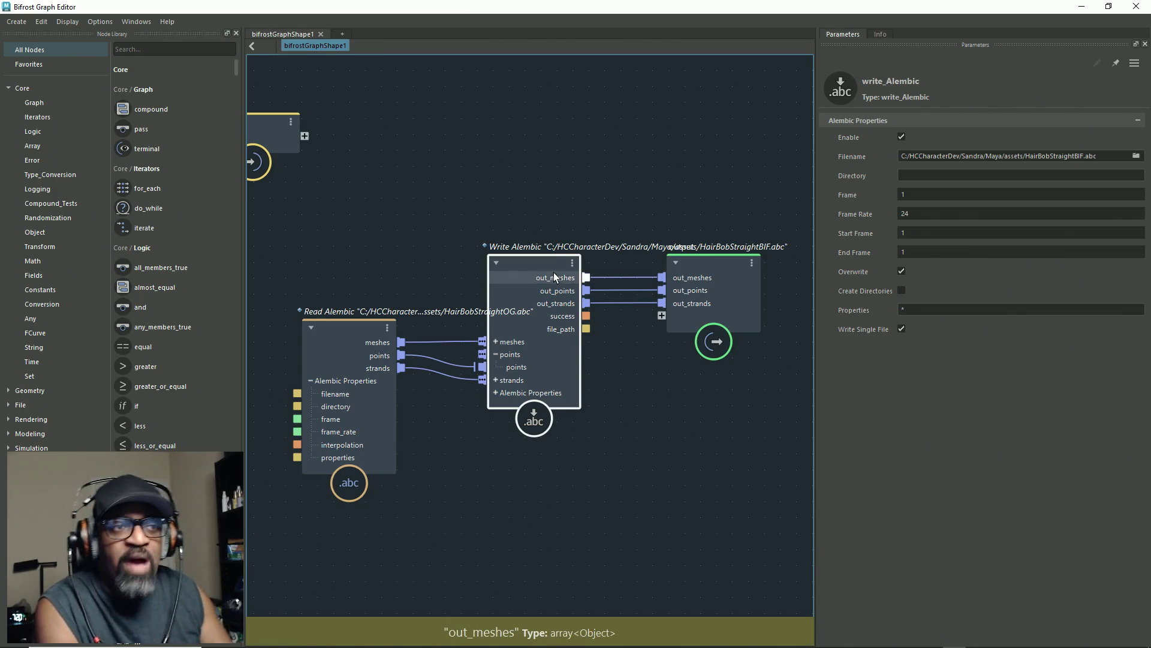
mouse_move(527, 185)
left_mouse_down()
mouse_move(603, 511)
mouse_move(557, 313)
mouse_move(564, 172)
mouse_move(538, 164)
mouse_move(579, 208)
left_mouse_up()
left_click(572, 377)
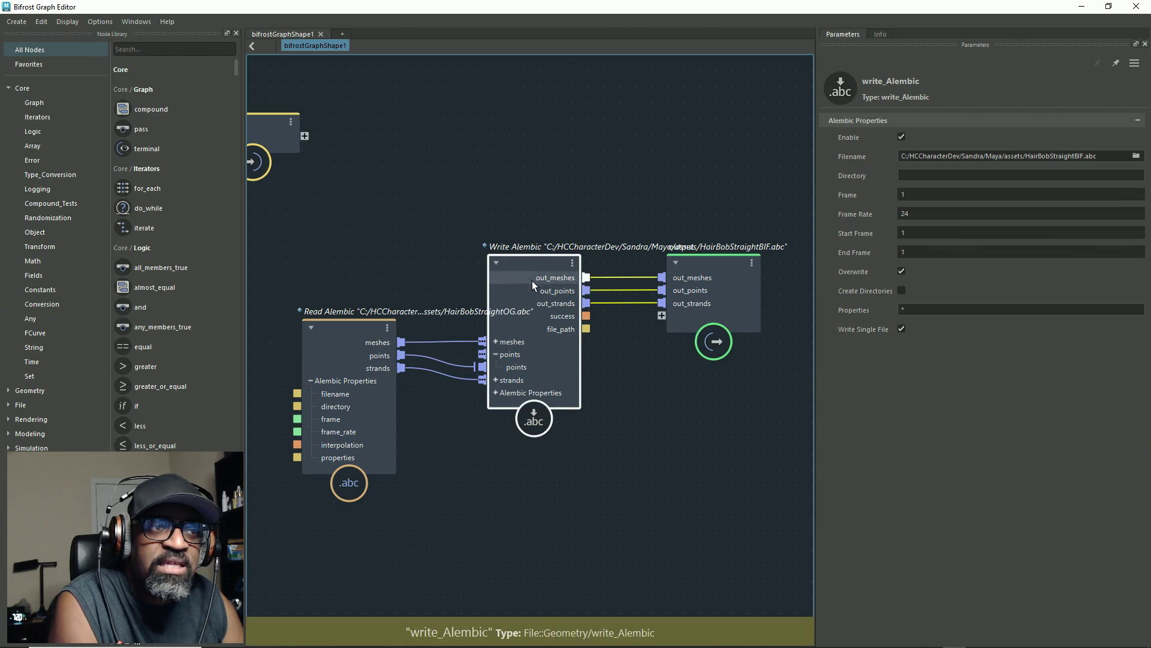
left_click_drag(531, 281, 537, 93)
mouse_move(696, 432)
left_mouse_down()
mouse_move(566, 369)
mouse_move(330, 294)
left_mouse_up()
left_click_drag(694, 458, 395, 454)
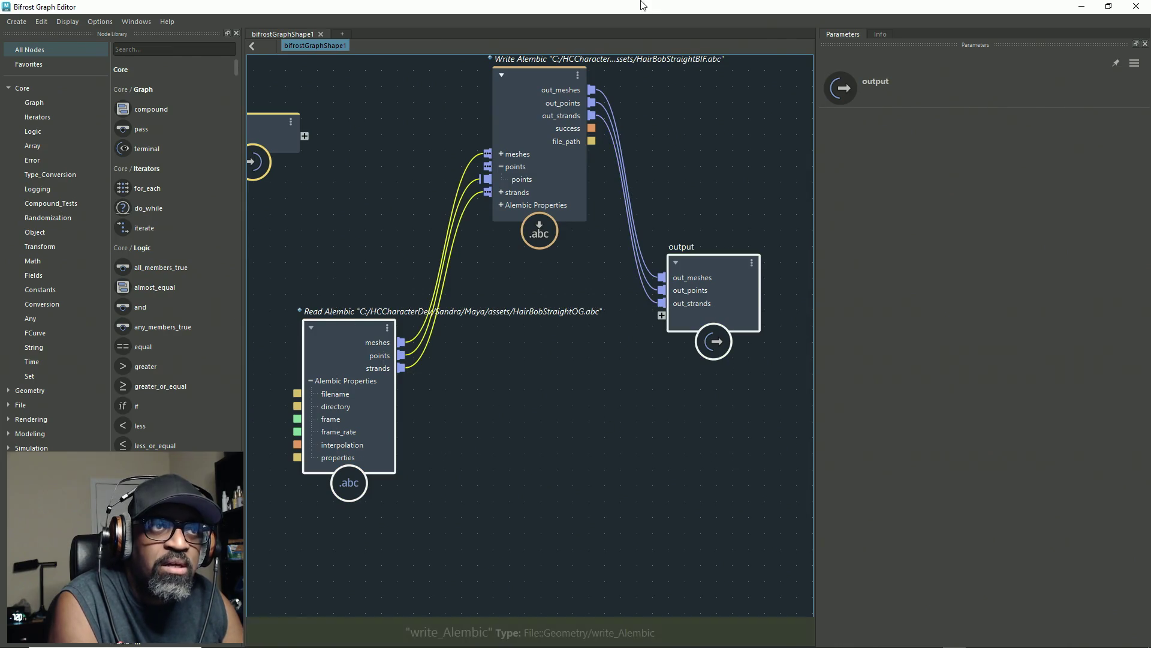
key("super+Down")
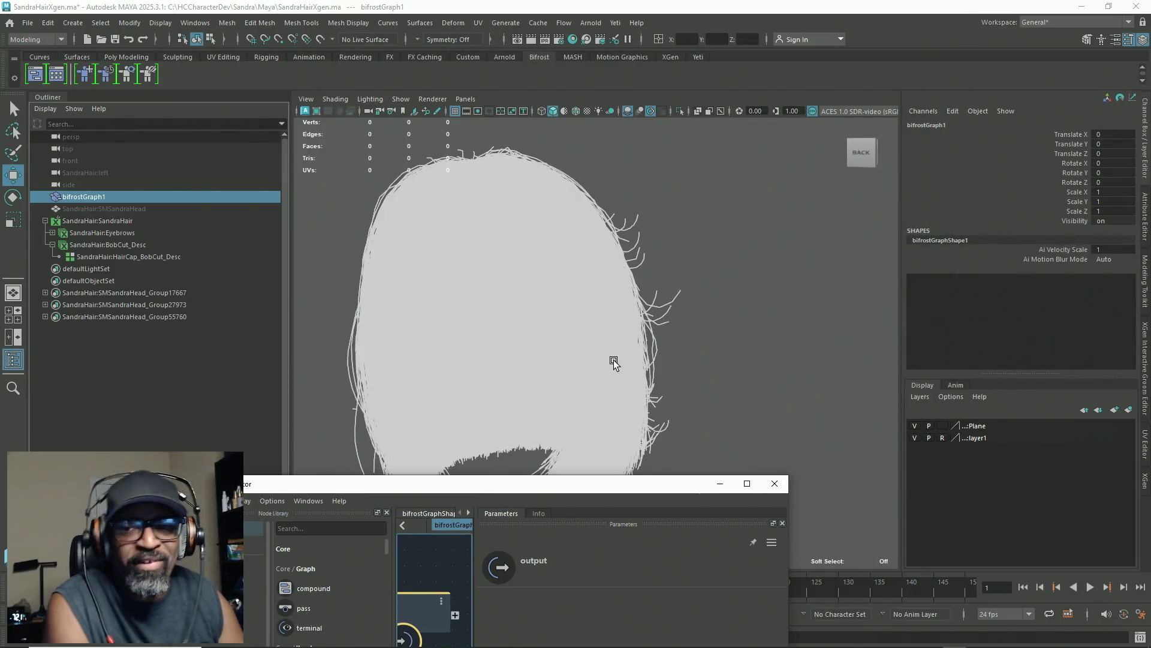
Step: Move Write Alembic back to the graph's middle and shift Read Alembic right
mouse_move(576, 483)
left_mouse_down()
mouse_move(577, 5)
mouse_move(567, 112)
mouse_move(566, 124)
mouse_move(600, 3)
left_mouse_up()
mouse_move(515, 81)
left_mouse_down()
mouse_move(517, 293)
mouse_move(513, 269)
mouse_move(531, 273)
left_mouse_up()
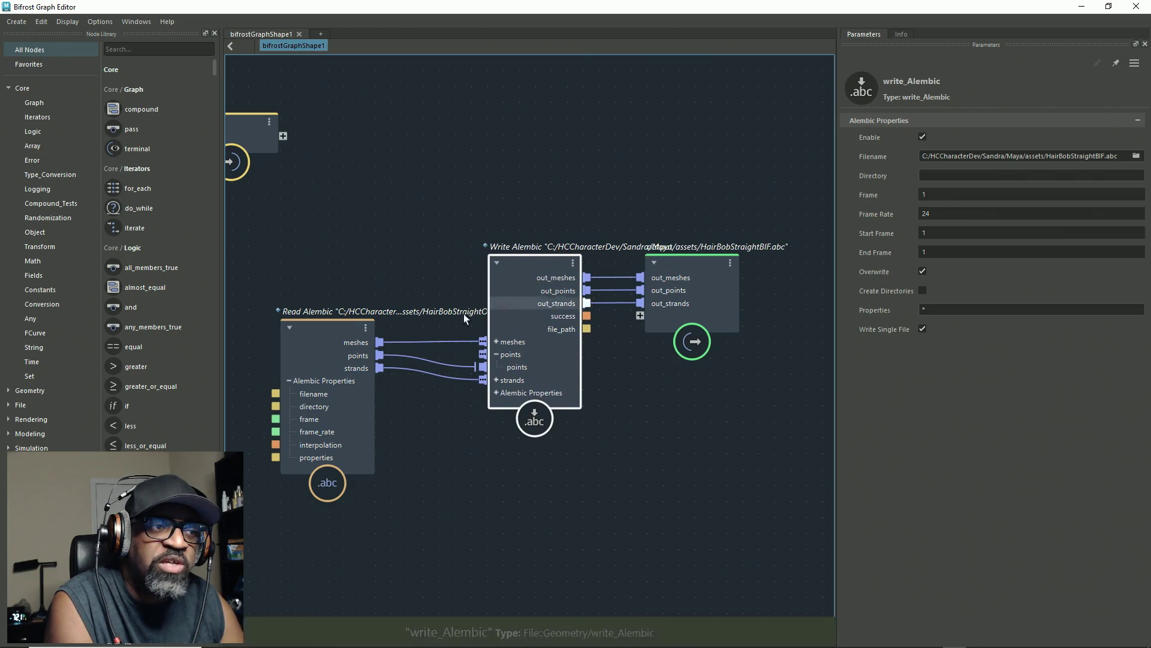
left_click_drag(336, 330, 390, 328)
left_click_drag(390, 212, 684, 489)
middle_click_drag(649, 440, 602, 423)
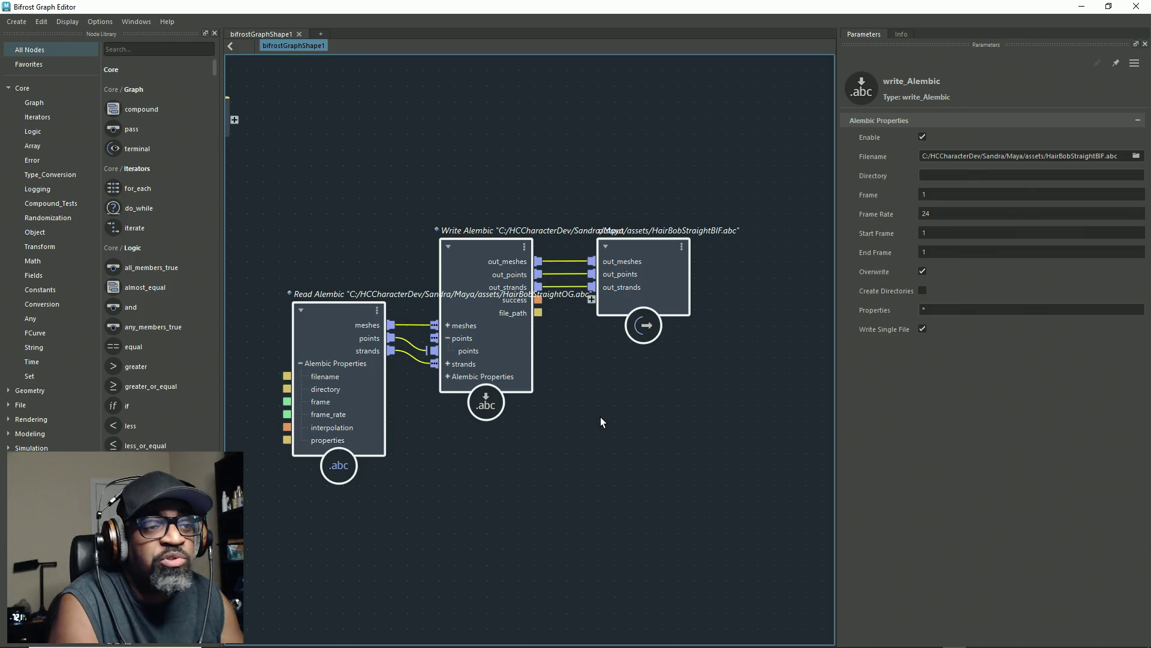
left_click(600, 418)
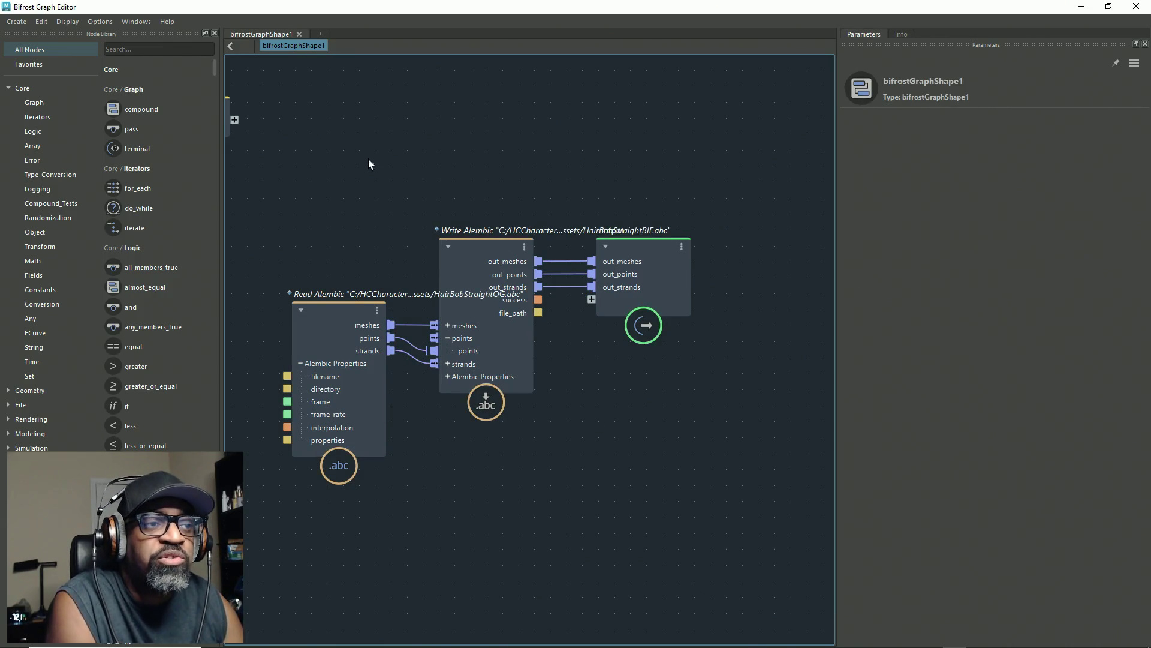
left_click_drag(368, 159, 624, 495)
left_click(638, 405)
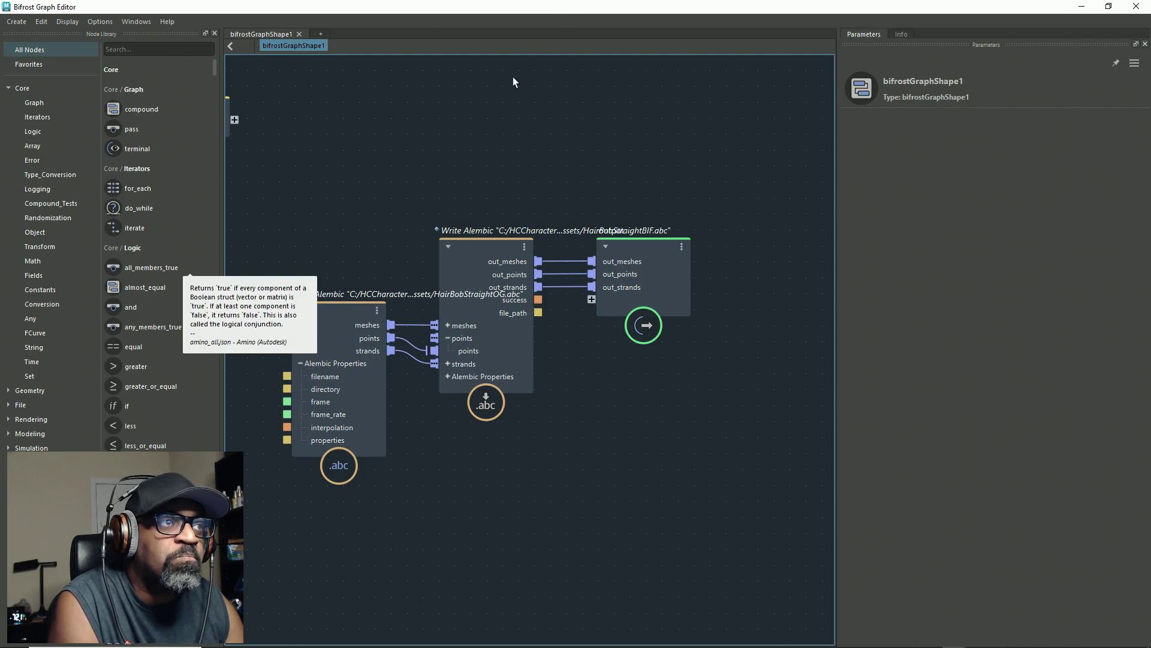
Step: Close the Bifrost Graph Editor and hide bifrostGraph1 with Ctrl+H
left_click_drag(617, 18, 36, 282)
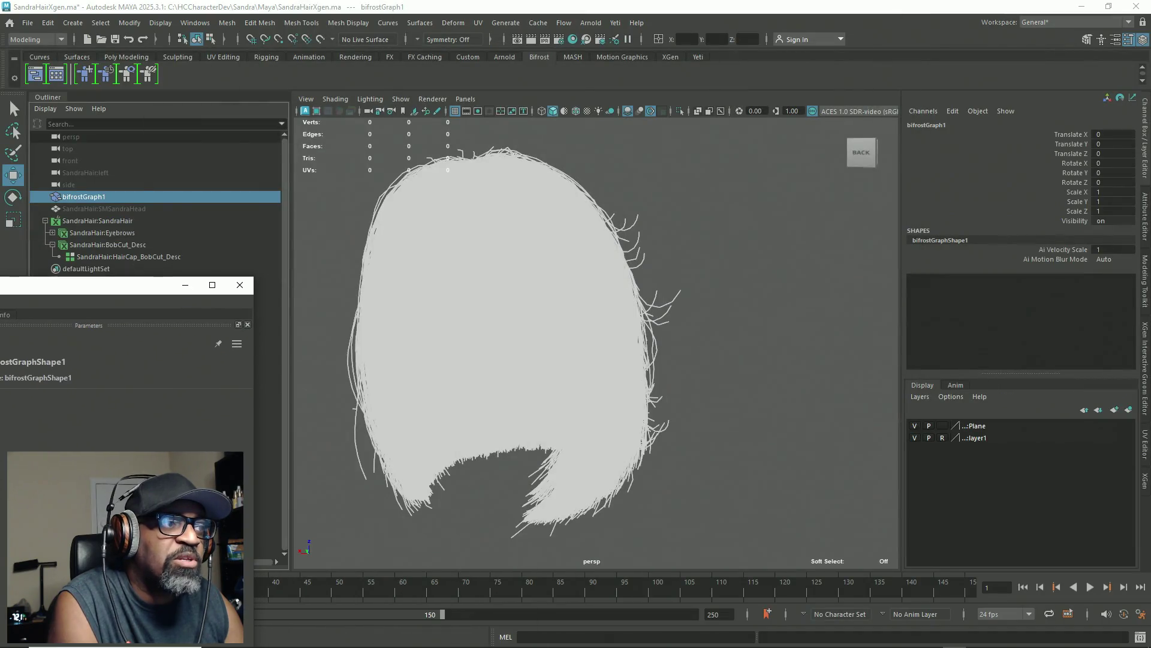
left_click(239, 281)
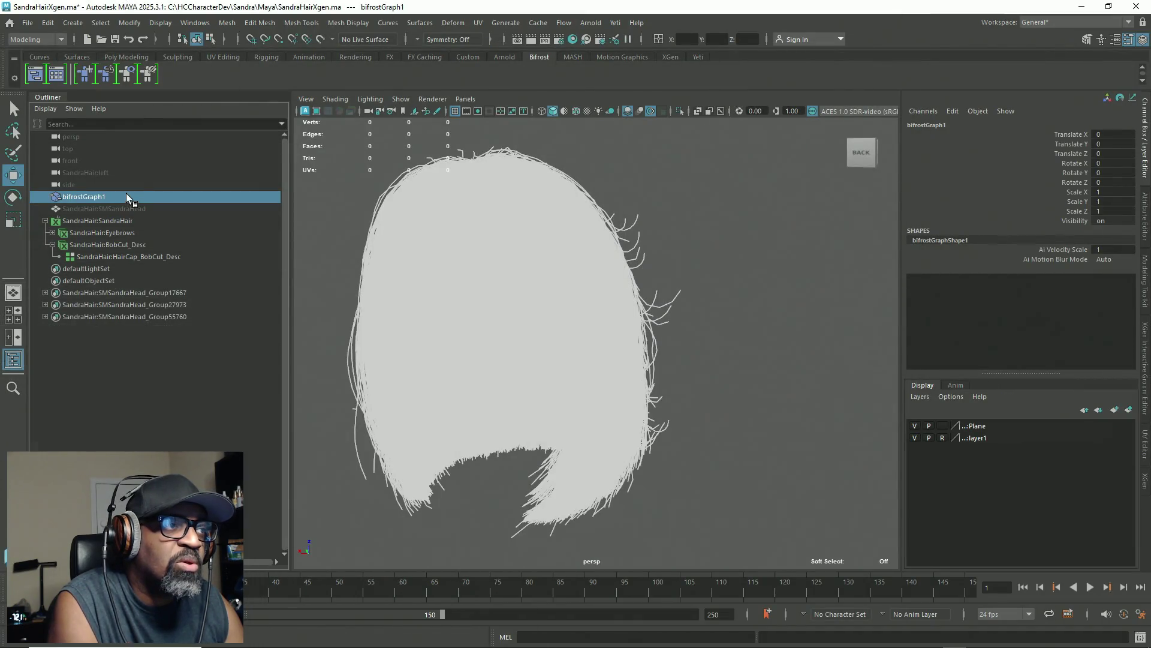
key("ctrl+h")
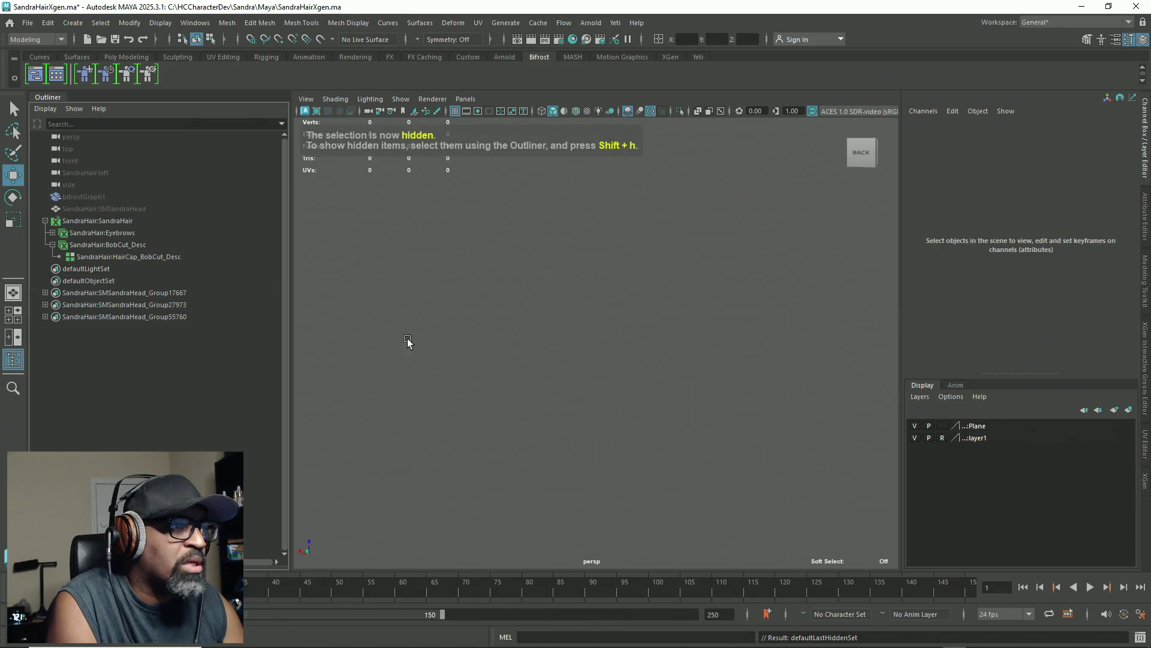
Step: Unhide SandraHair:SMSandraHead, orbit to view its face from the front, and start a file import
left_click(117, 207)
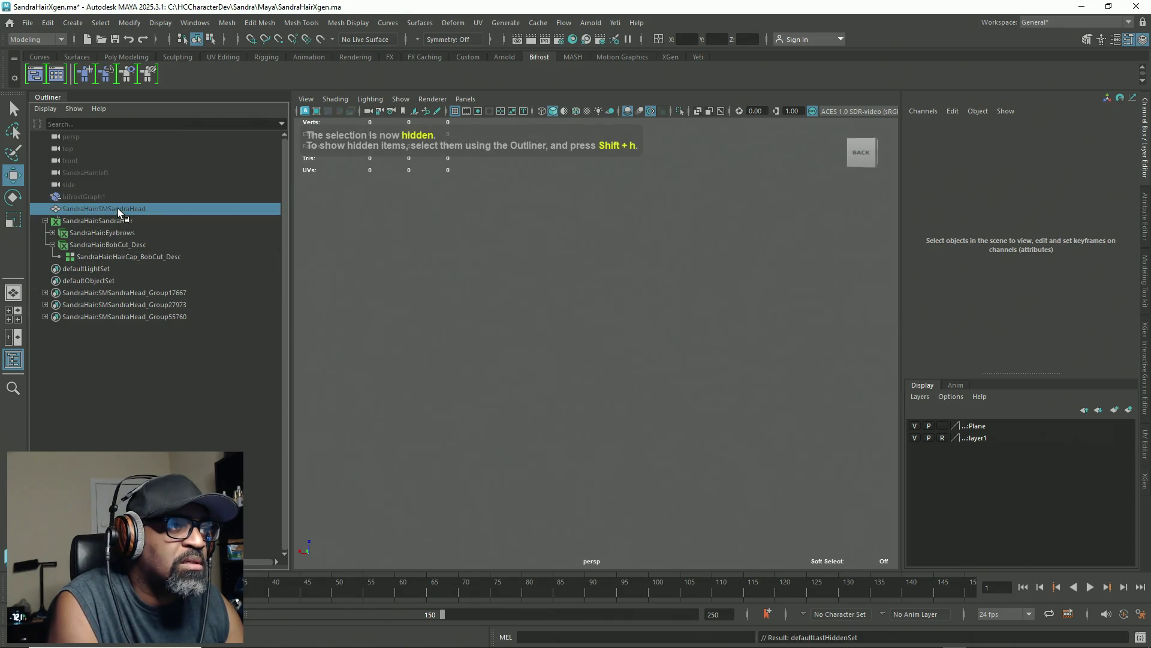
key("shift+h")
left_click(674, 368)
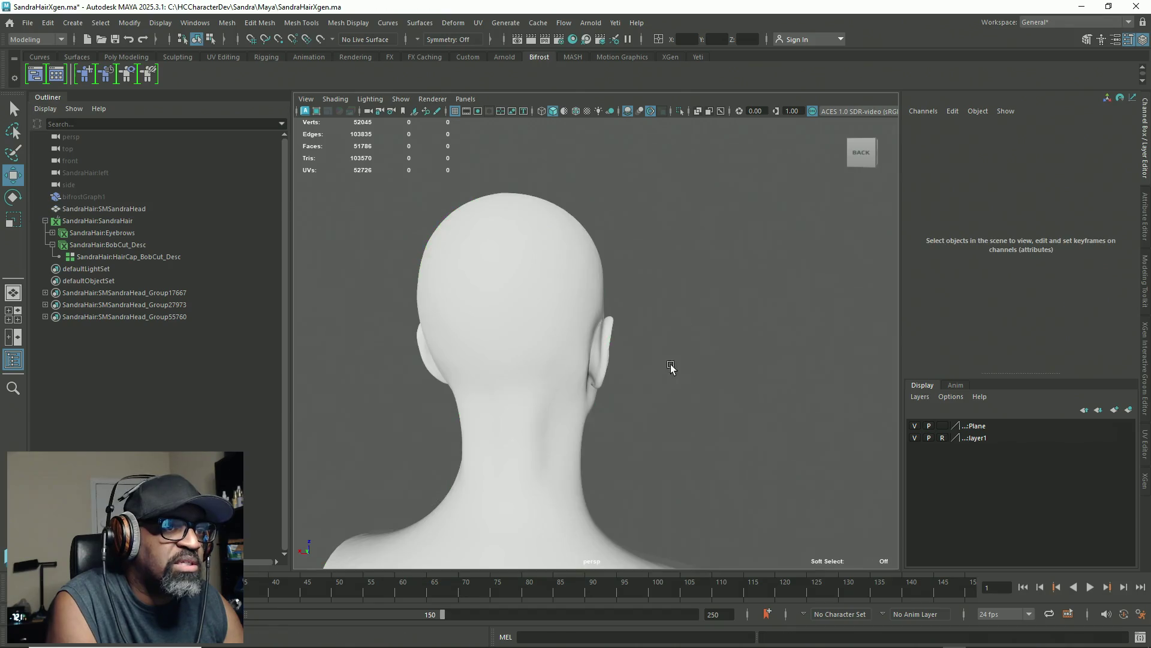
left_click_drag(673, 367, 394, 406, "alt")
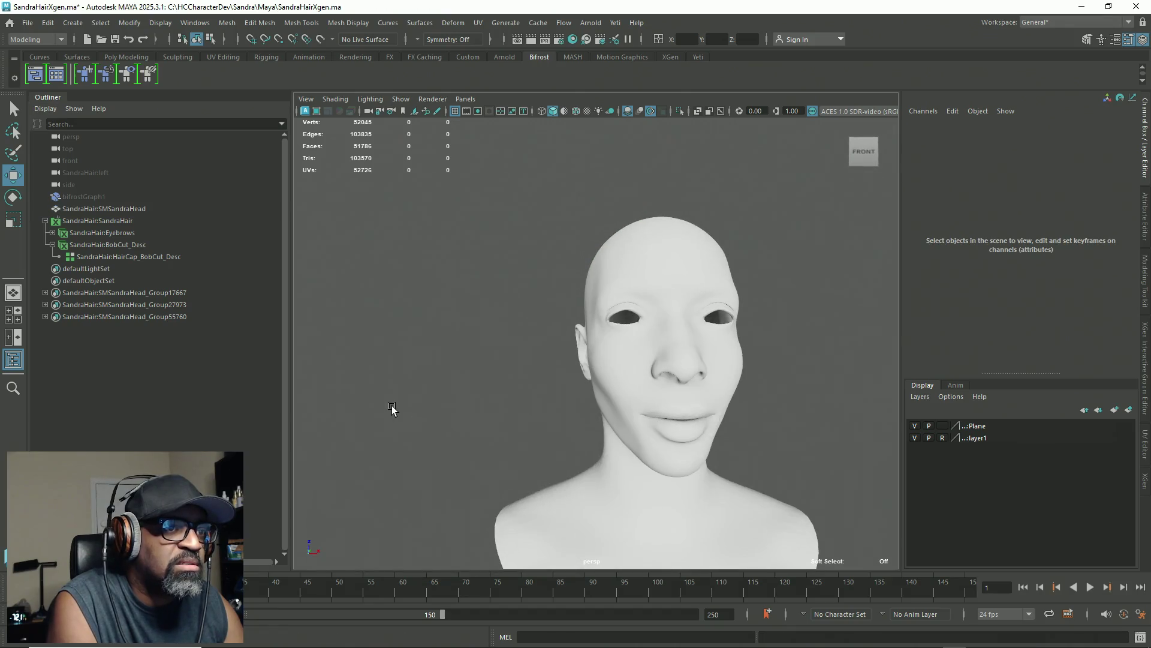
left_click(27, 23)
left_click(45, 161)
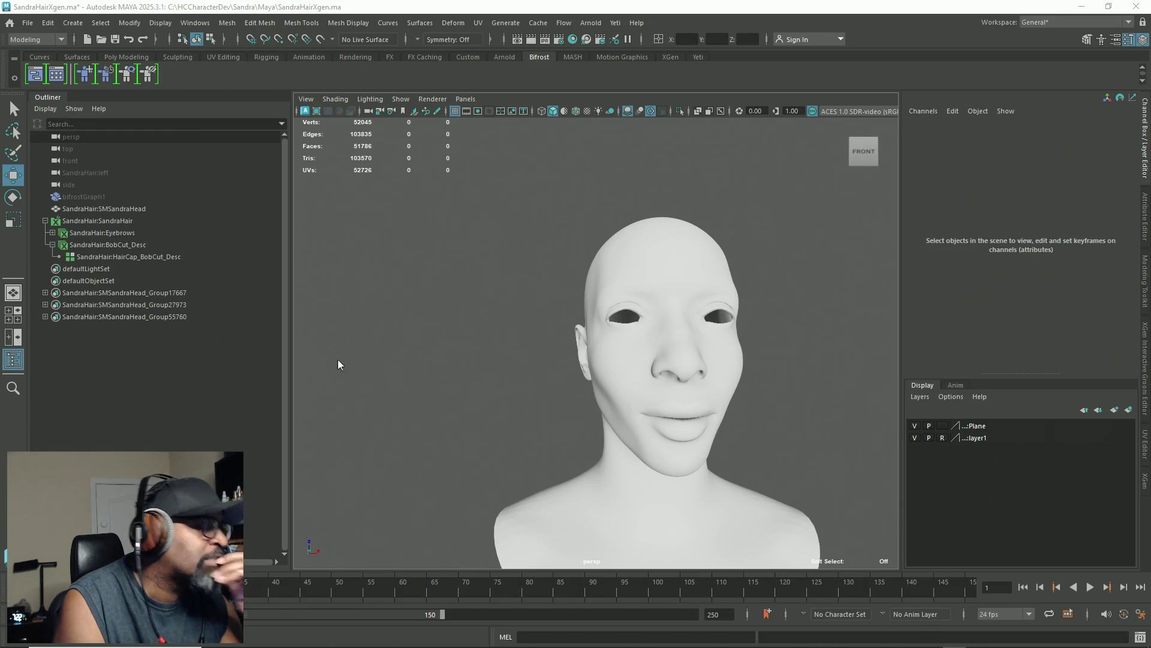
Step: Switch from Maya to the Unreal Engine editor window with Alt+Tab
mouse_move(257, 644)
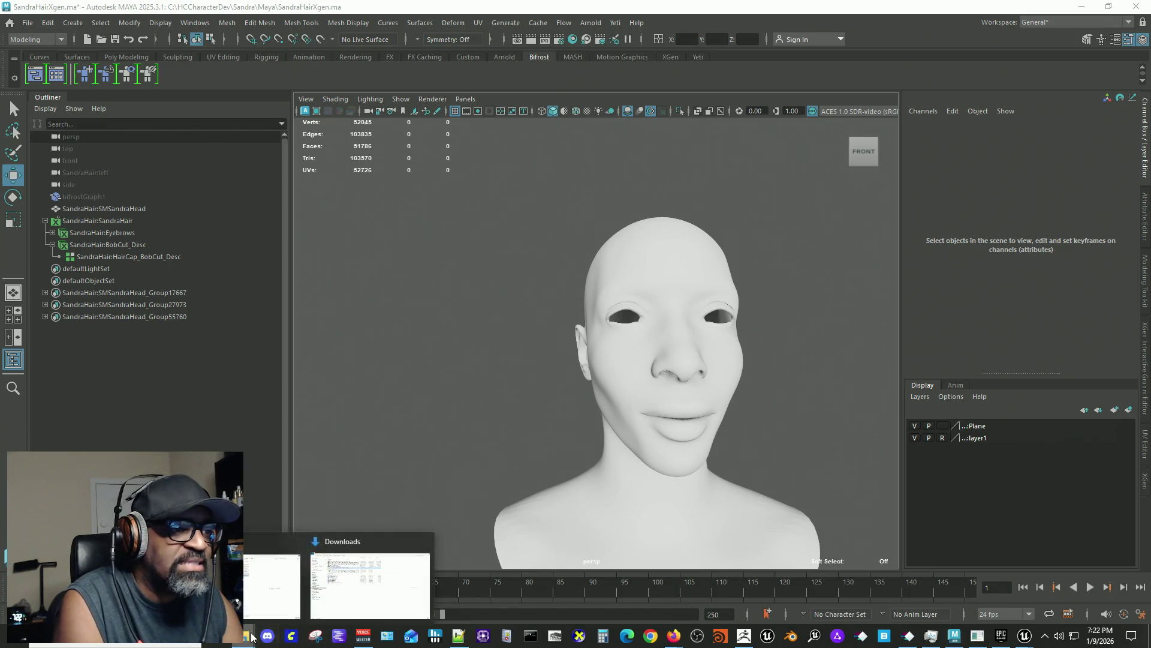
mouse_move(271, 585)
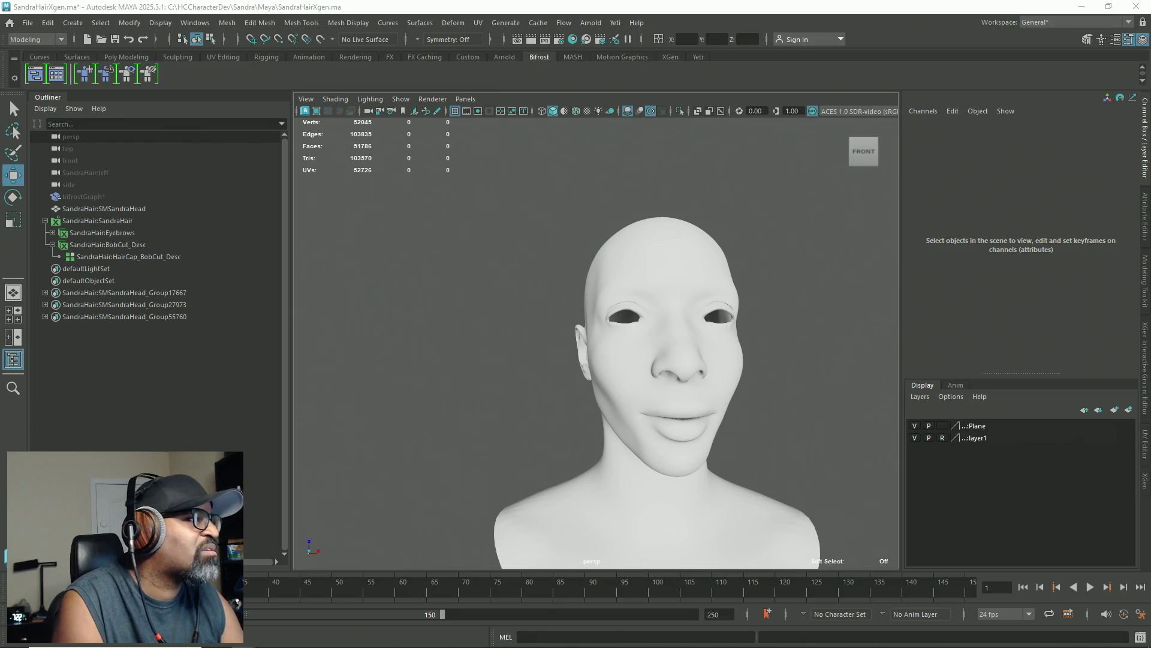
key("alt+Tab")
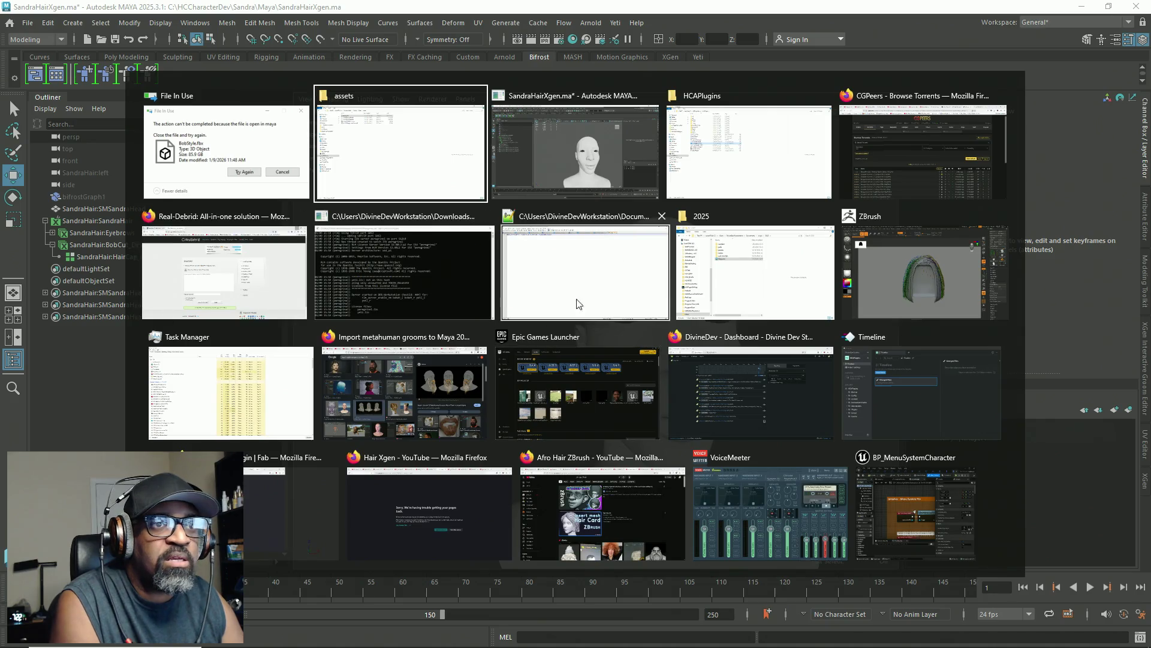
key("Escape")
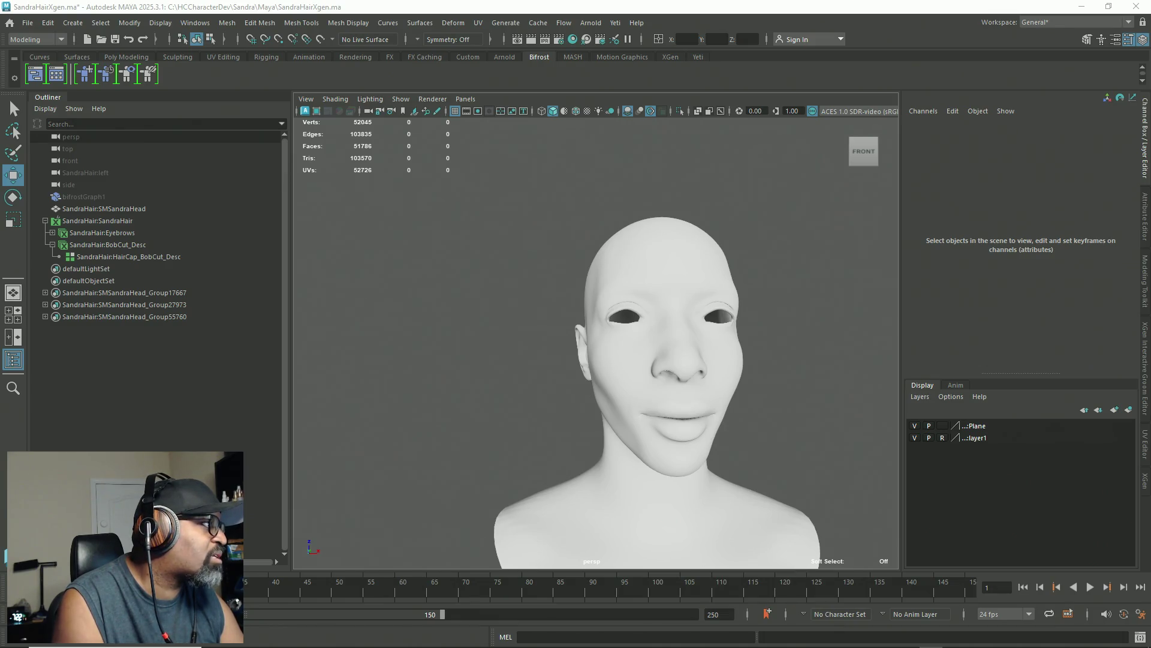
key("alt+Tab")
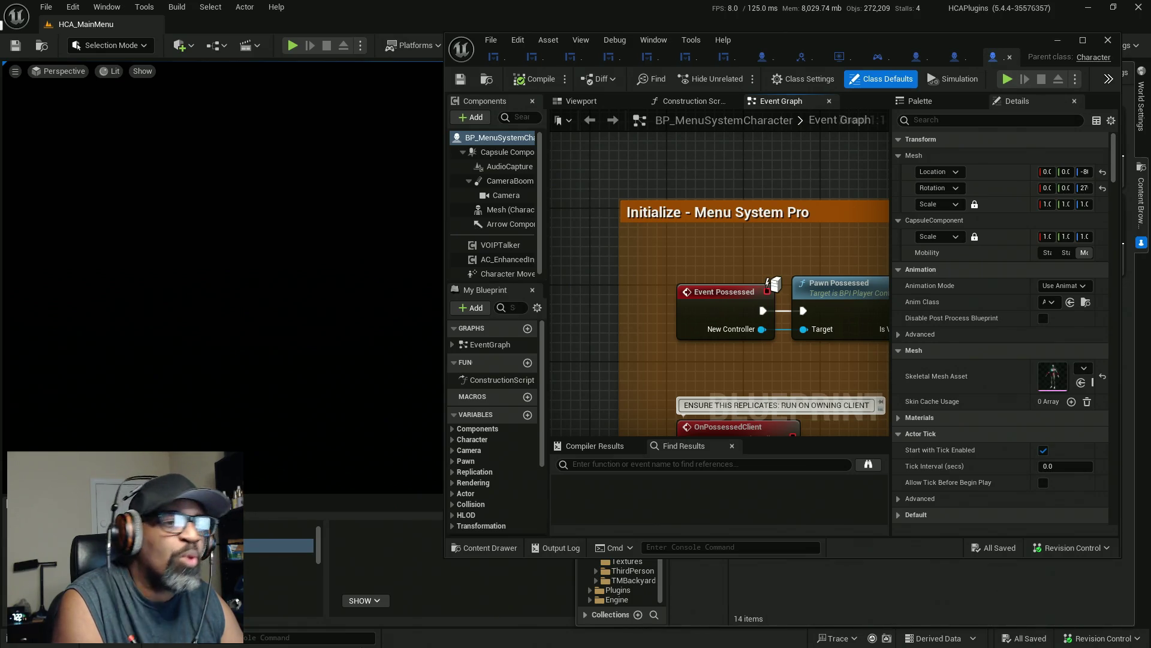
Step: Launch Maya 2025 from the Windows Start menu
key("super")
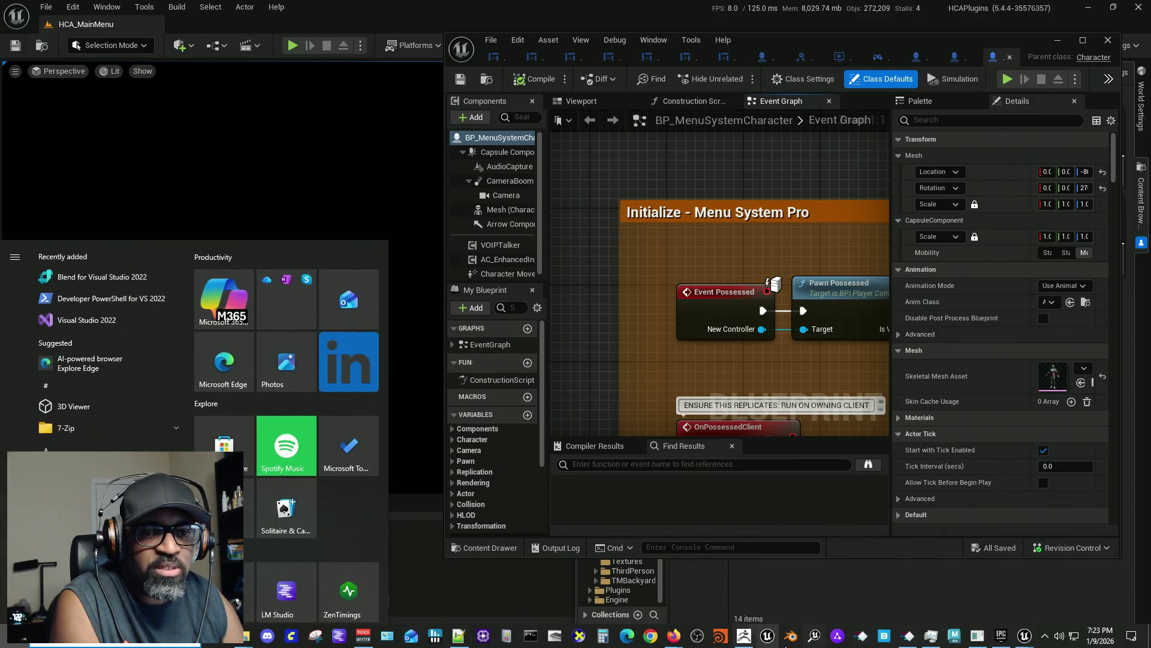
left_click(954, 635)
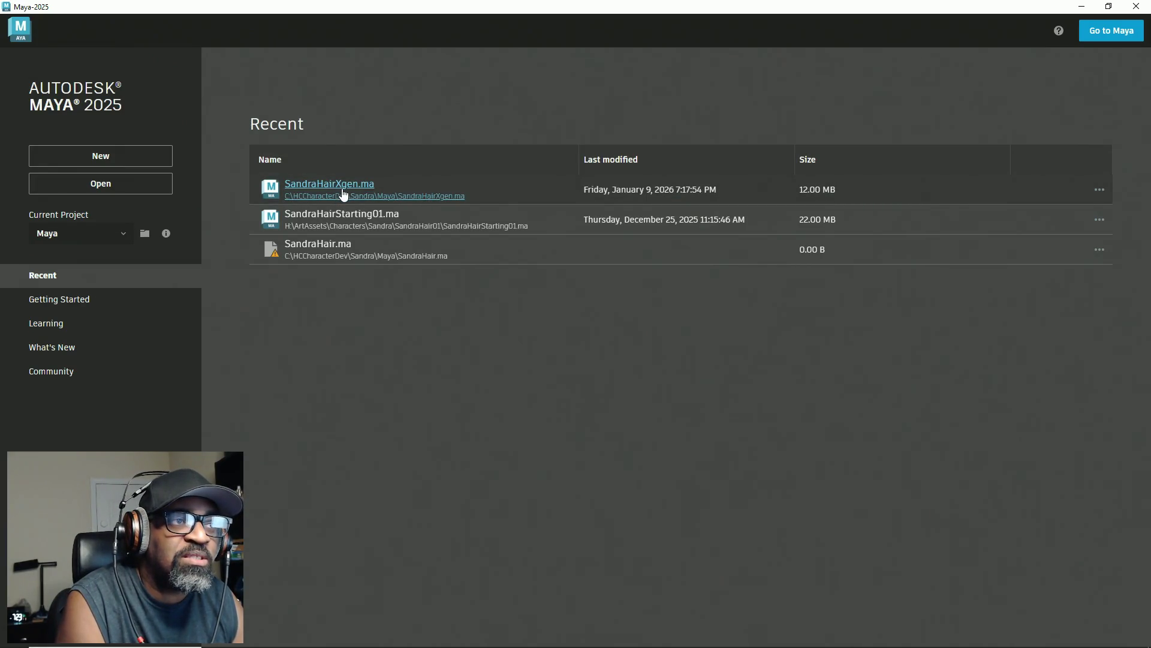
Step: Reopen SandraHairXgen.ma from the recent files and import HairCap01.obj into the scene
left_click(345, 185)
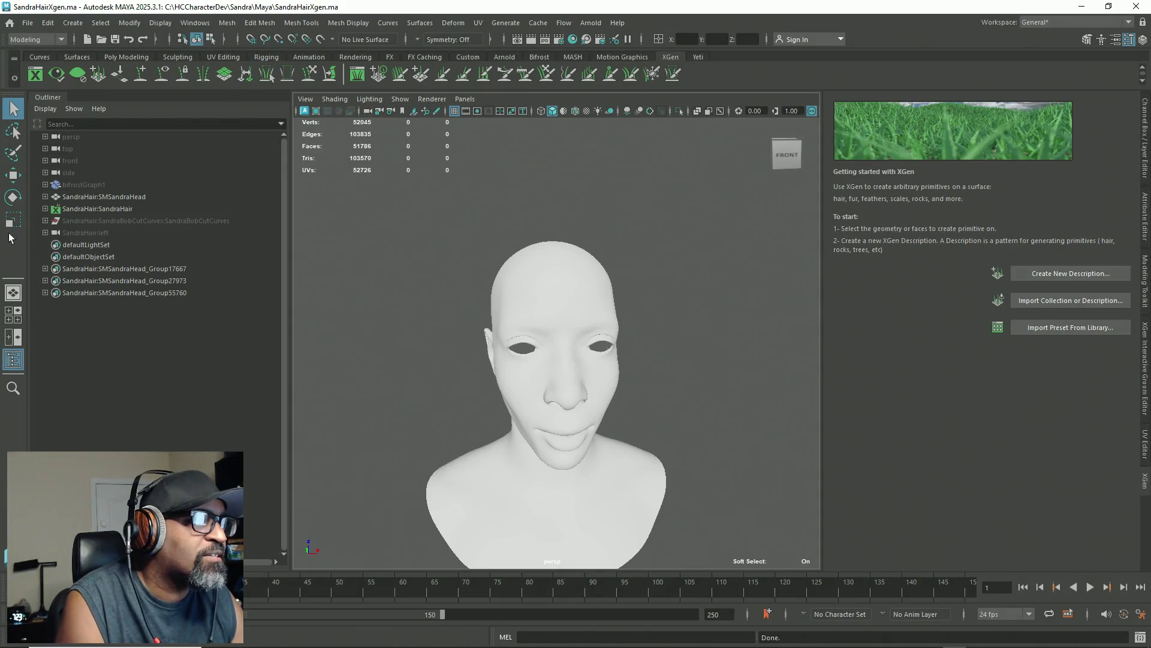
left_click(28, 23)
left_click(53, 158)
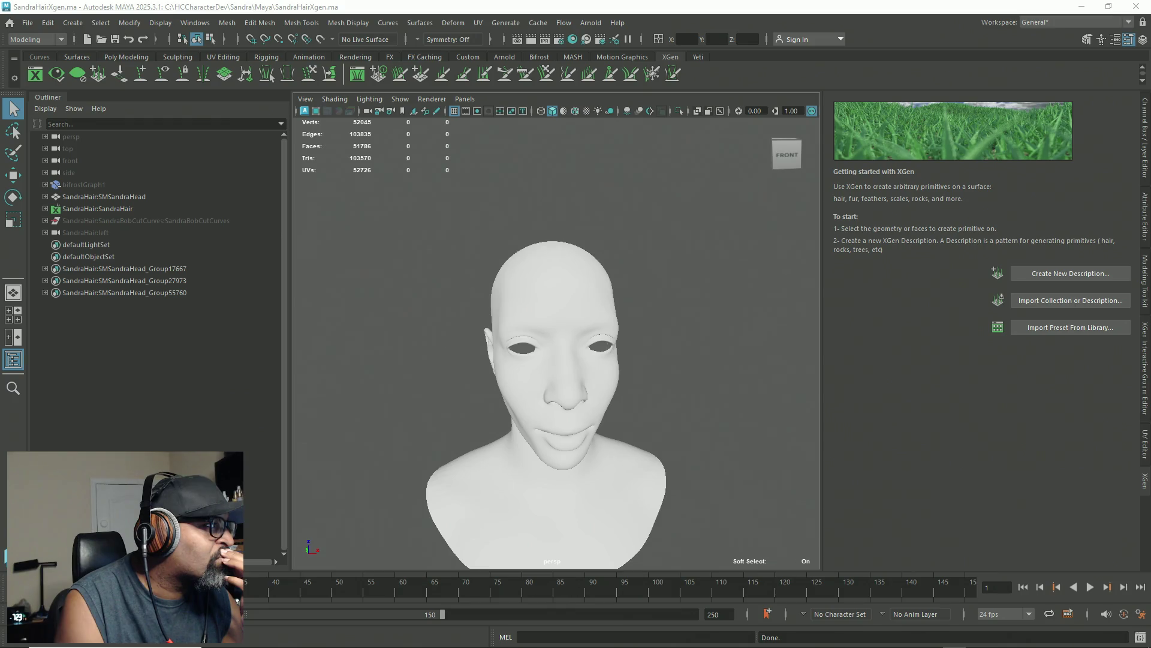
right_click(107, 246)
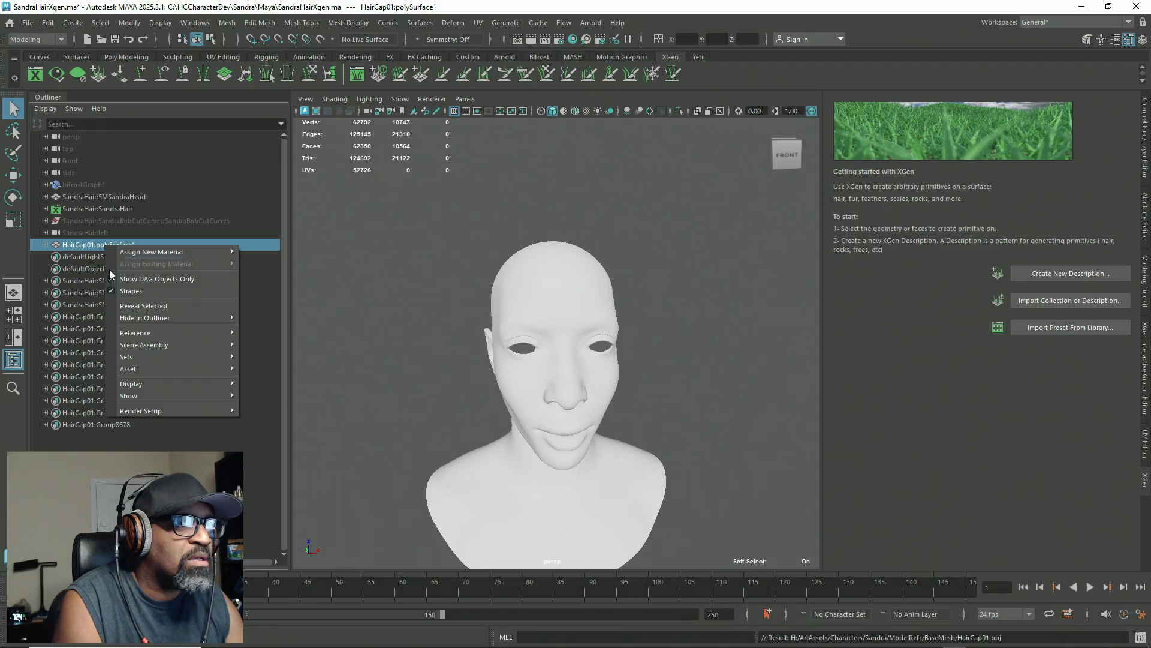
Step: Save the scene and rename HairCap01:polySurface1 to HairCap
left_click(117, 295)
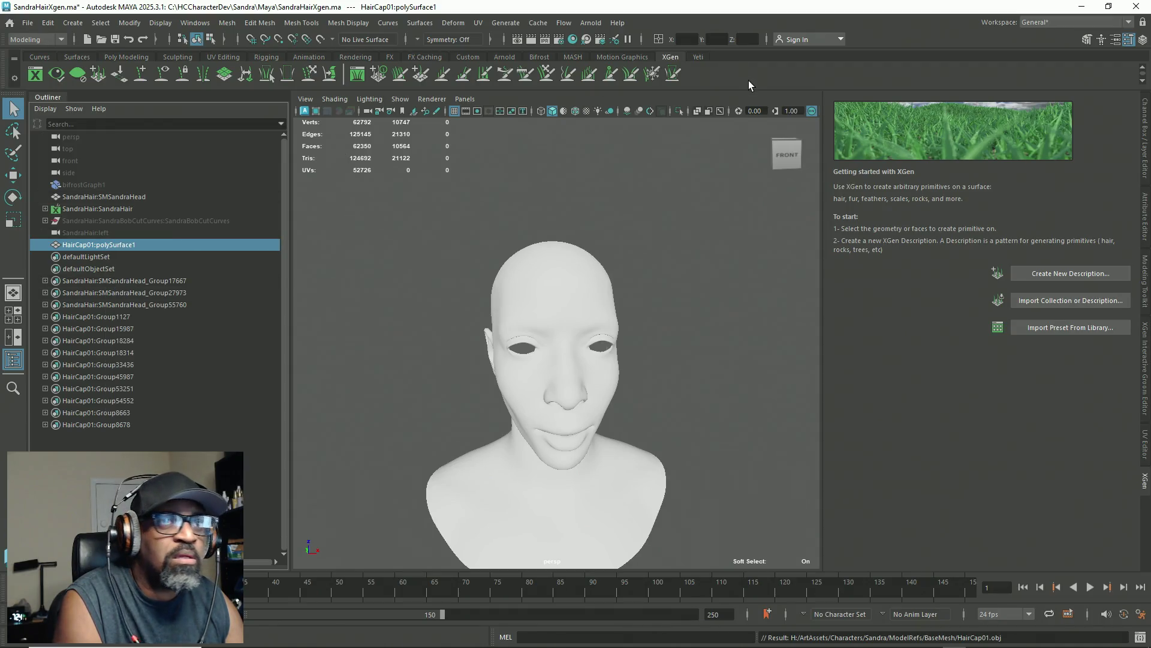
key("ctrl+s")
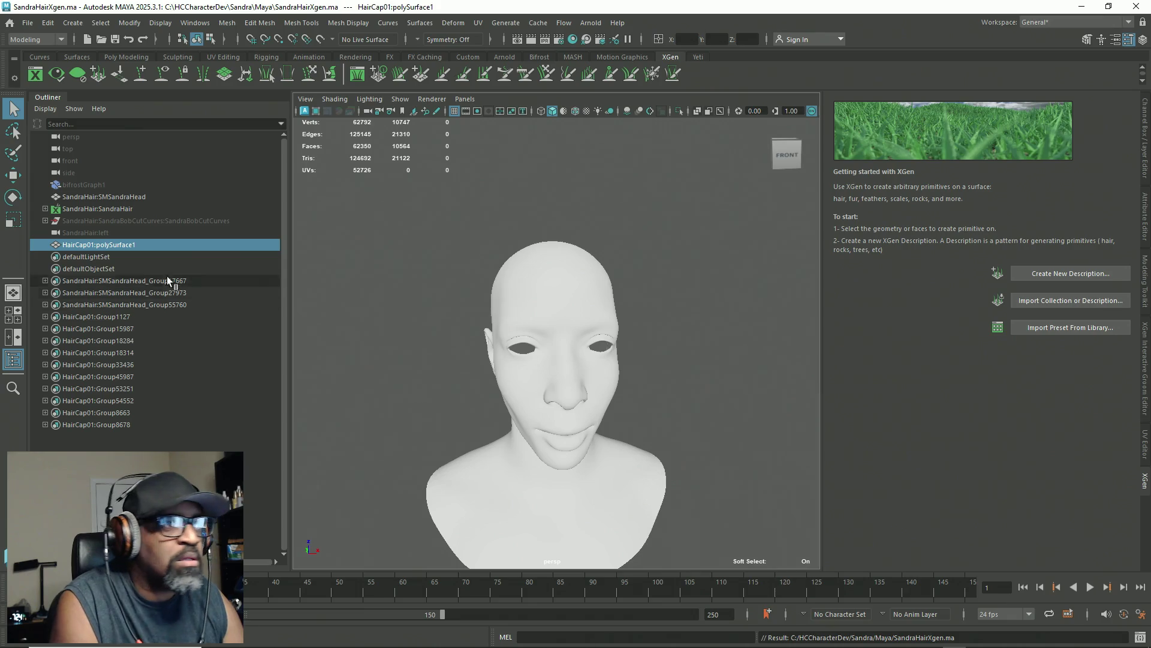
left_click(1145, 447)
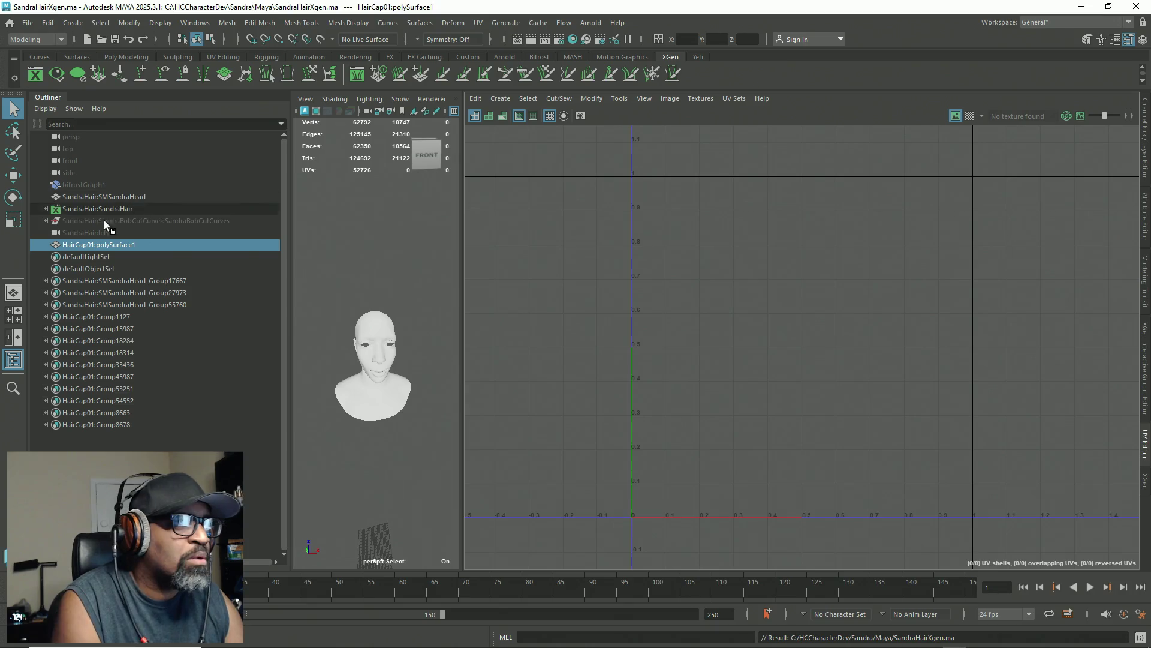
double_click(97, 243)
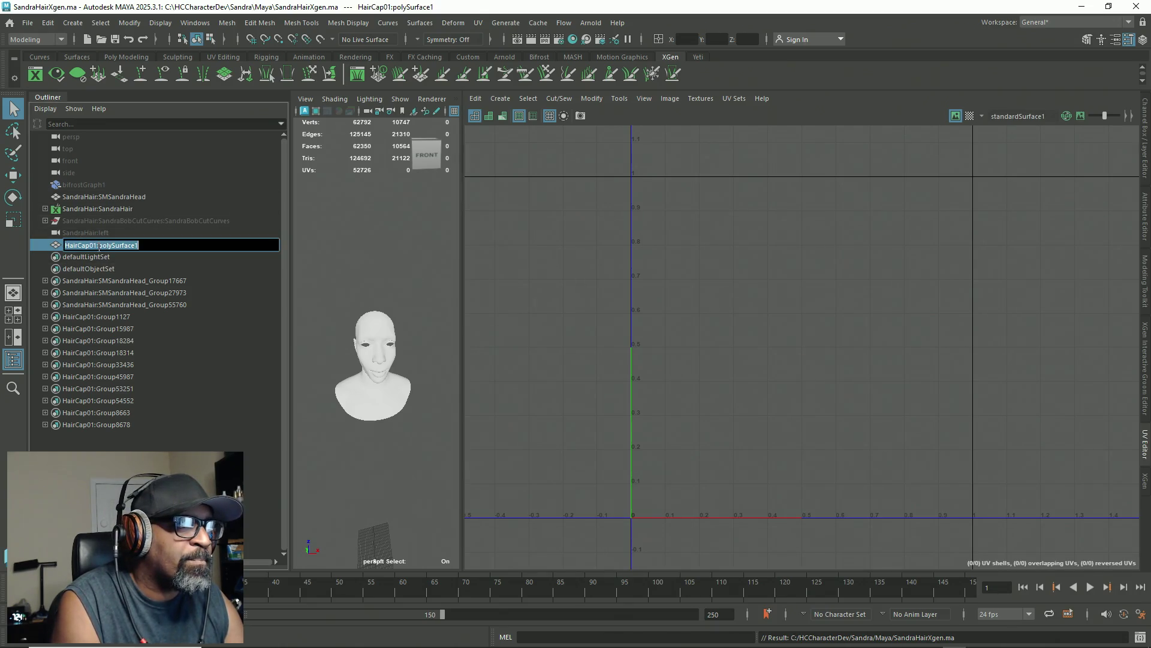
left_click_drag(95, 246, 141, 246)
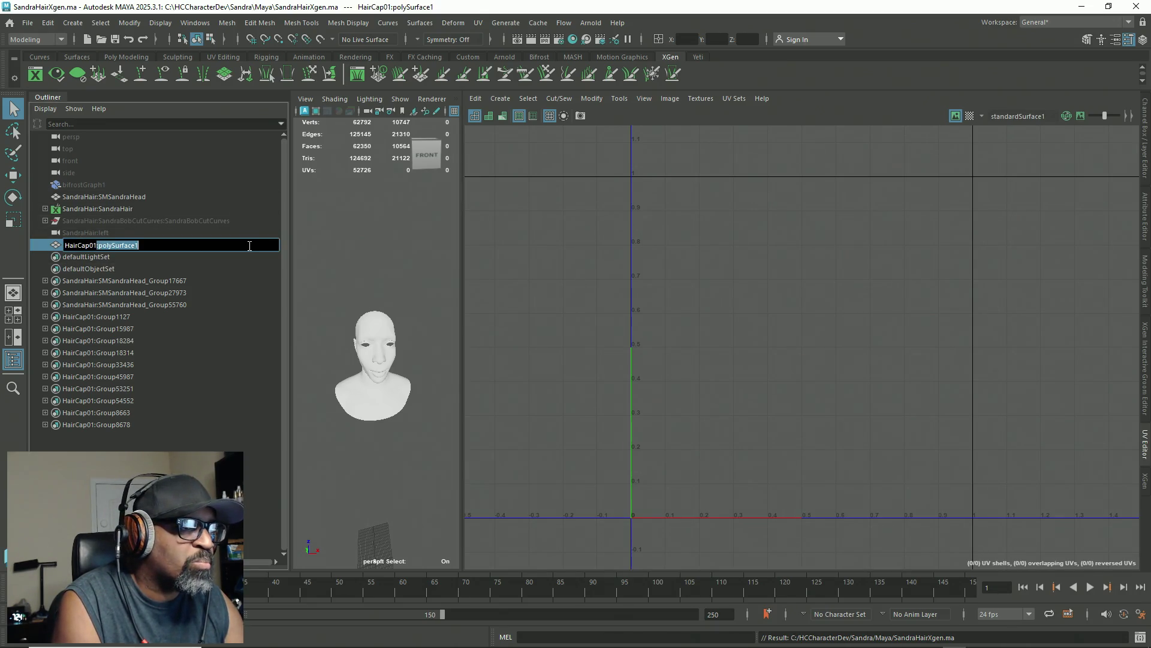
key("BackSpace")
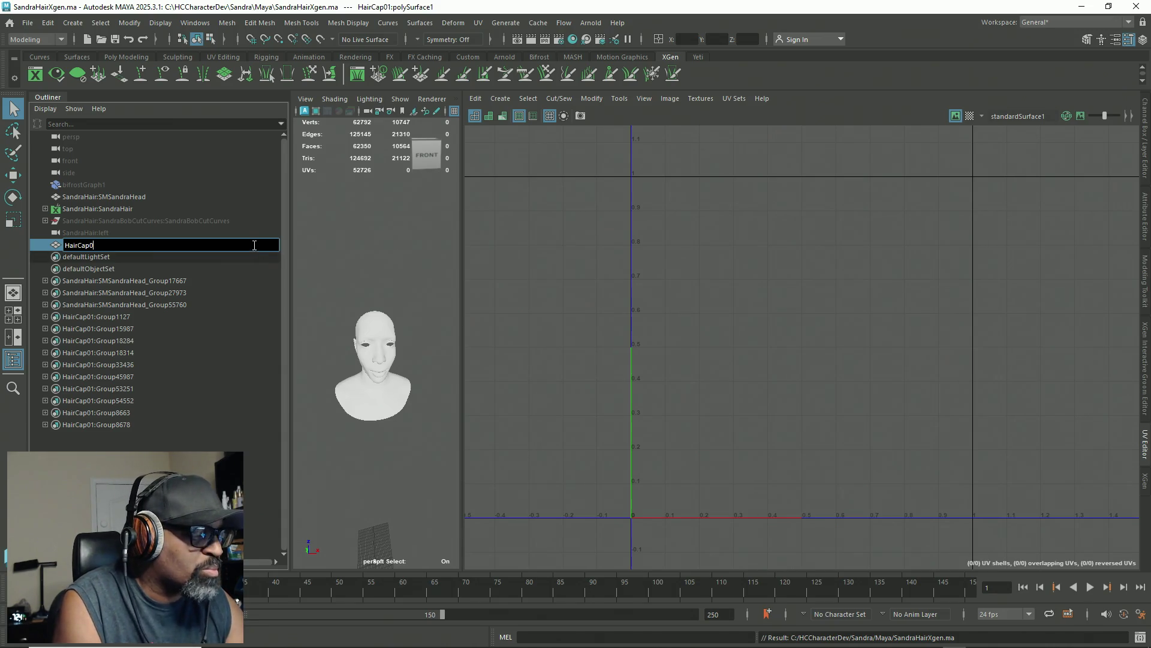
key("BackSpace")
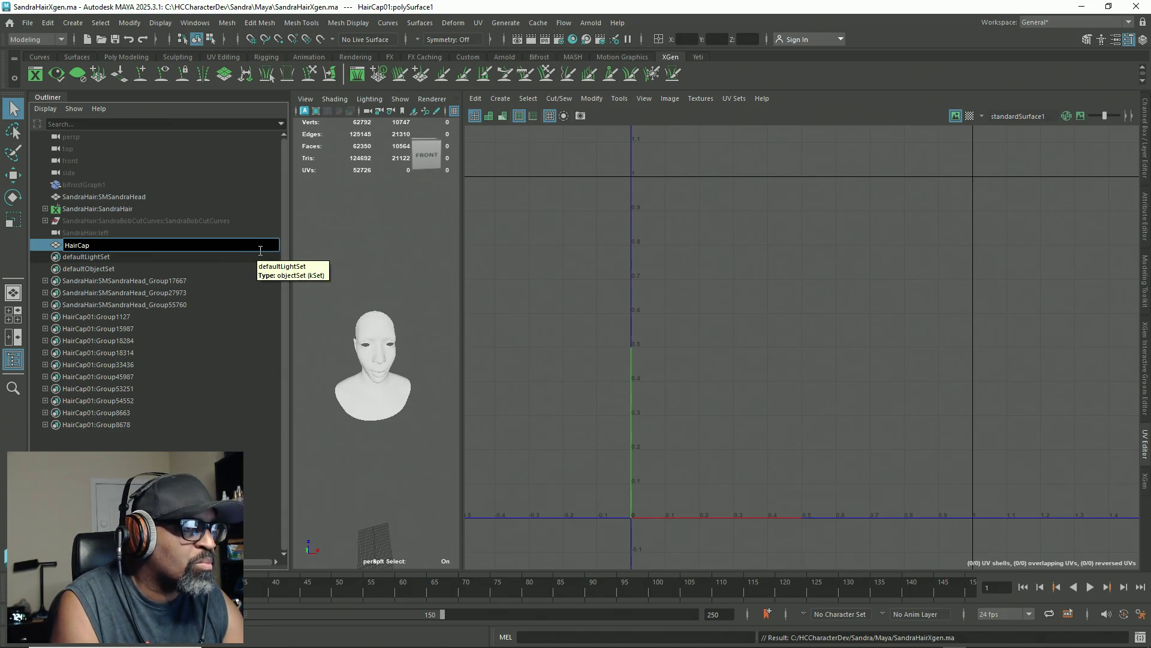
key("Return")
Step: Frame all objects and orbit to a side-on view of the head
right_click(756, 313)
left_click(496, 339)
key("a")
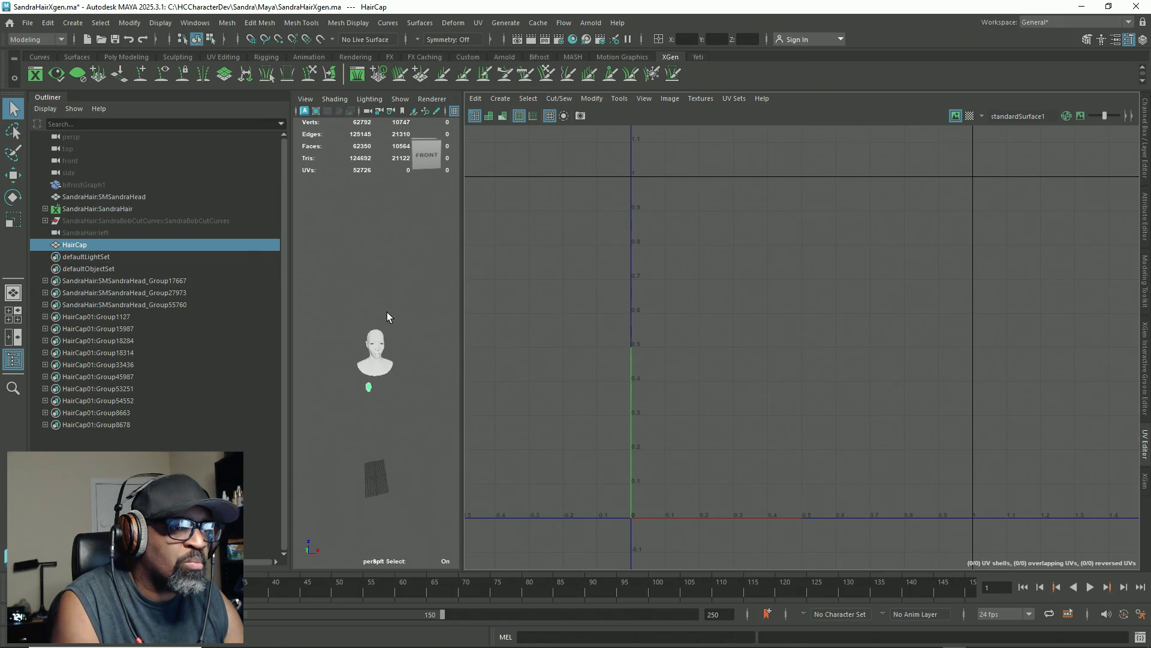
left_click_drag(387, 312, 450, 312, "alt")
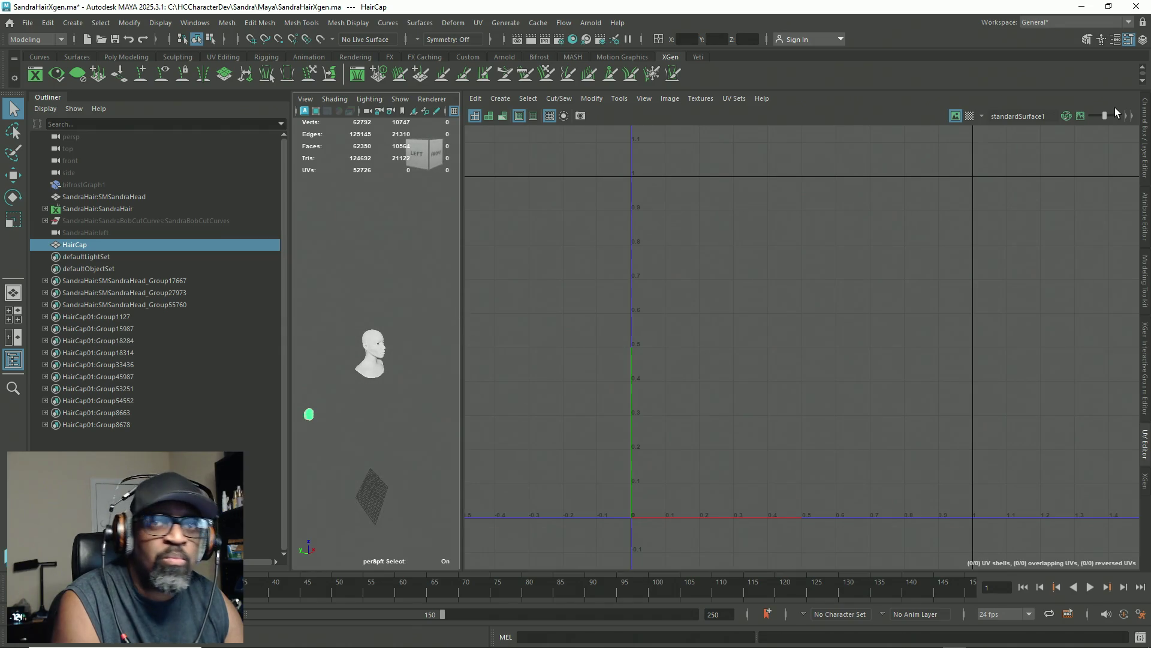
left_click(1143, 161)
Step: Rotate HairCap 90° in X, freeze all its transforms, and bring up the UV Editor
left_click(1105, 163)
type("90")
key("Return")
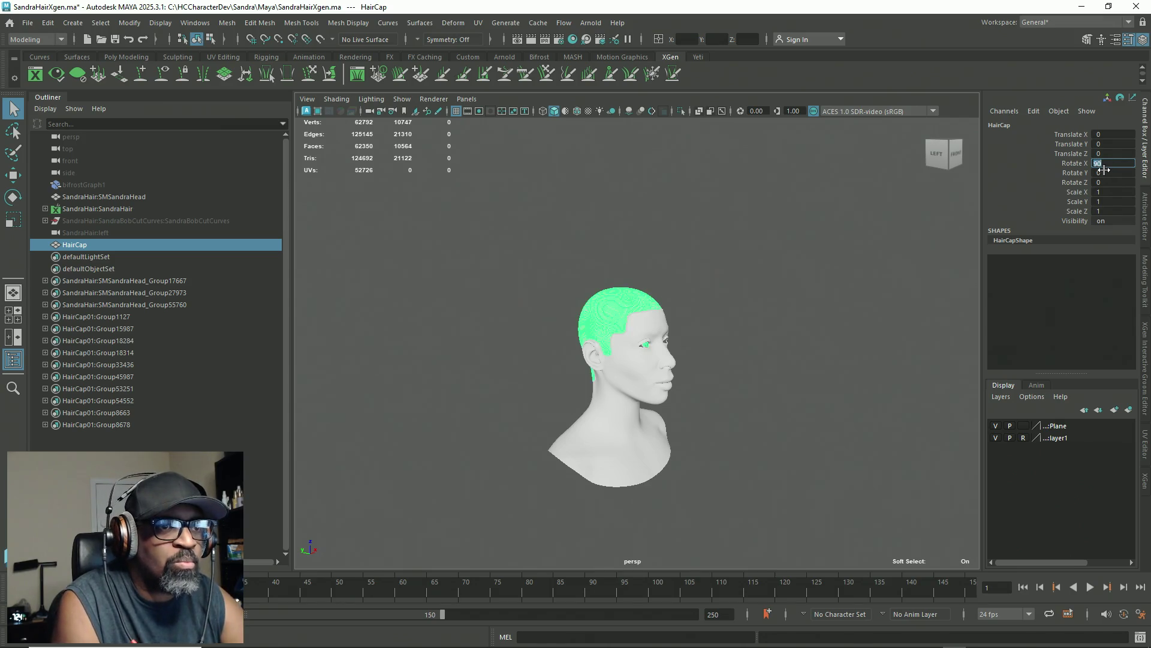
right_click(1014, 193)
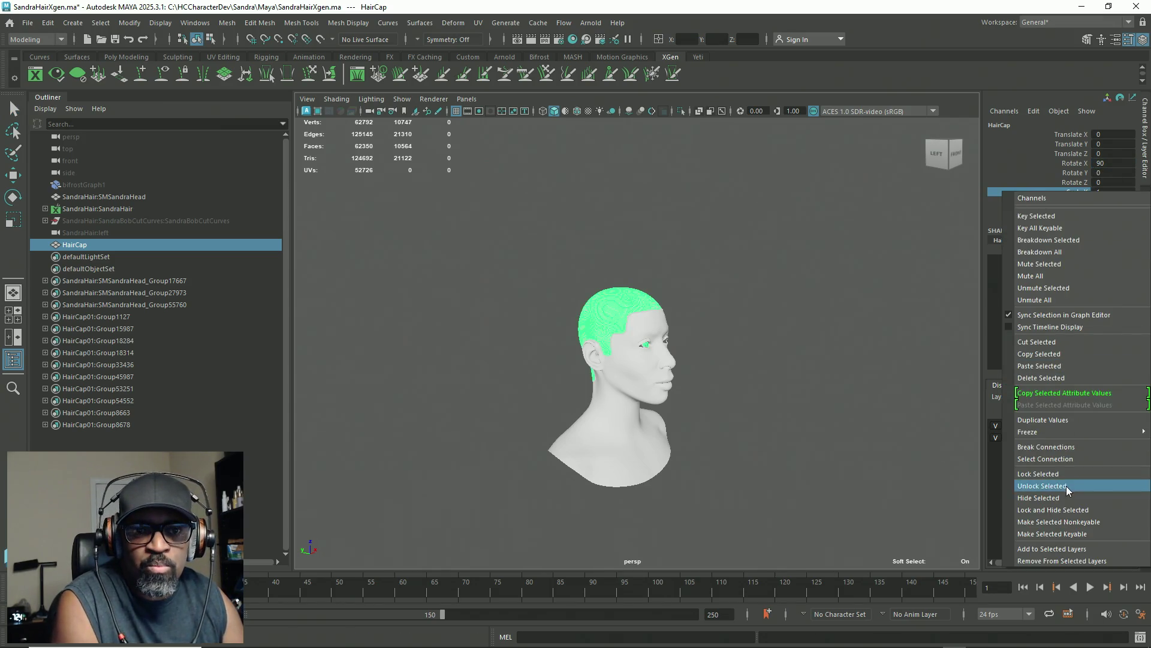
mouse_move(1059, 432)
left_click(951, 470)
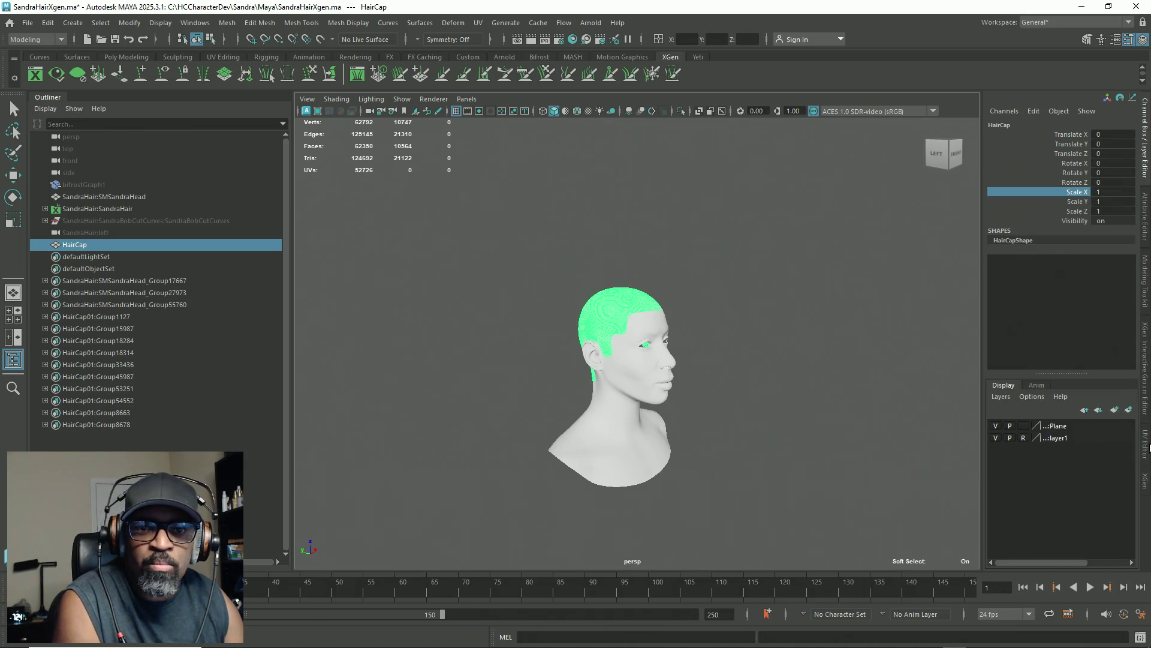
left_click(1146, 445)
right_click(777, 288)
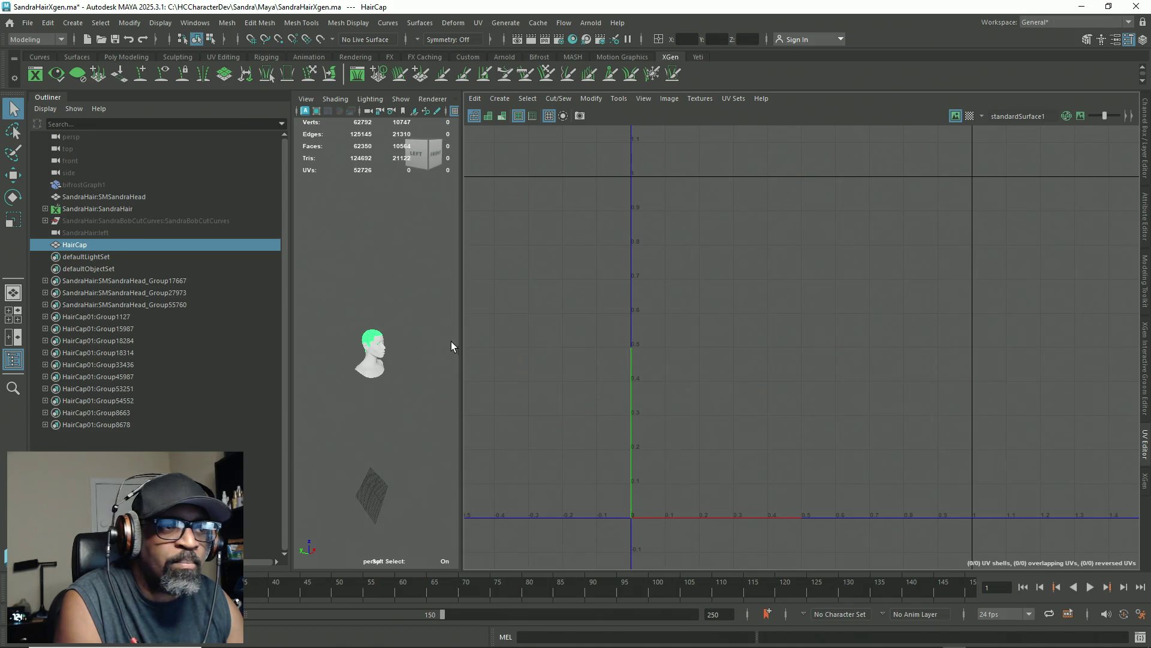
Step: Project normal-based UVs onto all HairCap faces and unfold the resulting UVs
right_click(409, 298)
left_click_drag(423, 265, 324, 414)
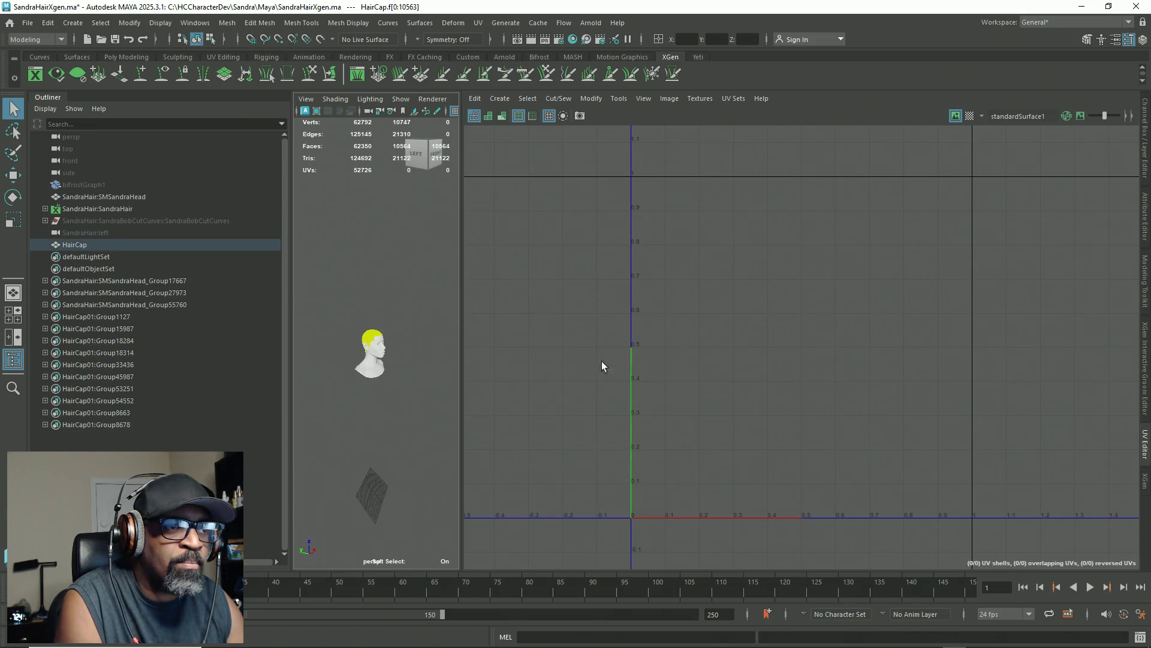
right_click(801, 274, "shift")
mouse_move(809, 239)
left_click(851, 224)
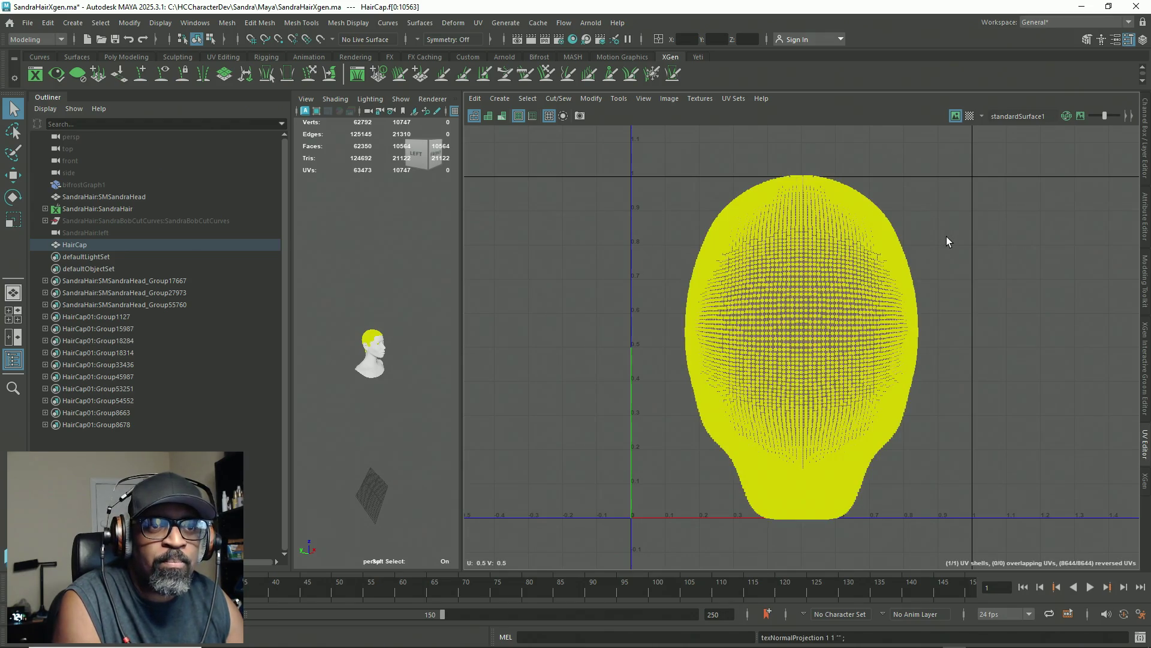
right_click_drag(945, 243, 1004, 238)
mouse_move(983, 150)
left_mouse_down()
mouse_move(748, 255)
mouse_move(596, 561)
left_mouse_up()
right_click_drag(902, 290, 807, 292, "shift")
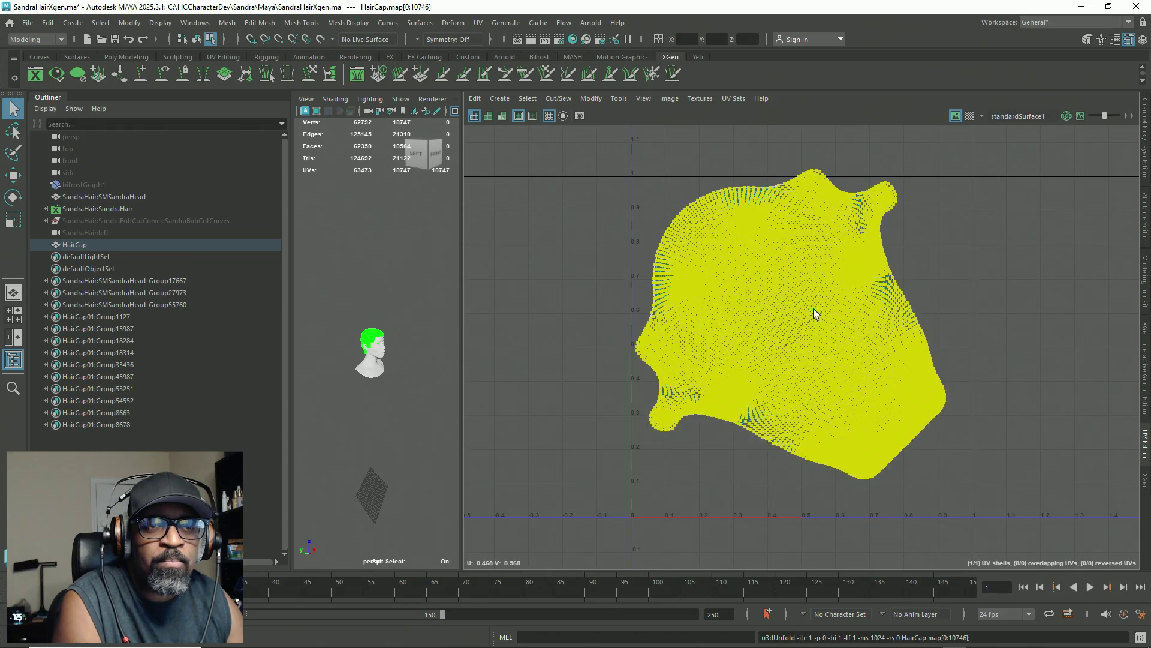
Step: Rotate the UV shell upright and move it into the 0–1 UV space
key("e")
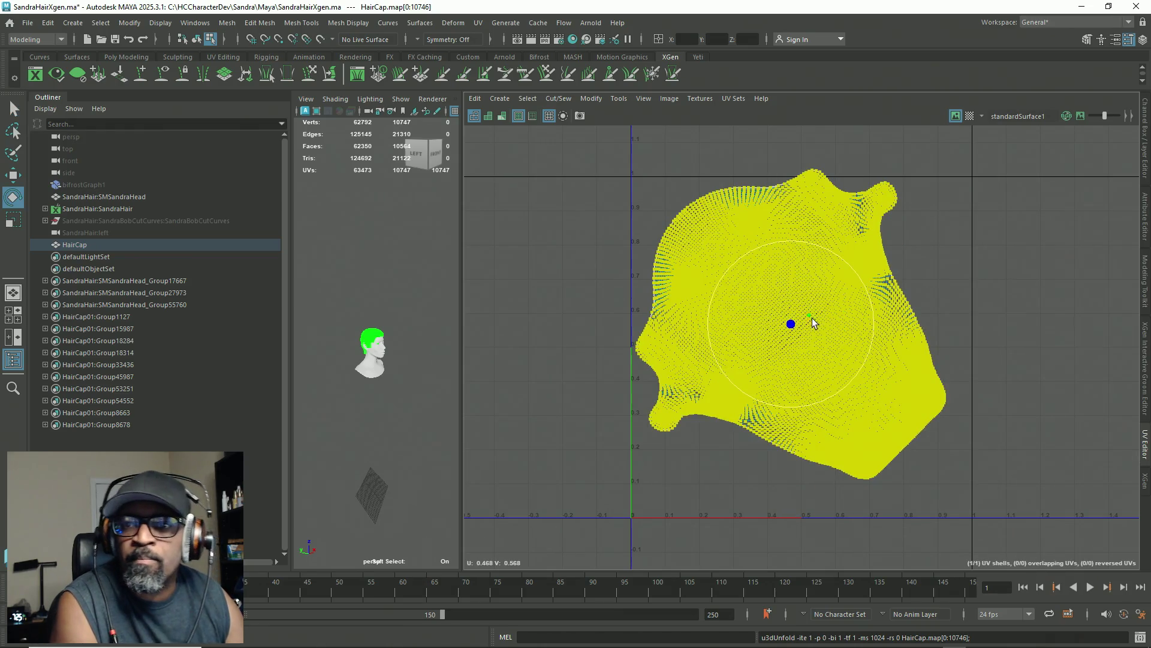
scroll(842, 308, "up", 1)
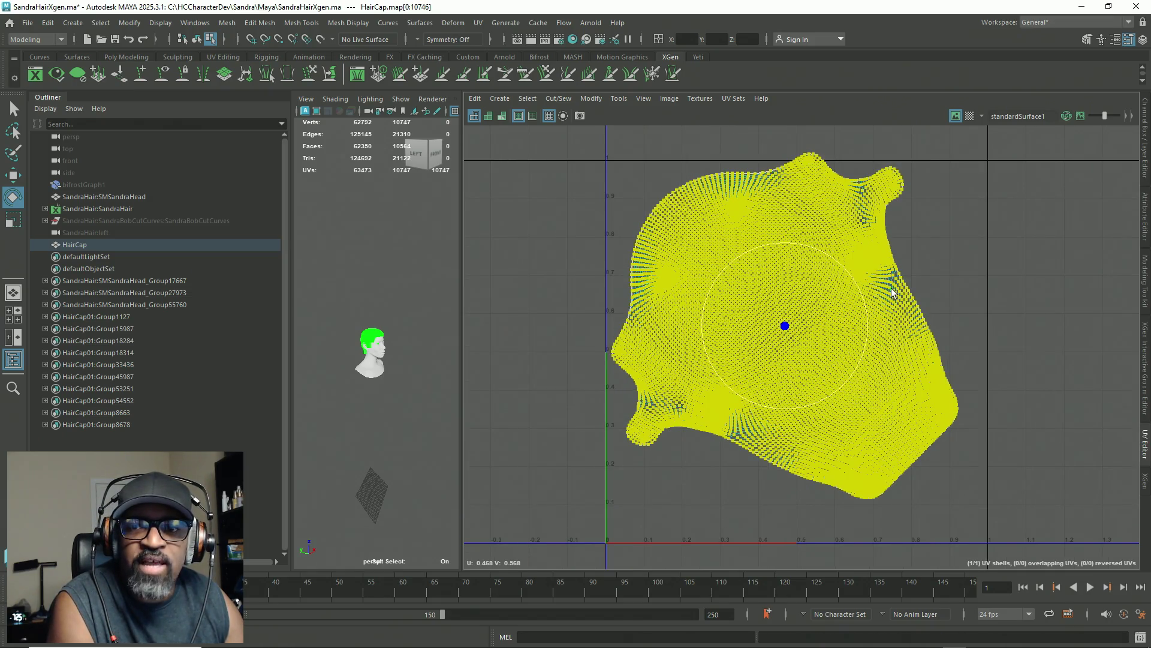
left_click_drag(864, 293, 879, 364)
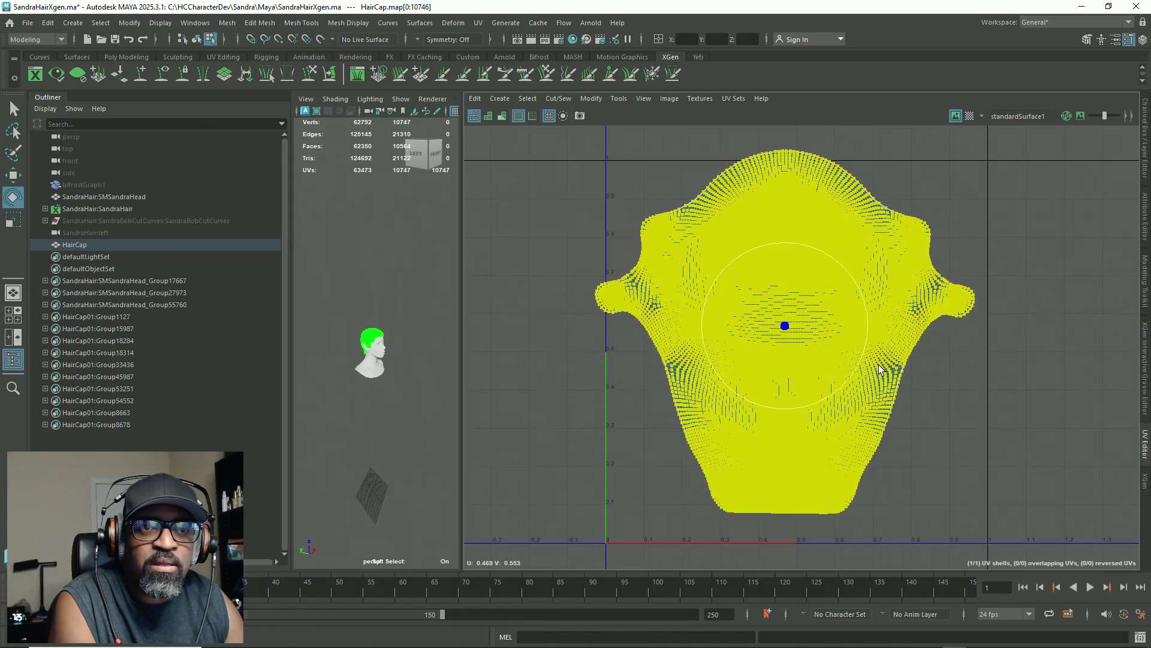
key("w")
left_click_drag(783, 323, 795, 346)
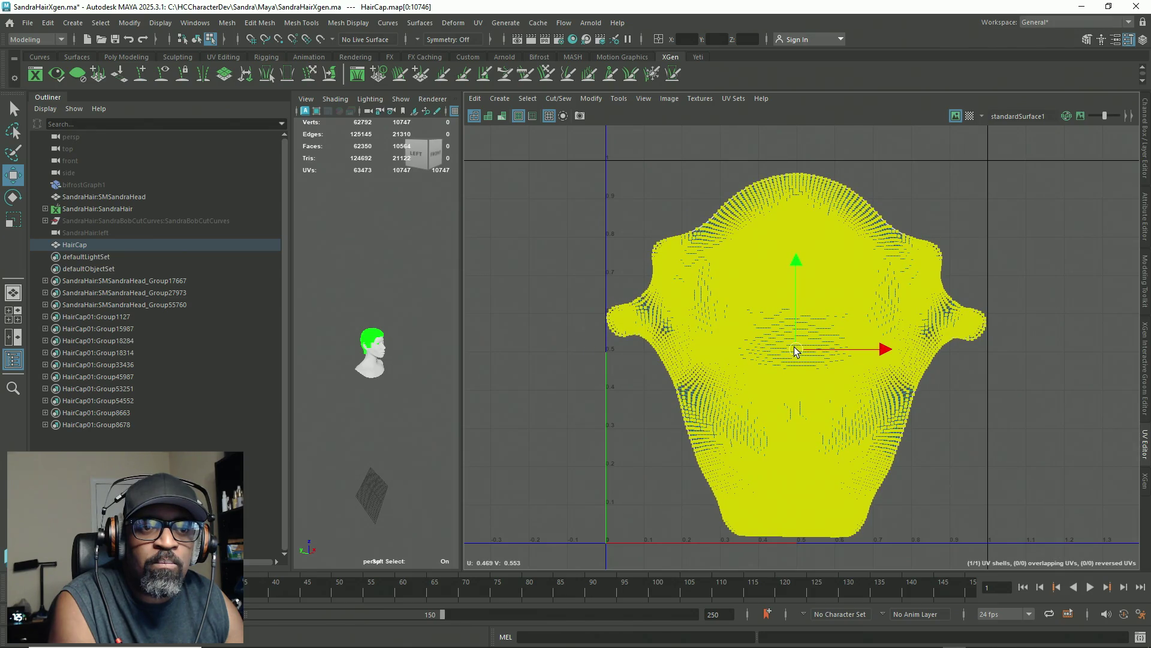
Step: Turn off Soft Select and return HairCap to object mode with nothing selected
scroll(857, 232, "up", 10)
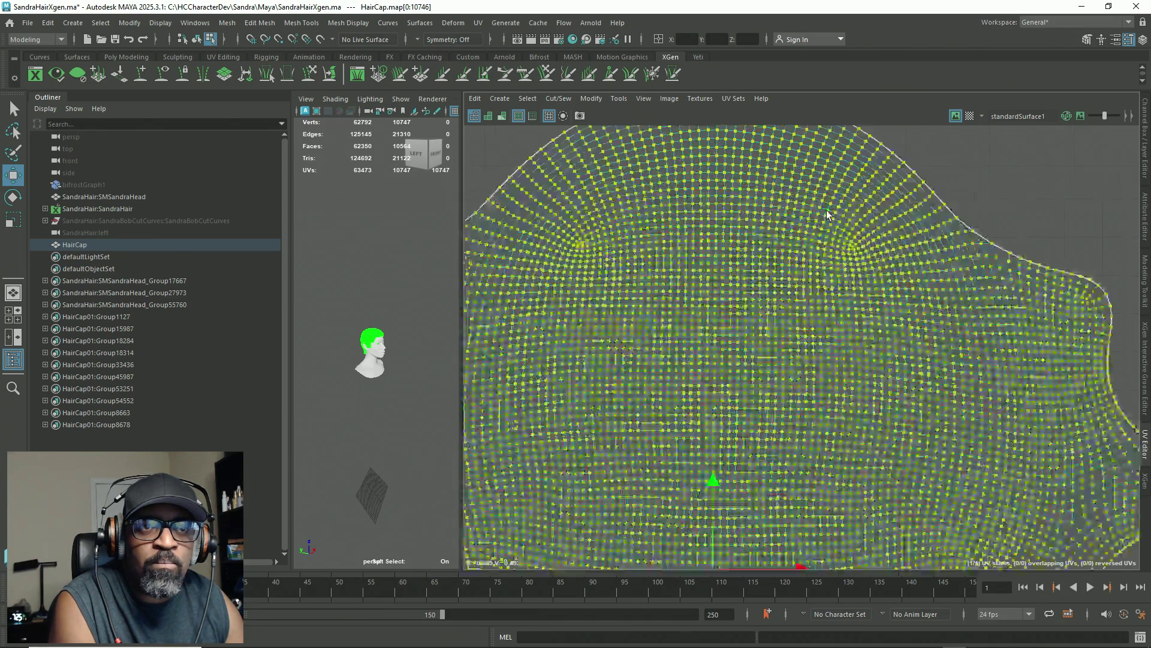
scroll(826, 214, "down", 10)
left_click(926, 192)
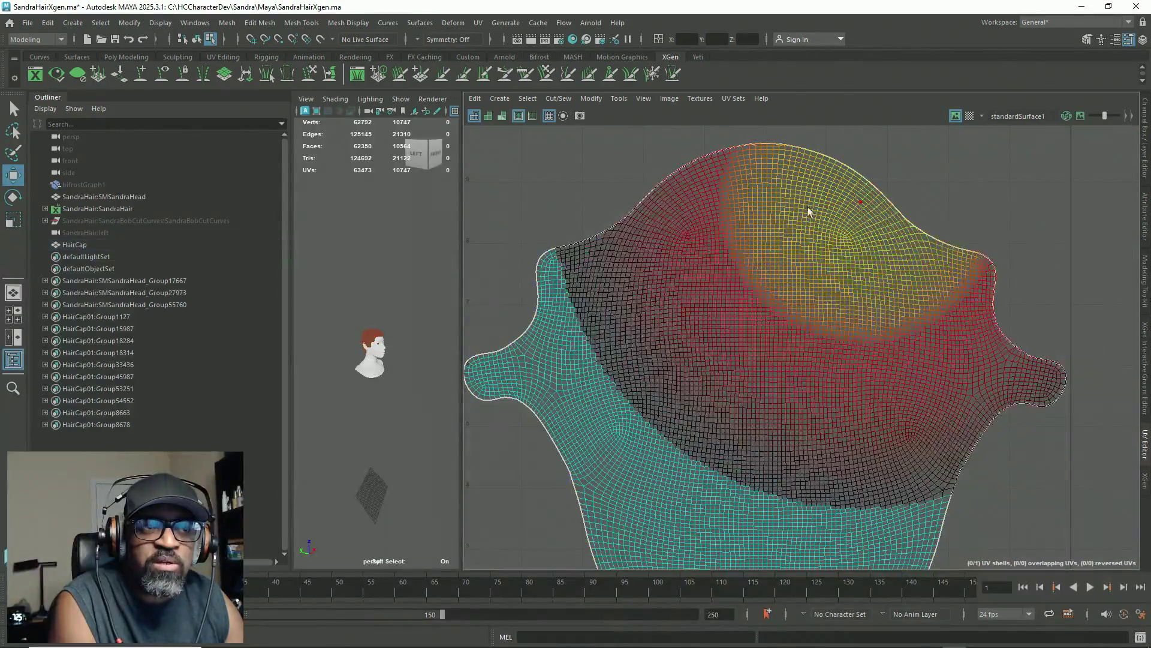
scroll(661, 366, "up", 4)
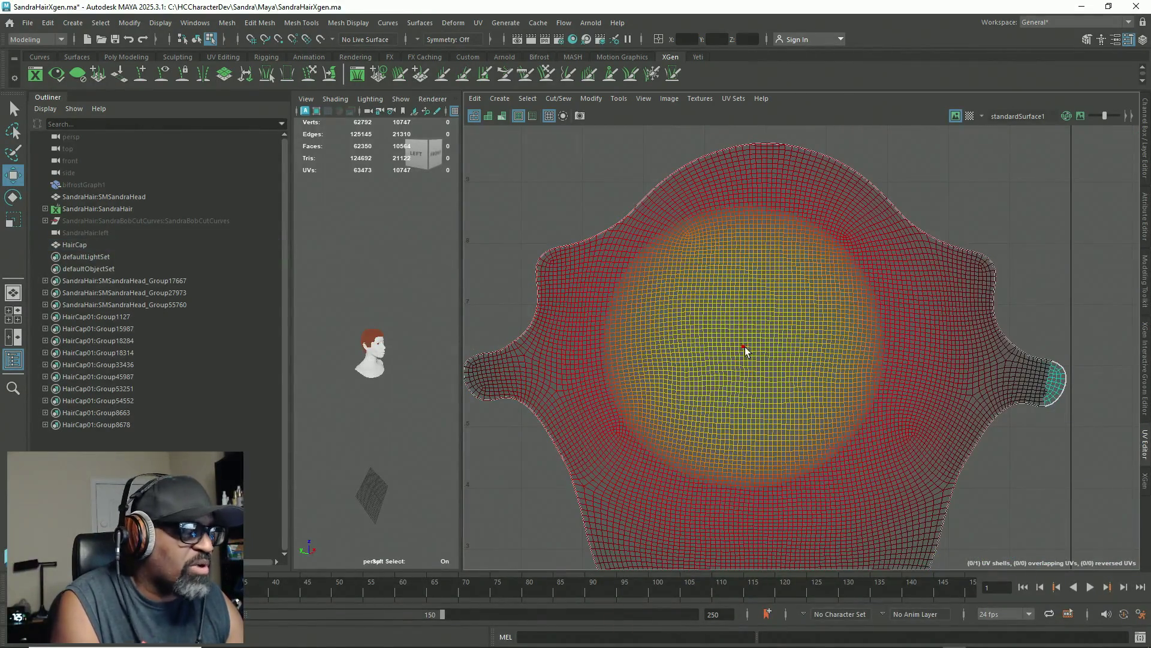
key("b")
scroll(377, 327, "up", 5)
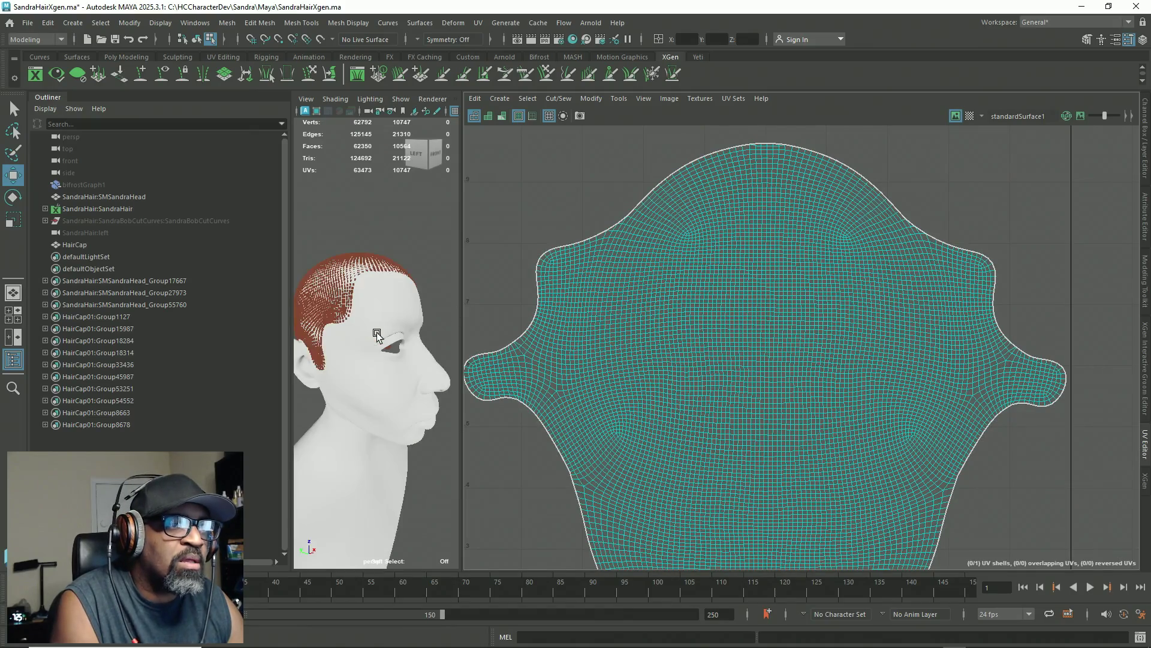
scroll(378, 330, "up", 2)
scroll(384, 330, "down", 3)
right_click_drag(412, 222, 442, 216)
left_click(367, 277)
left_click(356, 326)
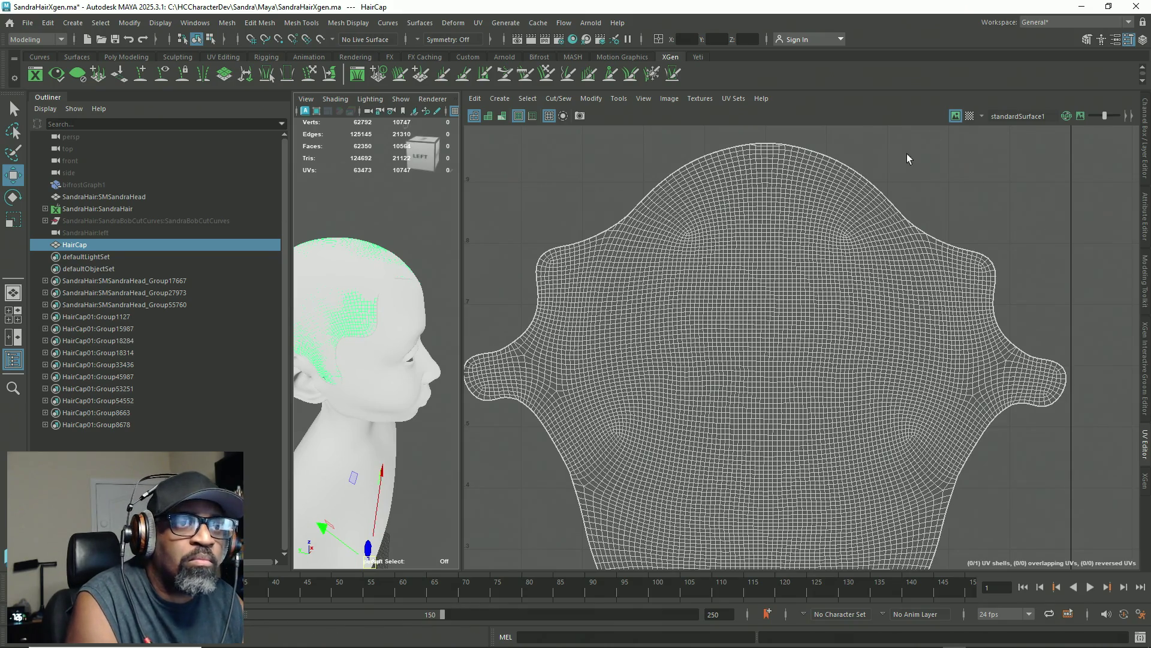
Step: Close the UV Editor and make SMSandraHead the live surface
left_click(1143, 456)
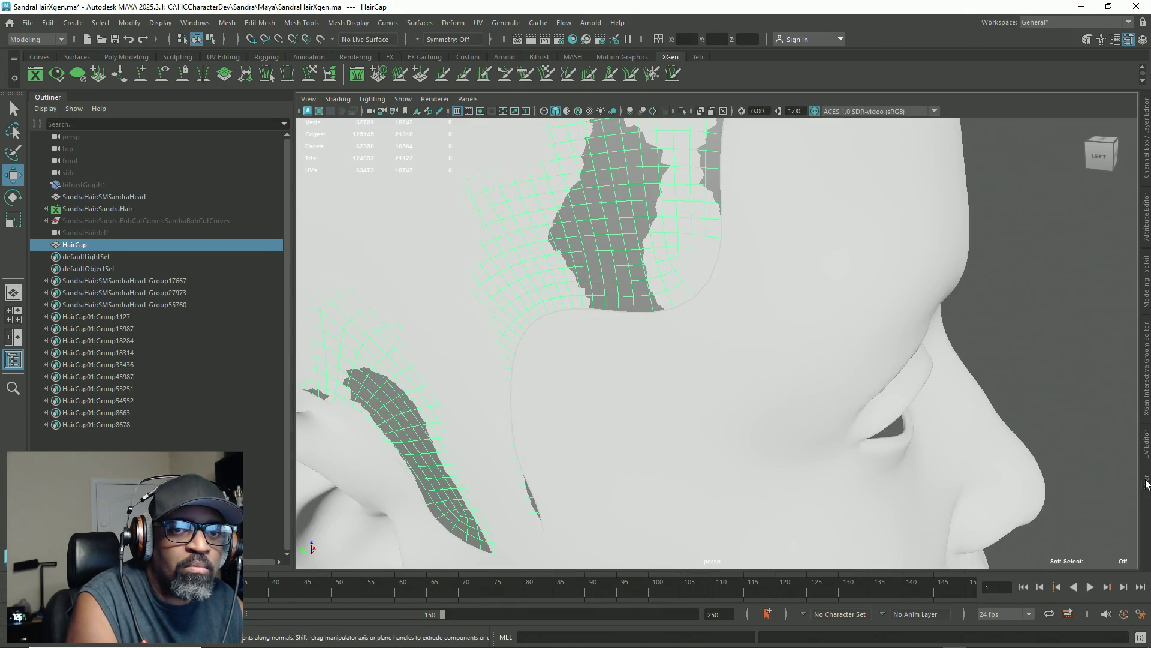
scroll(545, 344, "down", 10)
mouse_move(543, 338)
left_mouse_down("alt")
mouse_move(570, 300)
mouse_move(676, 334)
mouse_move(635, 326)
mouse_move(729, 324)
left_mouse_up("alt")
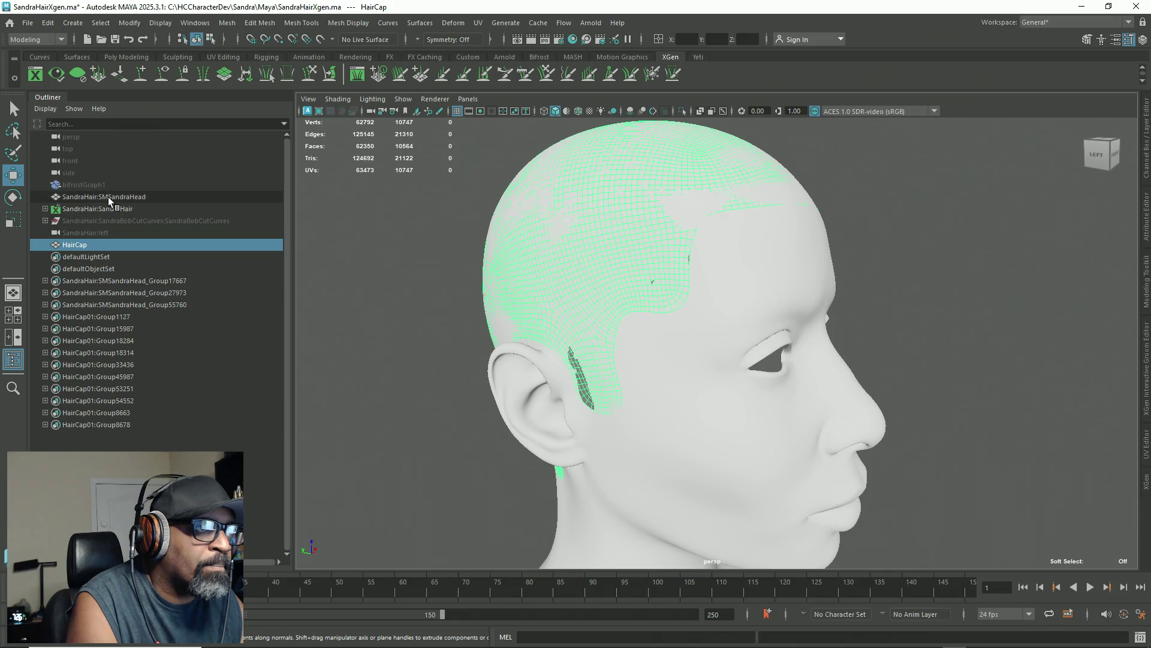
left_click(168, 197)
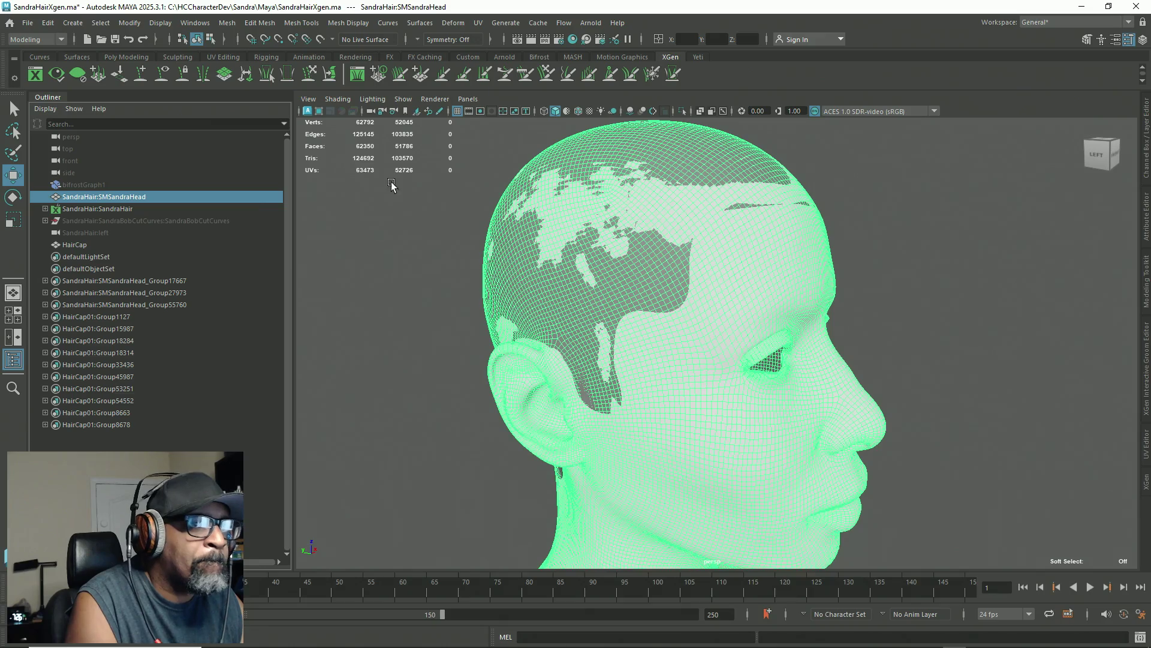
left_click(320, 39)
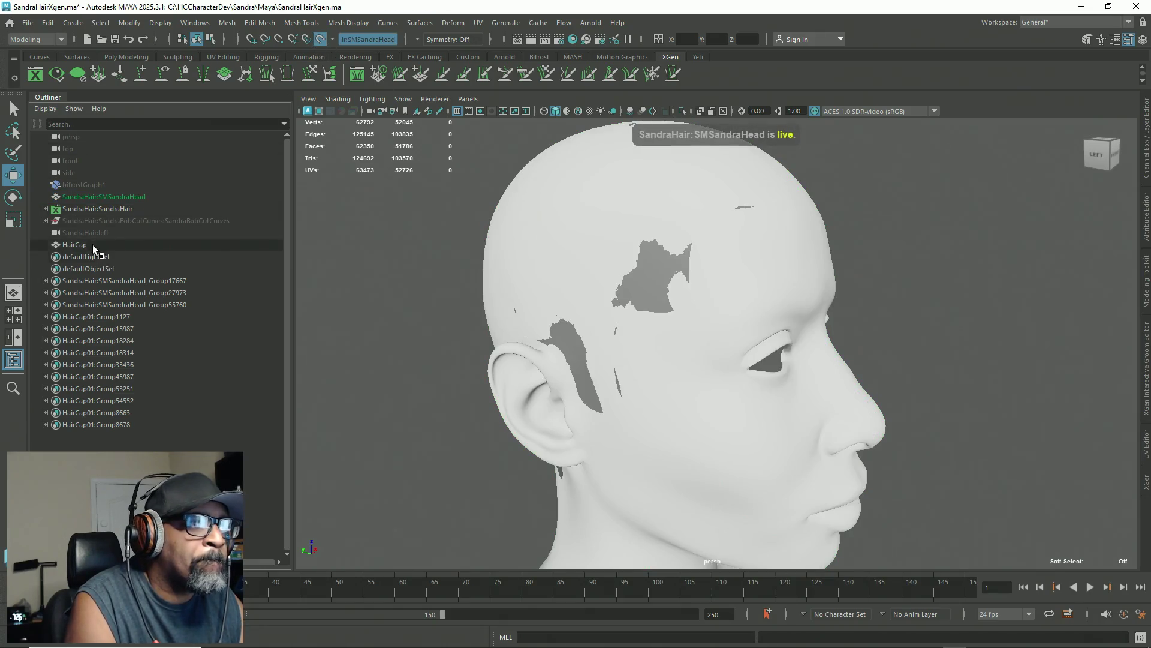
Step: Select HairCap and bring up the Mesh > Conform options
left_click(168, 245)
left_click(226, 23)
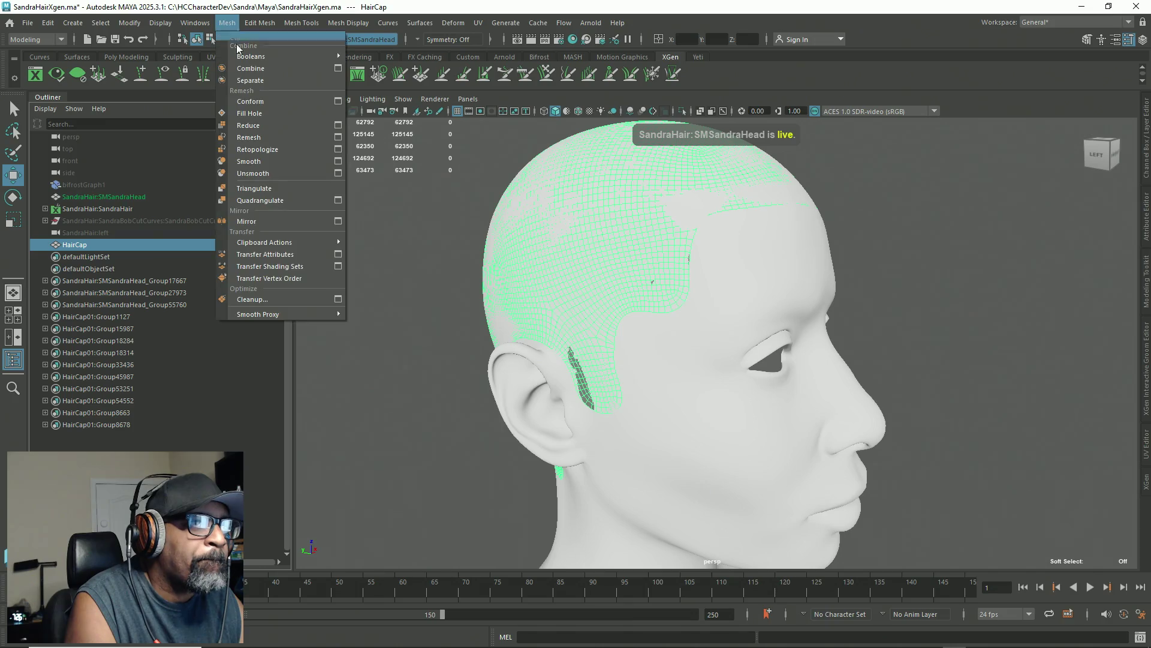
left_click(338, 101)
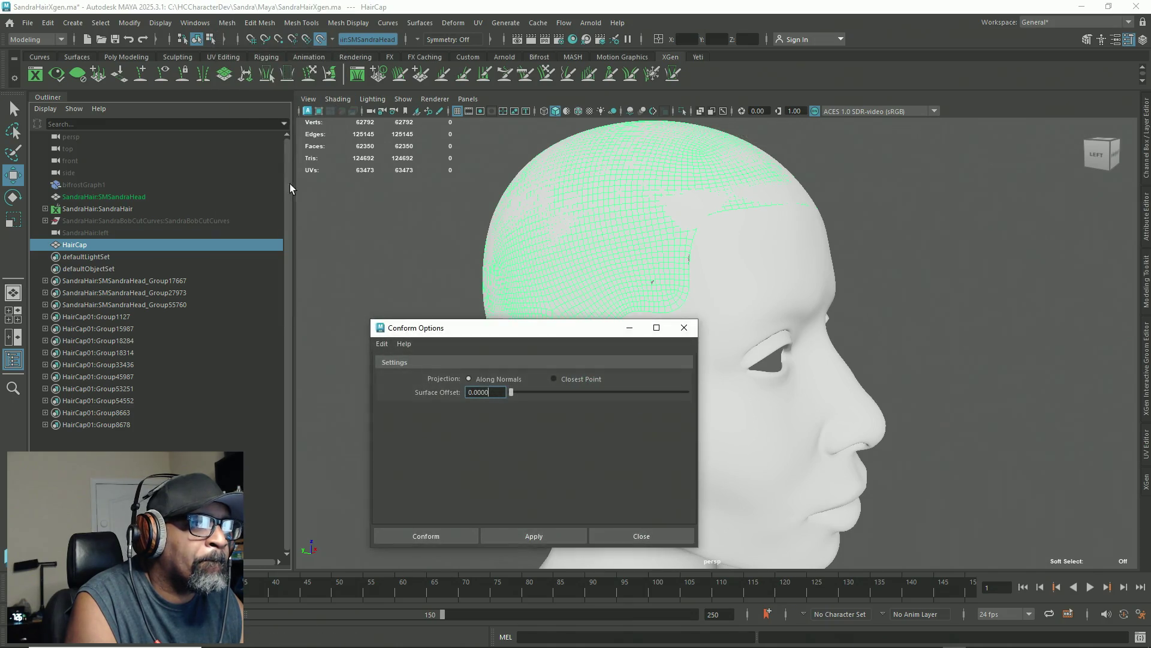
Step: Conform HairCap onto the head with a 0.0001 surface offset
key("BackSpace")
type("1")
left_click(548, 535)
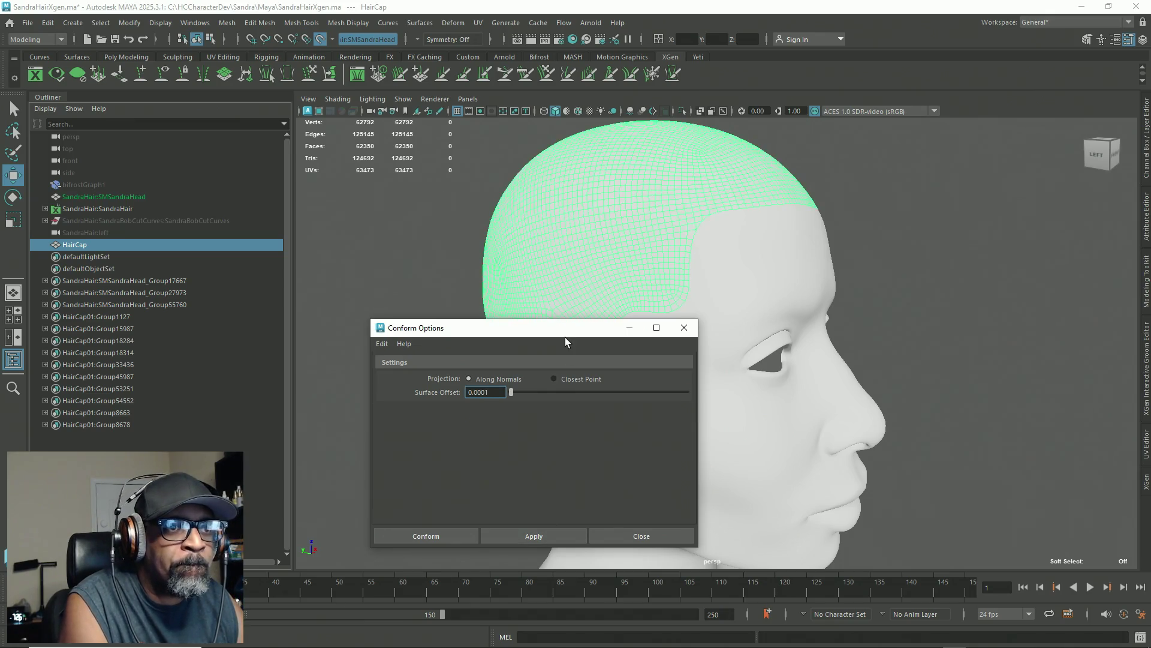
left_click(684, 327)
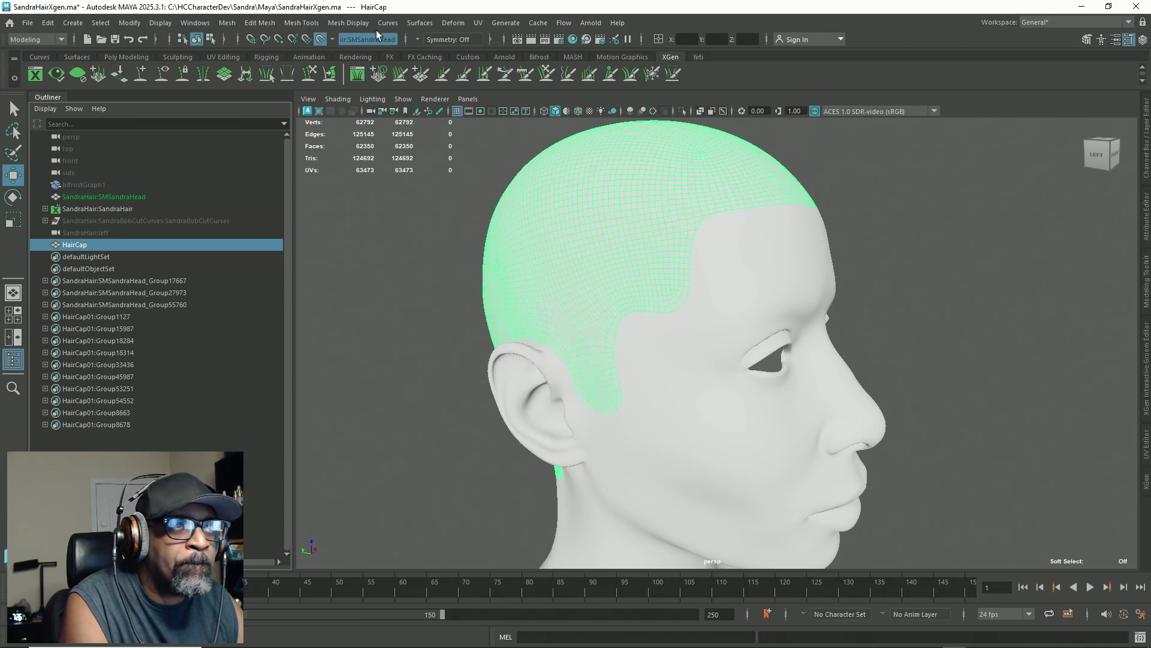
Step: Turn the live surface off, check the head's side profile, and open Hypershade
left_click(320, 39)
mouse_move(712, 354)
left_mouse_down("alt")
mouse_move(554, 366)
mouse_move(539, 404)
mouse_move(625, 367)
mouse_move(537, 381)
mouse_move(532, 368)
left_mouse_up("alt")
left_click(554, 365)
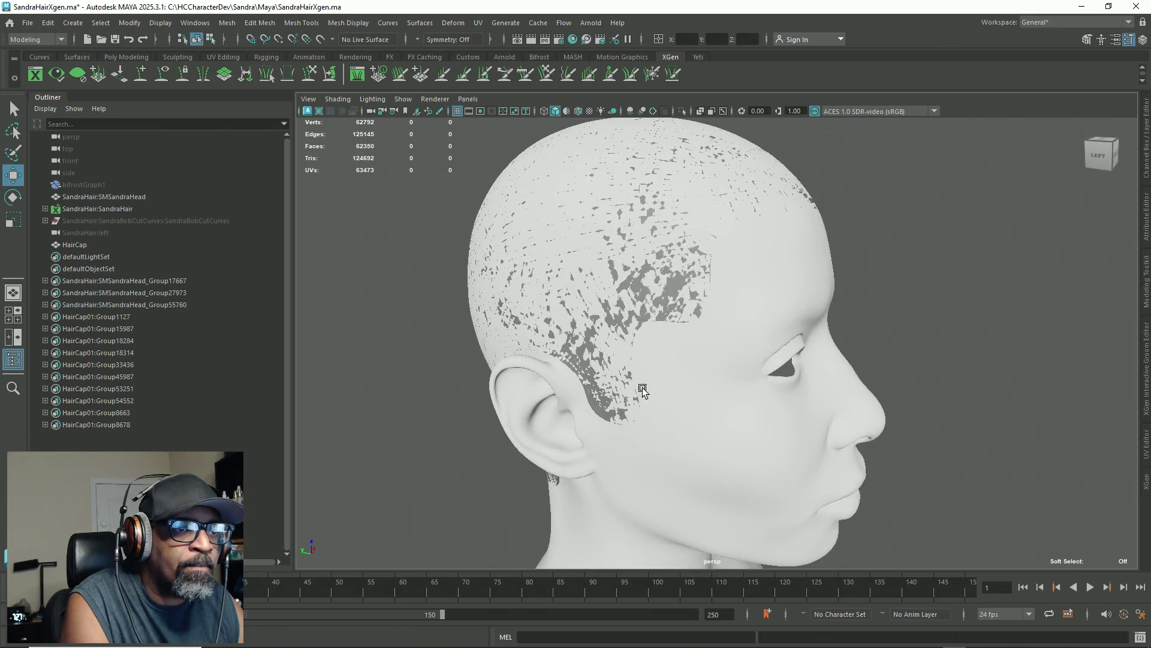
mouse_move(663, 411)
left_mouse_down("alt")
mouse_move(648, 414)
mouse_move(625, 370)
mouse_move(649, 396)
left_mouse_up("alt")
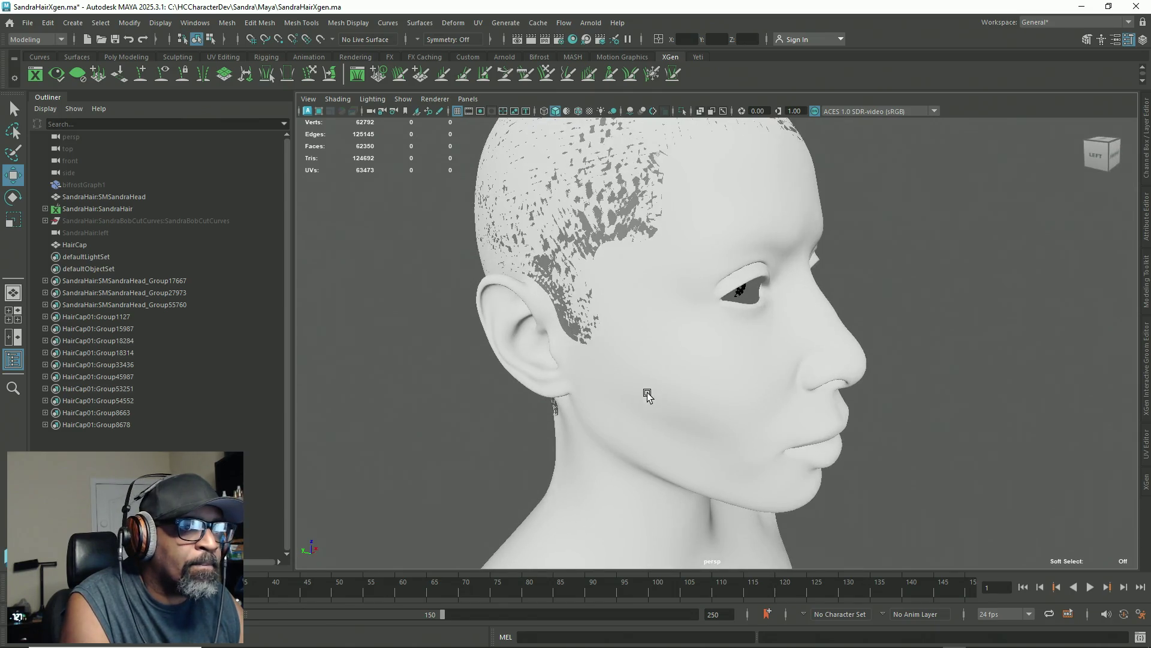
left_click(579, 41)
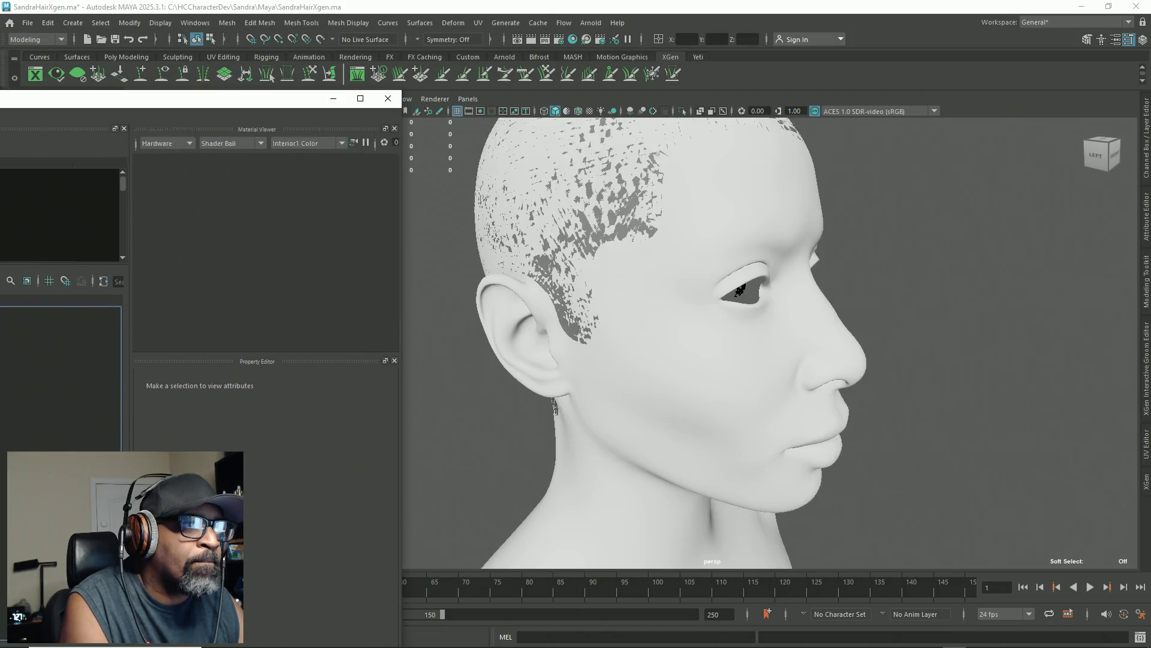
mouse_move(398, 35)
left_mouse_down()
mouse_move(0, 102)
mouse_move(0, 130)
mouse_move(0, 108)
left_mouse_up()
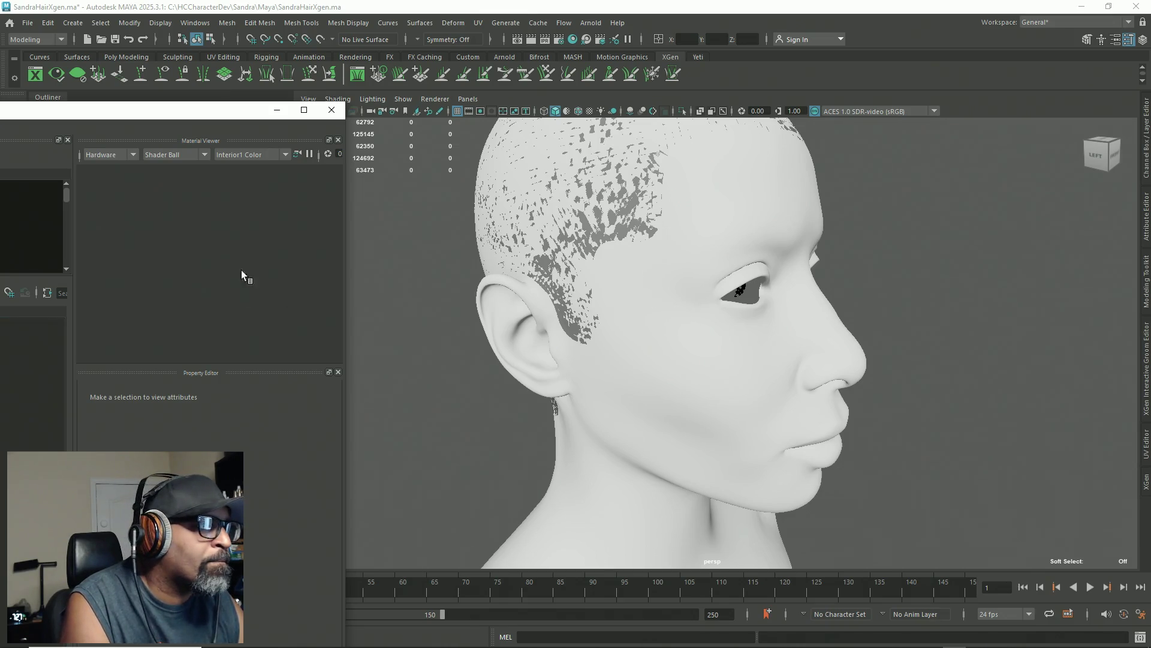
left_click(332, 109)
left_click(168, 196)
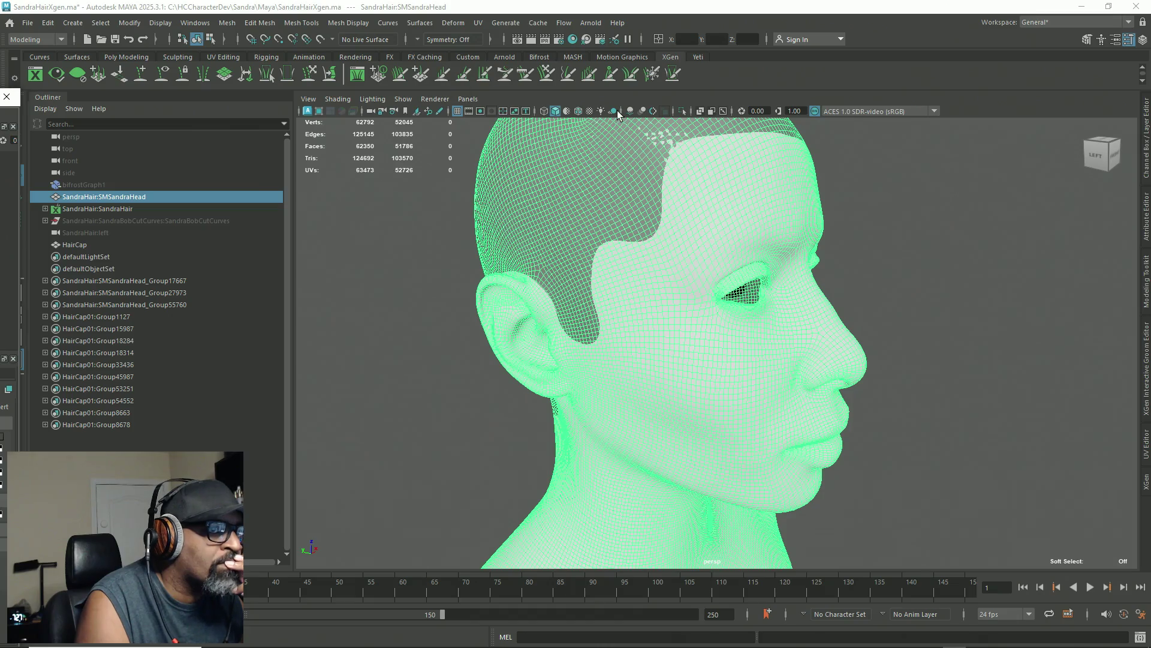
Step: Turn off Use Default Material to show textures, then select HairCap and SMSandraHead
left_click(567, 112)
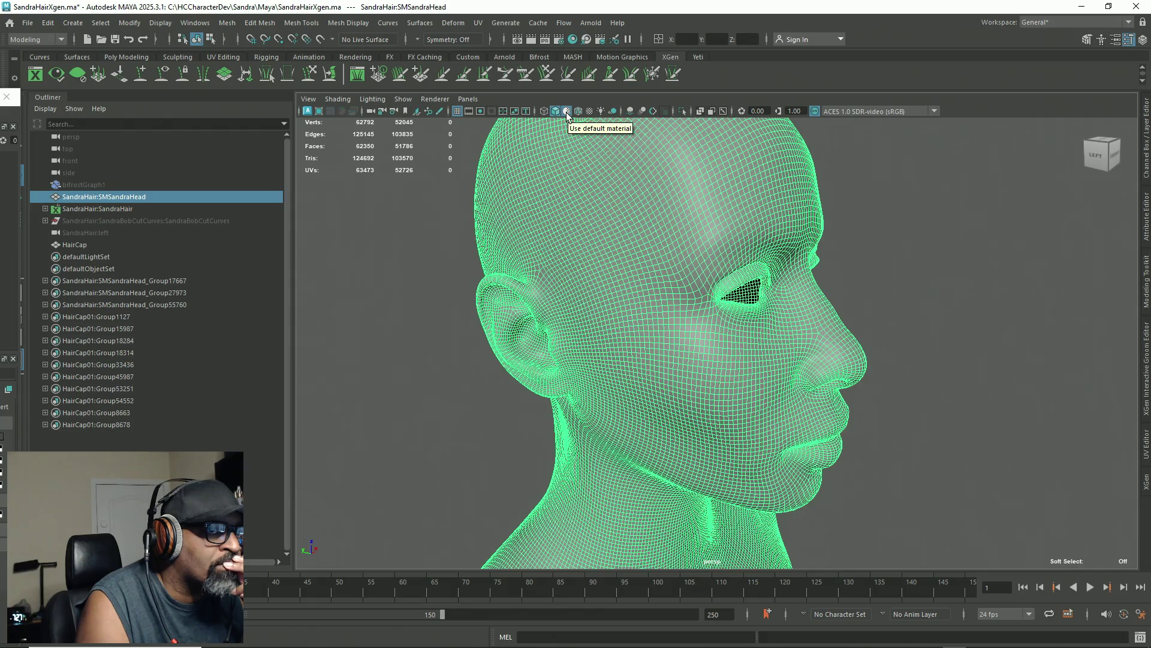
left_click(433, 236)
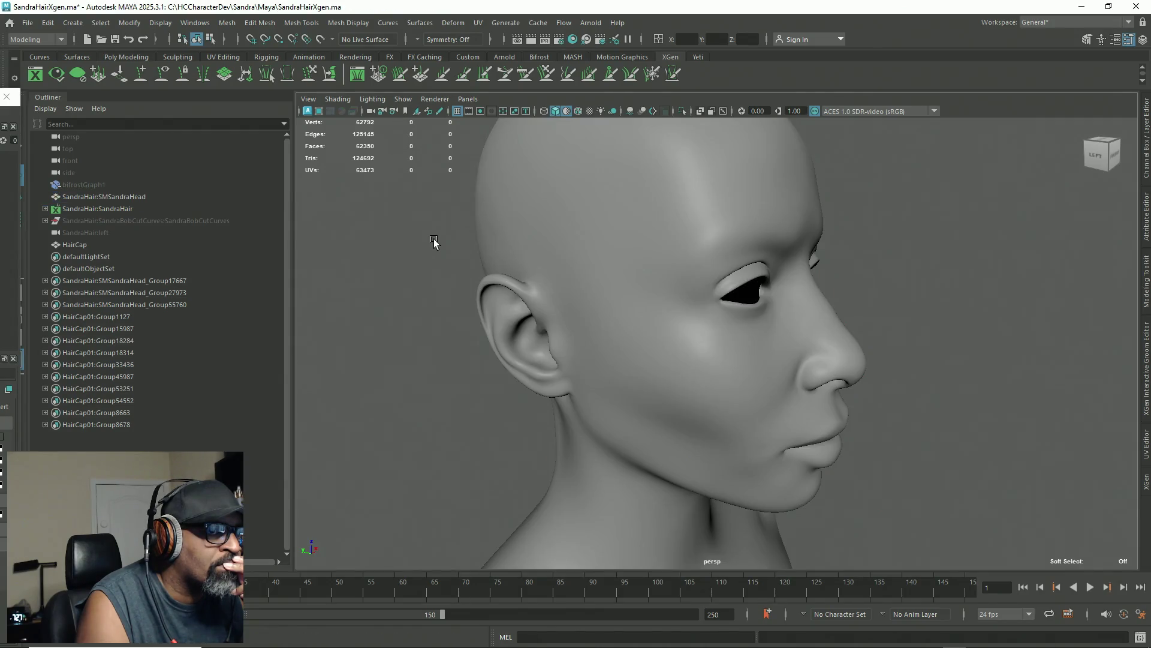
left_click(567, 112)
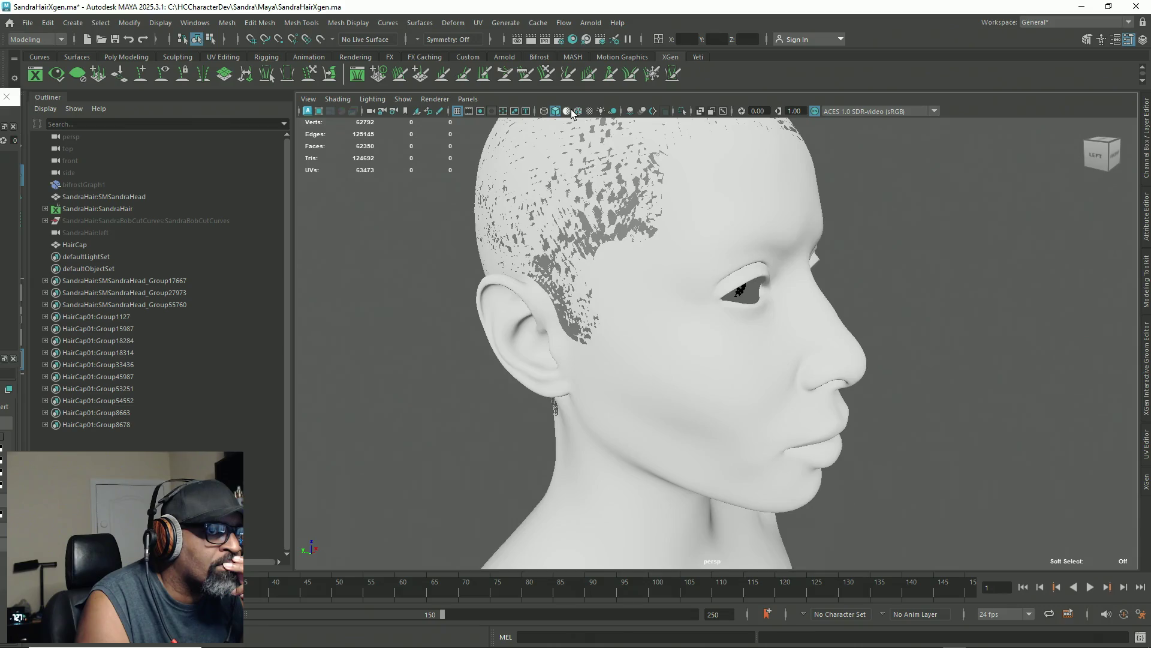
left_click(567, 113)
left_click(567, 113)
left_click(568, 113)
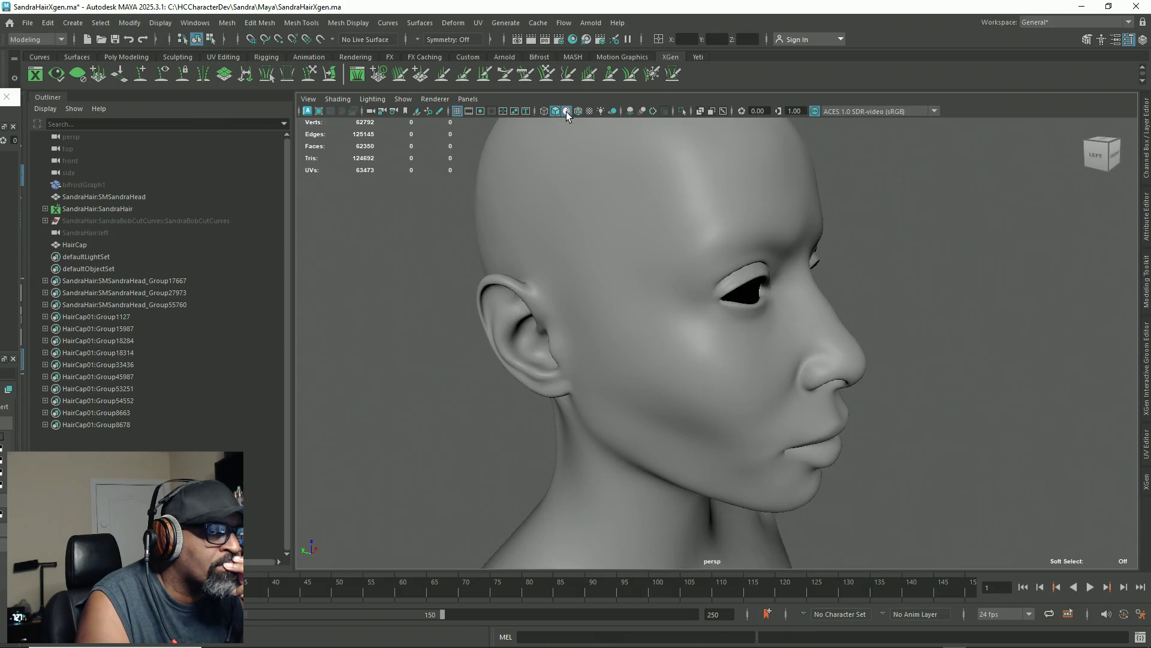
left_click(567, 113)
left_click(567, 113)
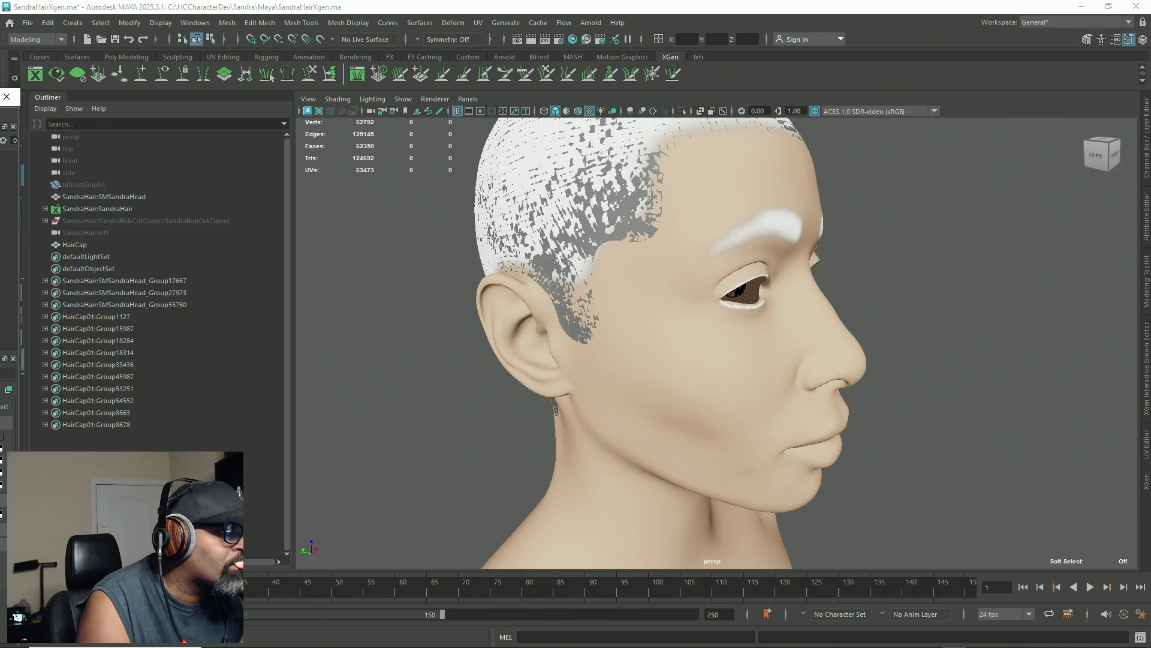
left_click(88, 245)
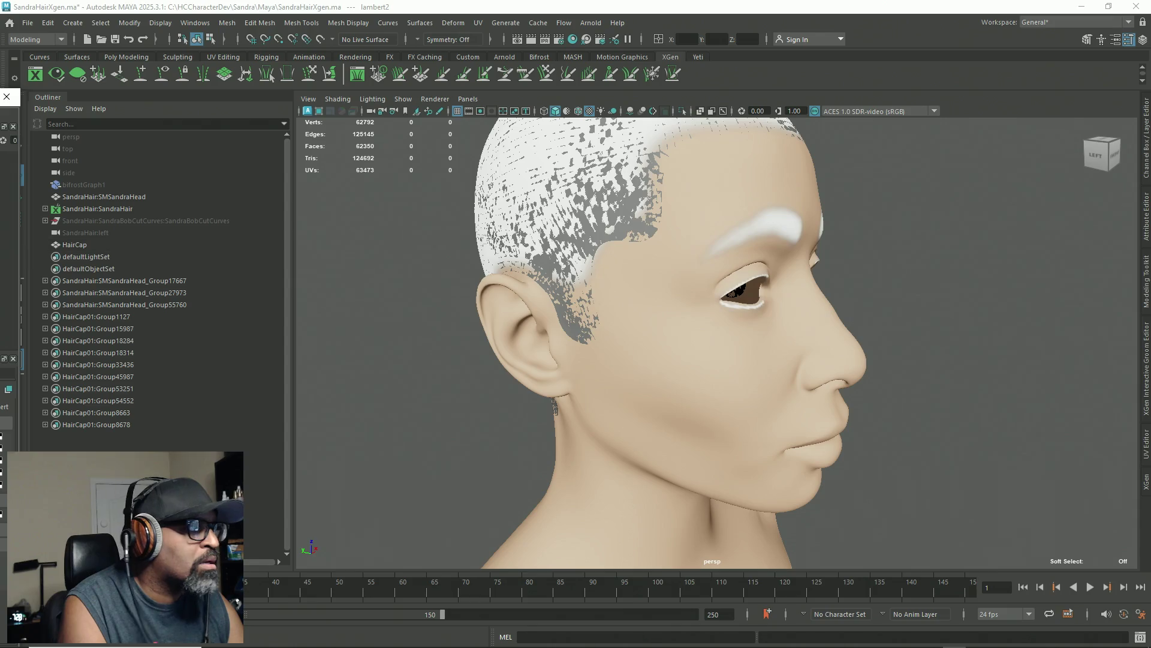
left_click(131, 199)
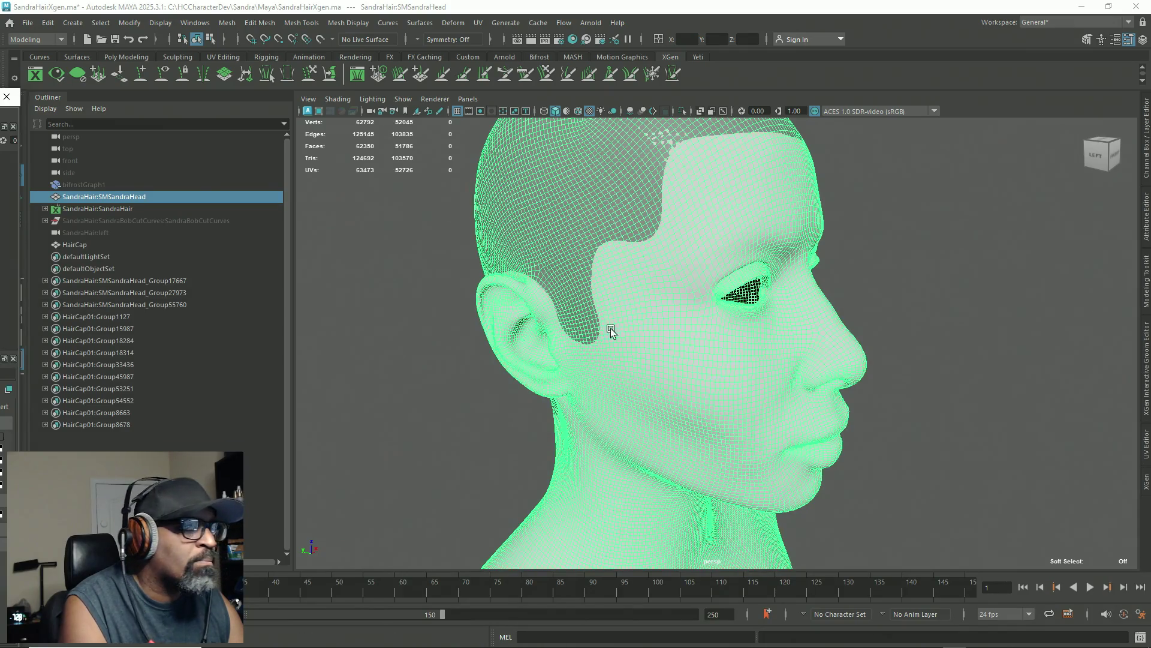
Step: Inspect the hair cap on the head from side and front three-quarter views
left_click(395, 333)
left_click_drag(471, 376, 495, 375, "alt")
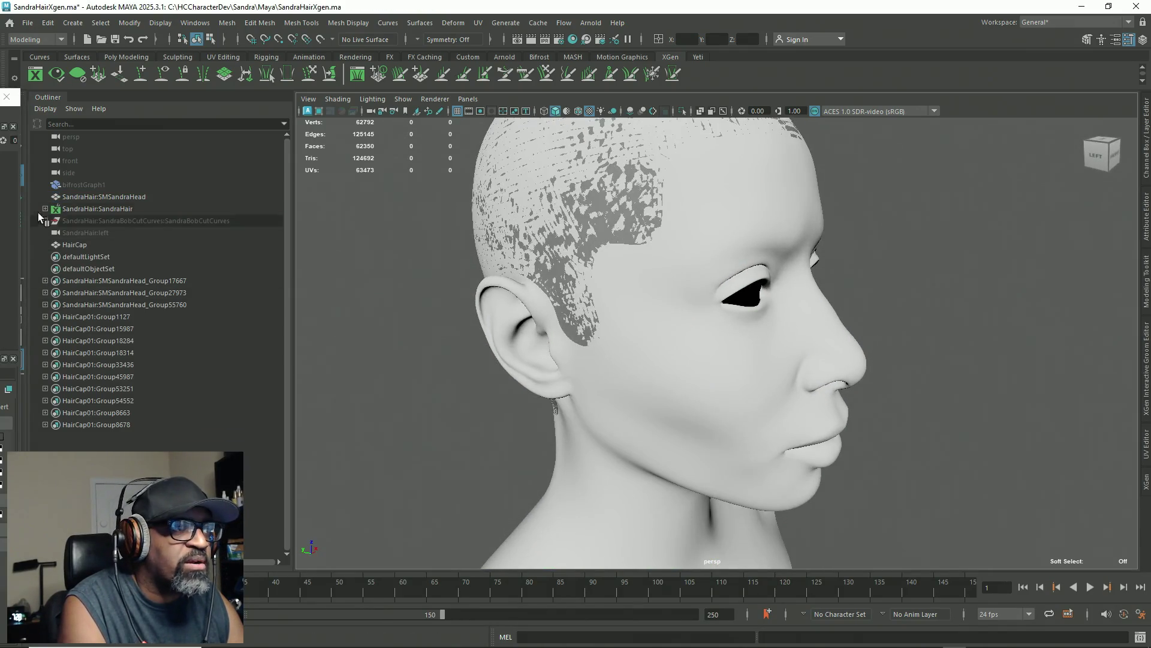
left_click(87, 246)
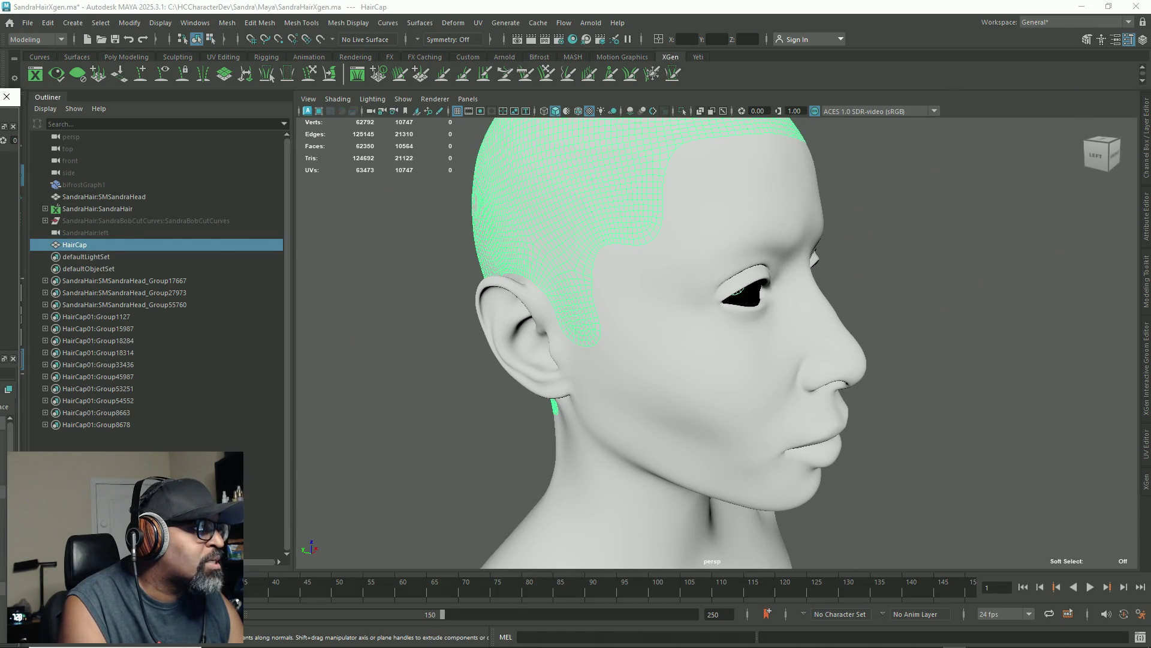
left_click(449, 323)
mouse_move(429, 380)
left_mouse_down("alt")
mouse_move(390, 403)
mouse_move(395, 336)
mouse_move(440, 362)
left_mouse_up("alt")
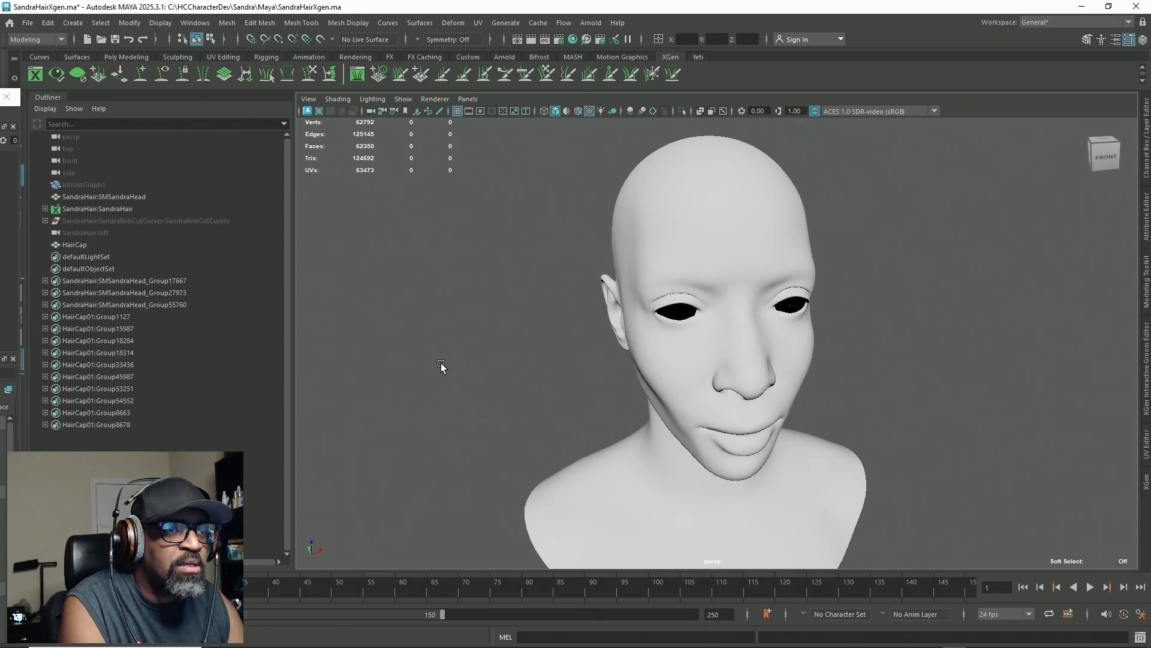
left_click(85, 245)
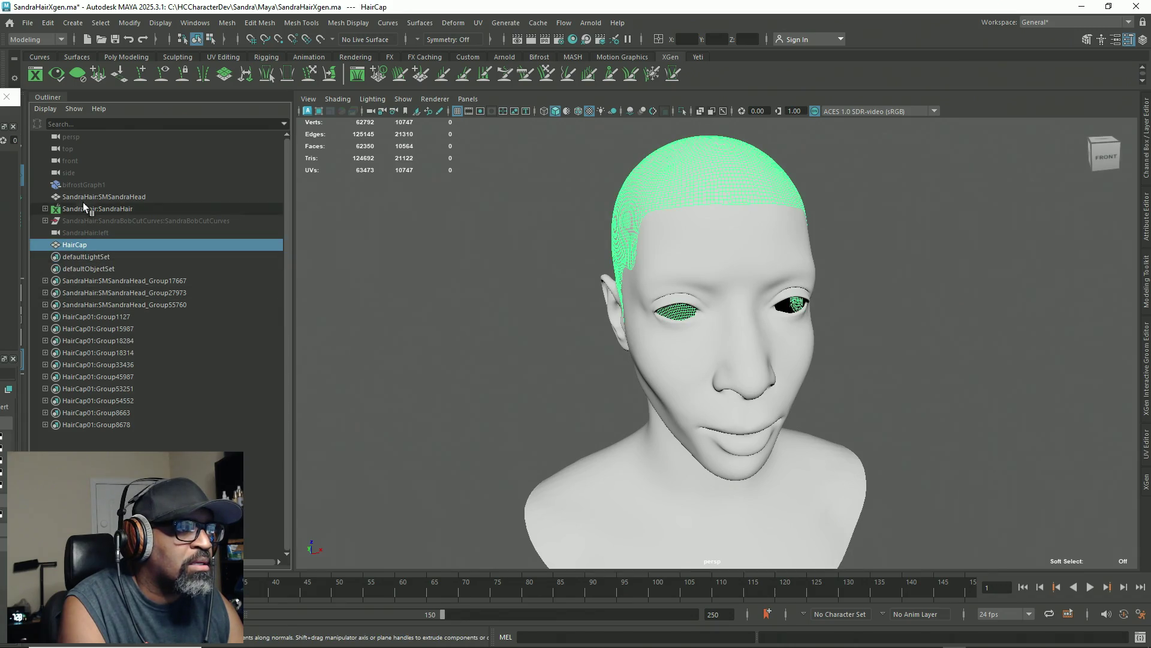
Step: Delete SandraHair:BobCut_Desc from the Outliner and save the scene
left_click(45, 209)
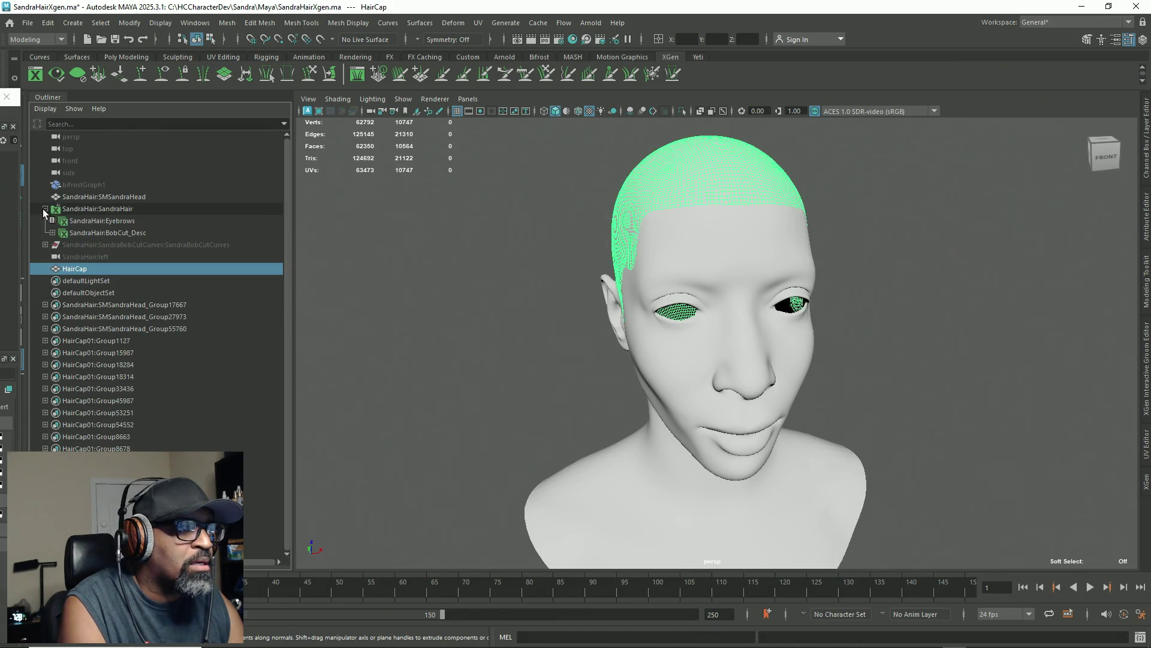
left_click(109, 233)
key("Delete")
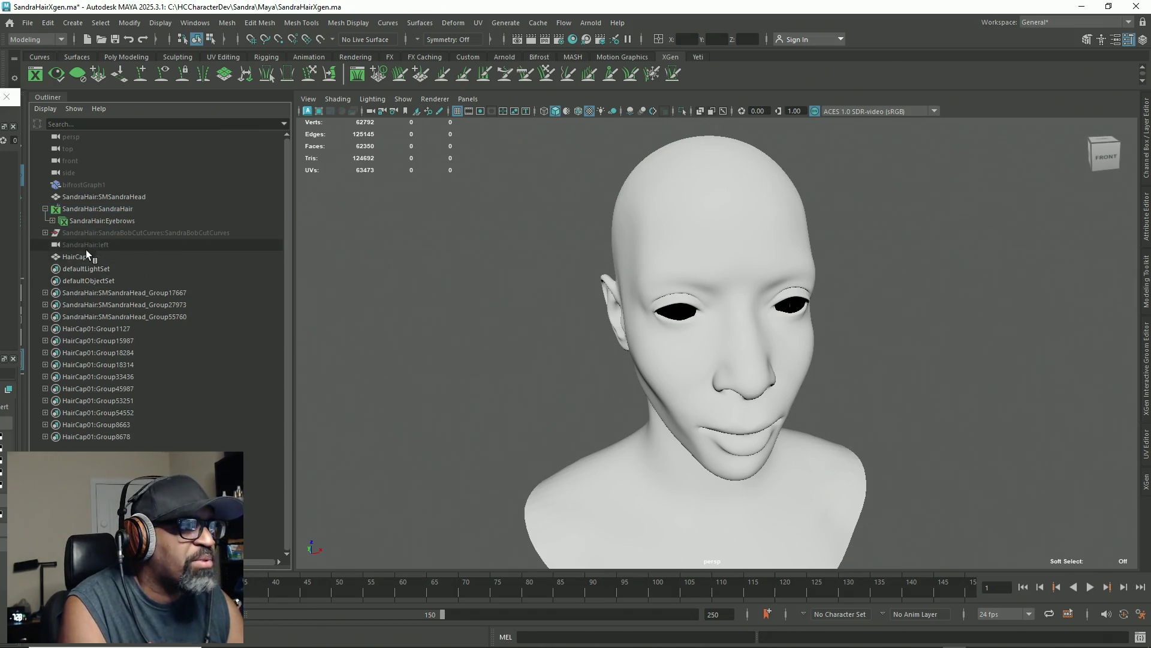
left_click(96, 258)
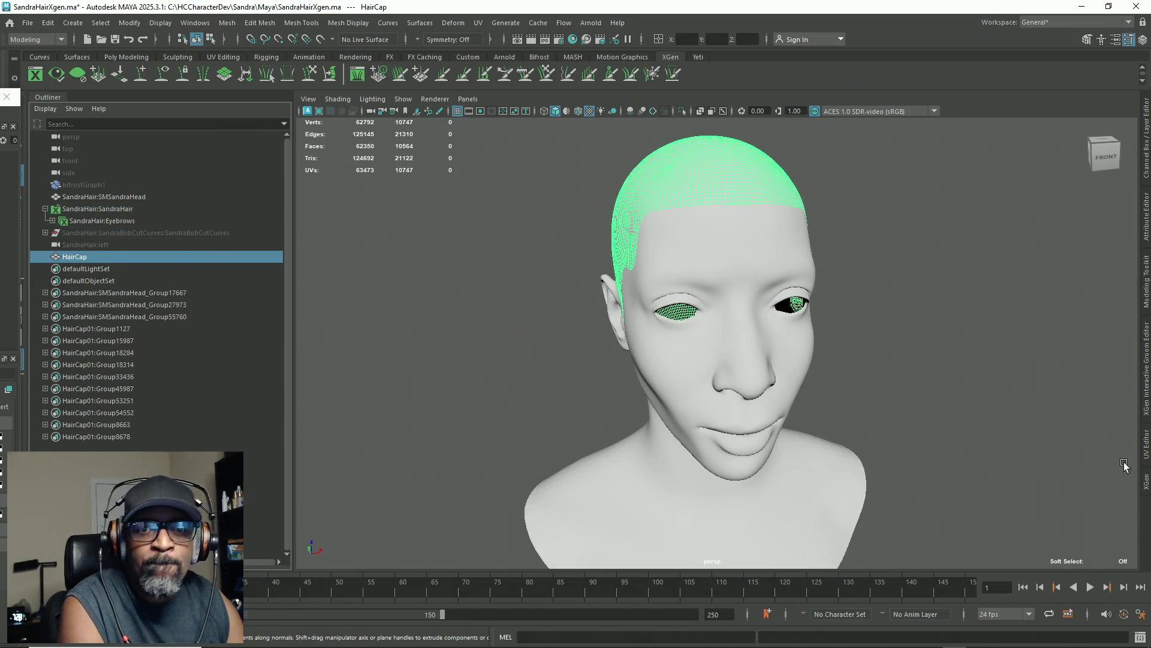
left_click(466, 286)
left_click_drag(465, 321, 469, 330, "alt")
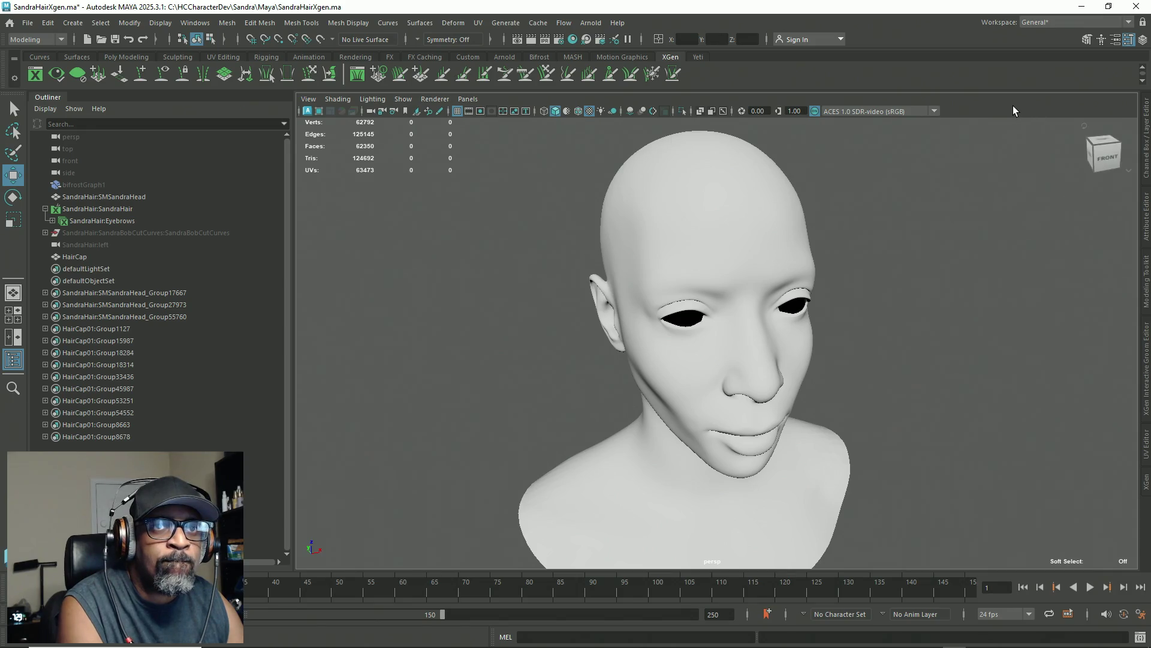
key("ctrl+s")
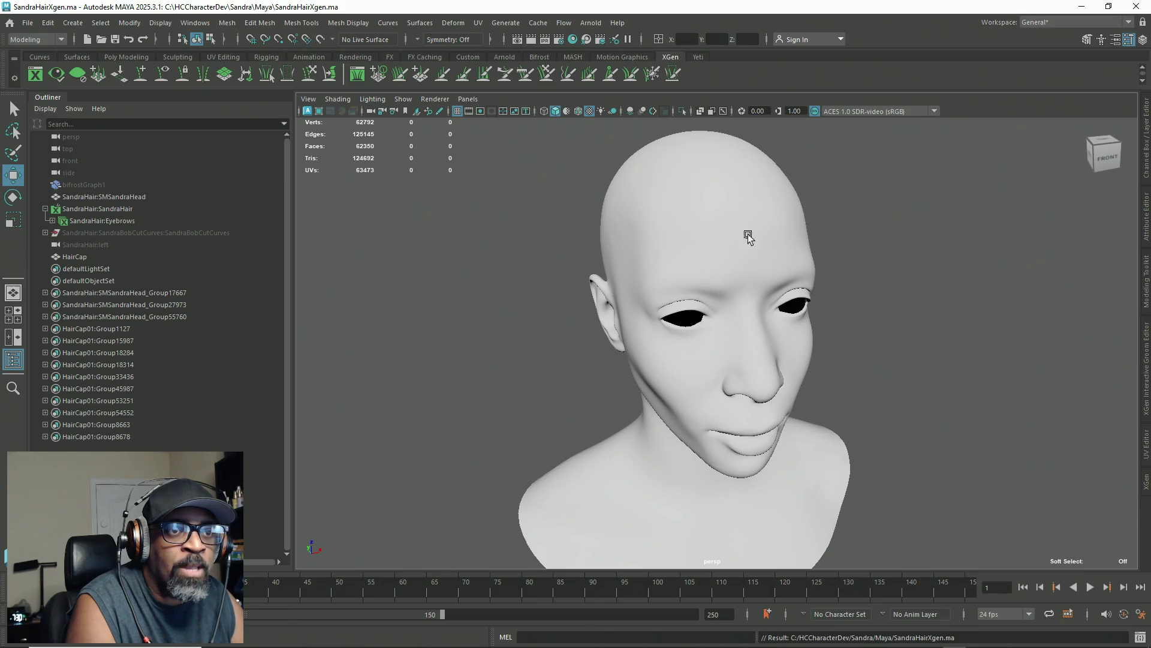
Step: Orbit the viewport so the SMSandraHead faces the other way
left_click_drag(950, 310, 779, 317, "alt")
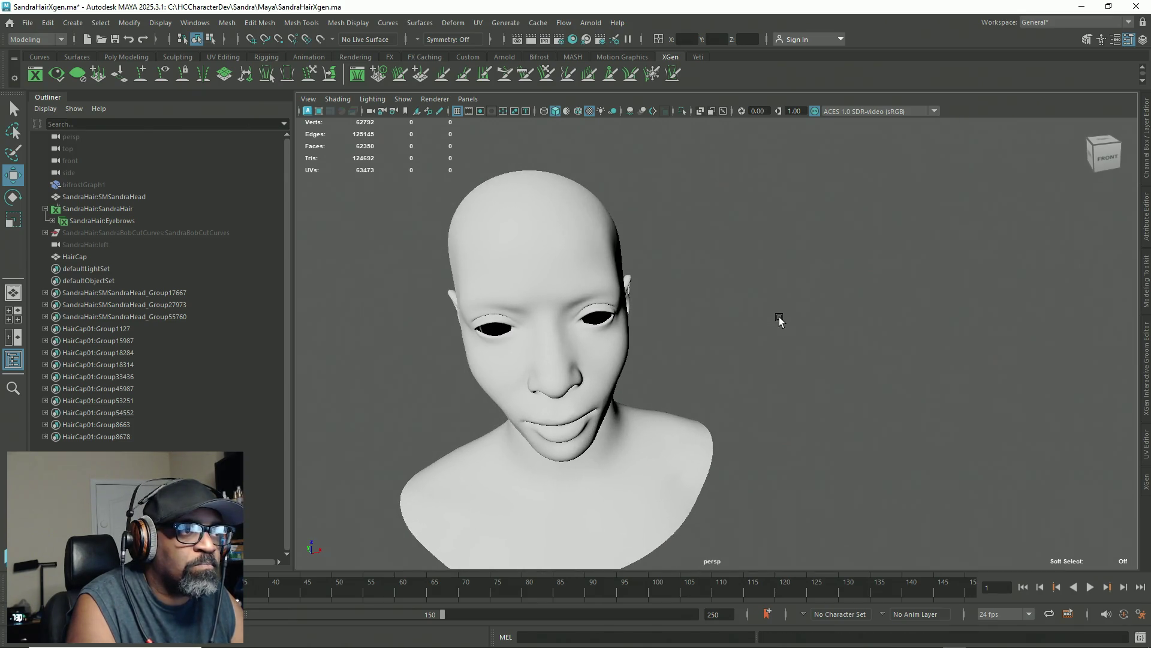
Step: Show the XGen Getting Started panel with its create-description and import options beside the viewport
left_click(1145, 481)
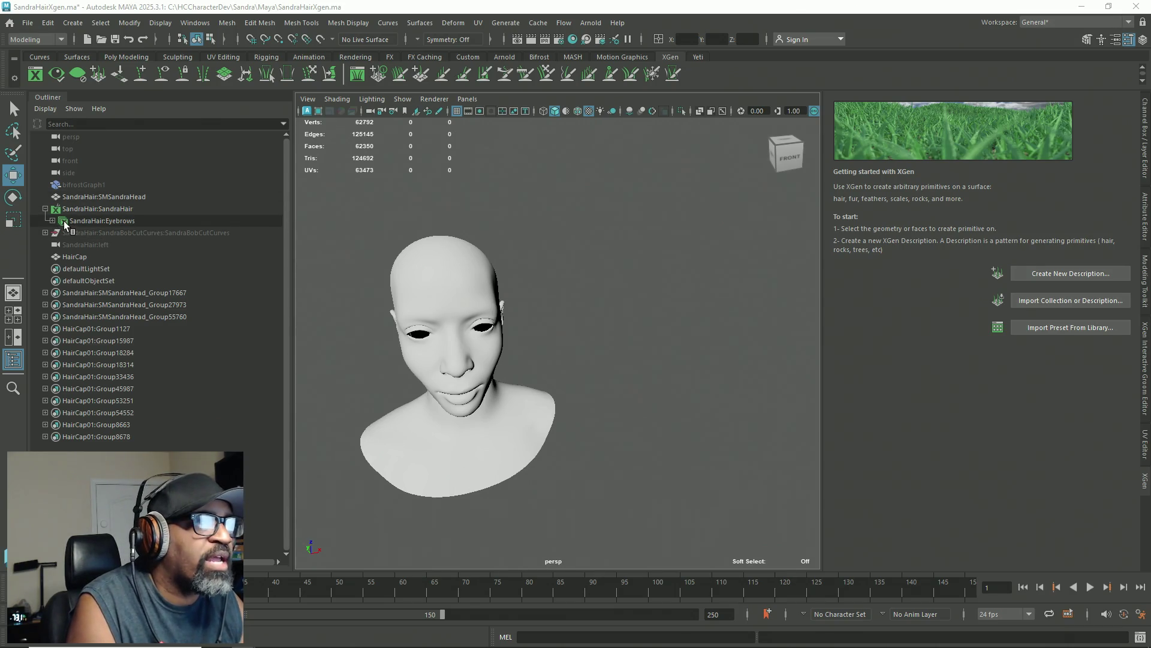
Step: Select the SandraHair collection and HairCap mesh, then start and cancel a new XGen description
left_click(78, 208)
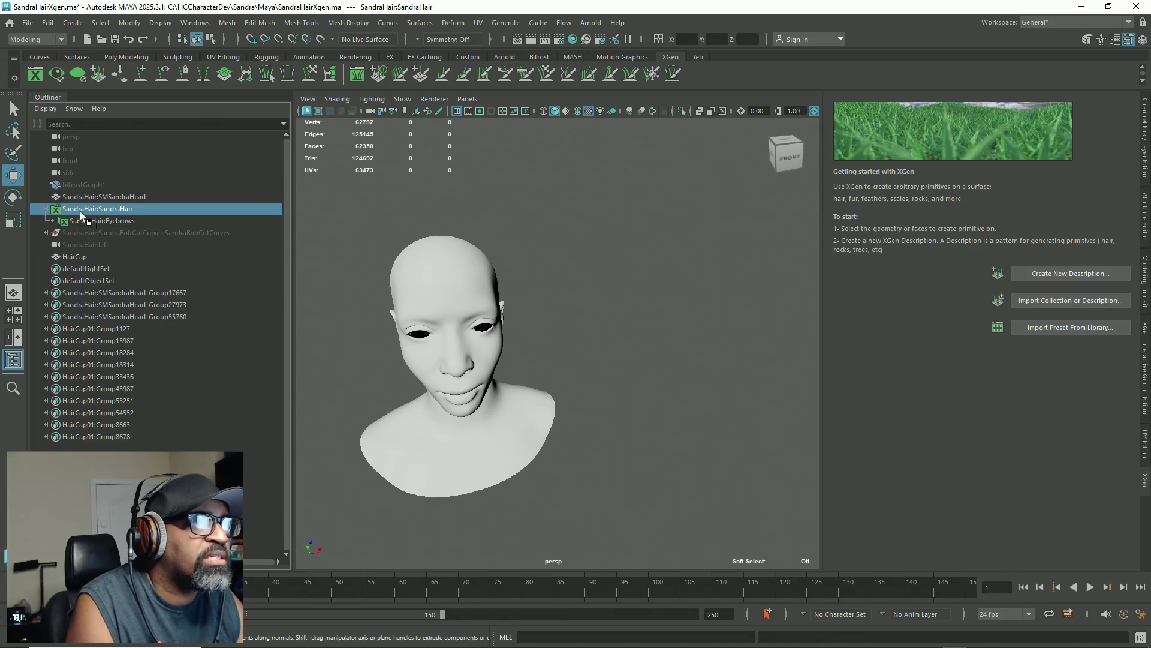
left_click(97, 255)
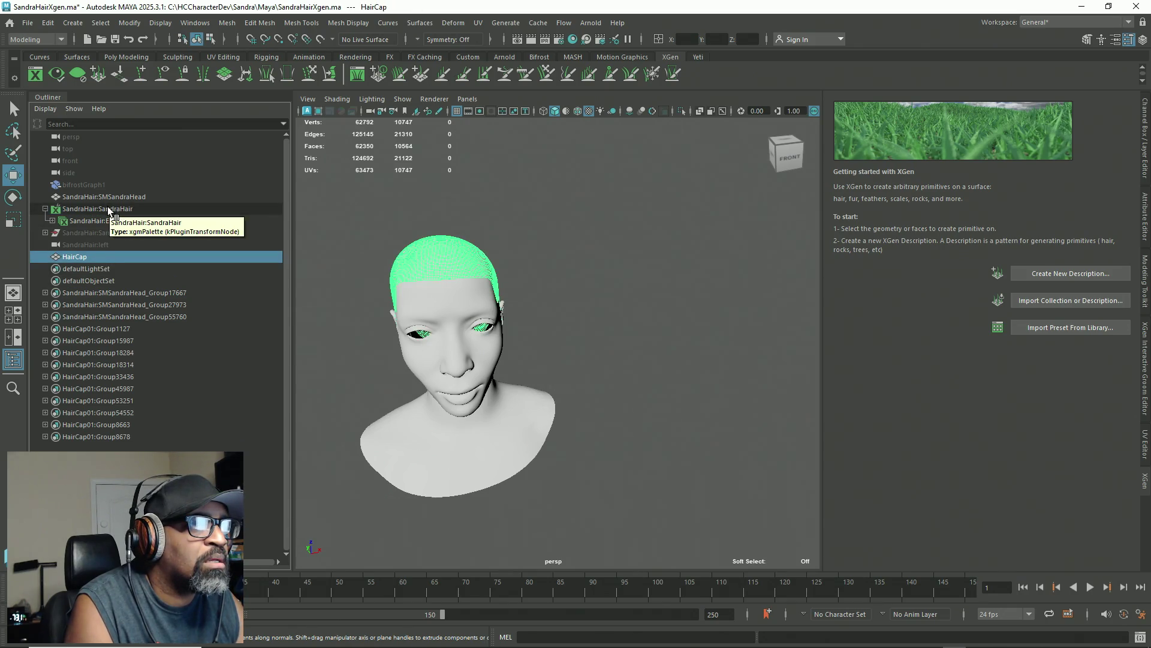
left_click(1078, 272)
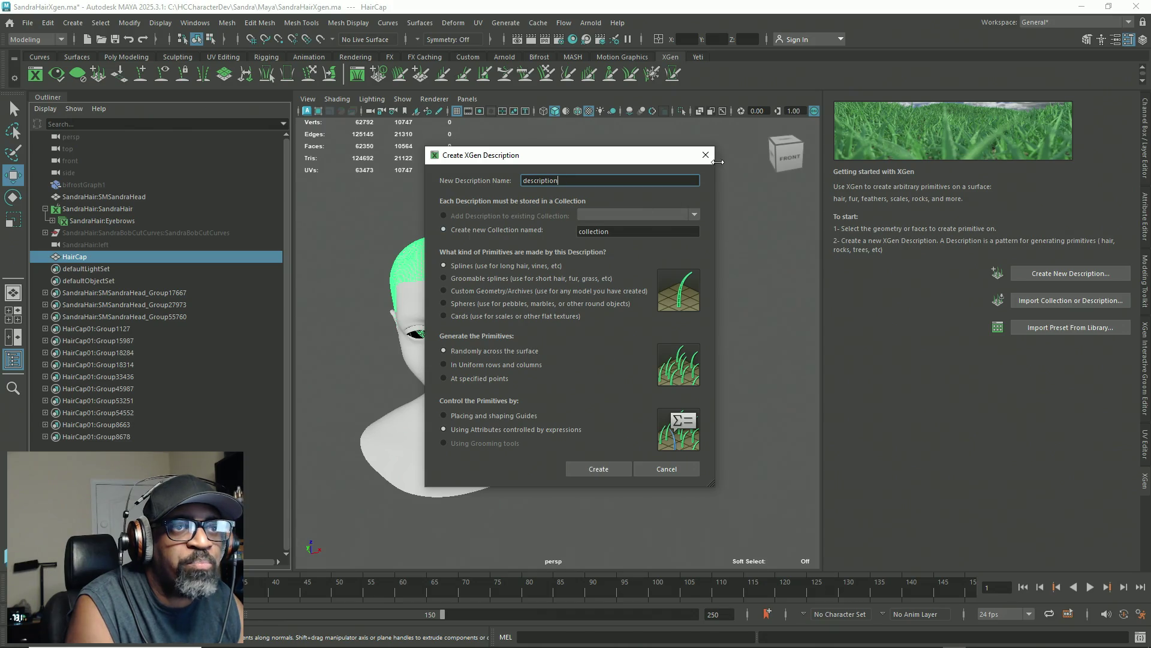
left_click(705, 155)
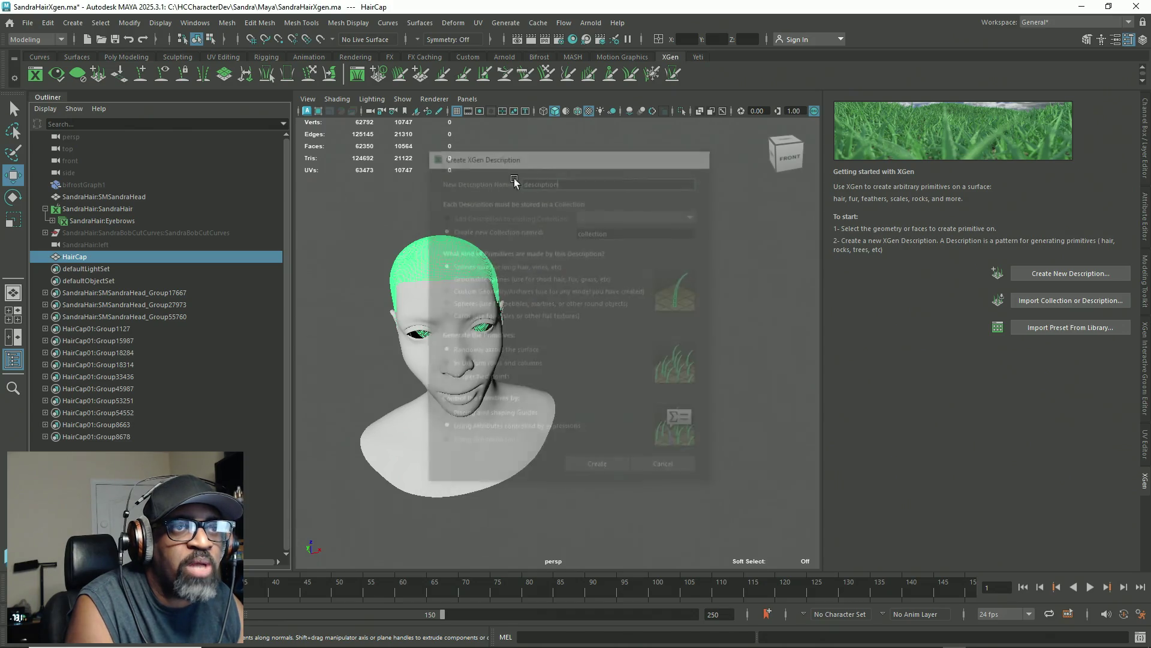
Step: Select the Eyebrows description together with the SandraHair collection and delete them
left_click(116, 210)
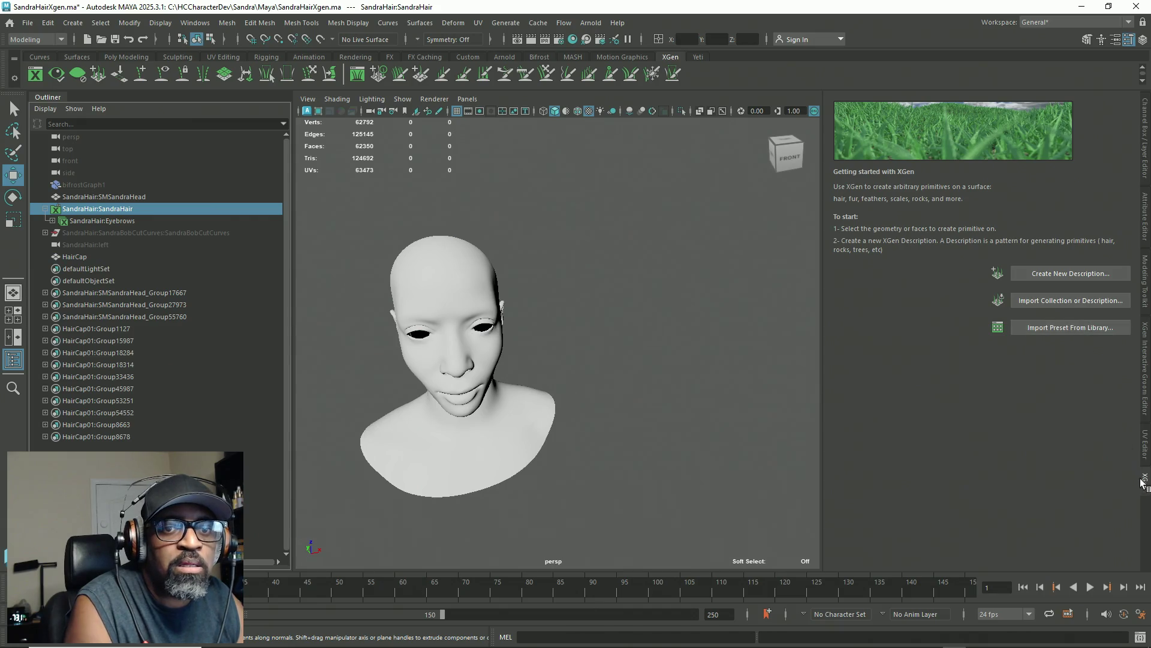
left_click(1143, 481)
left_click(1143, 481)
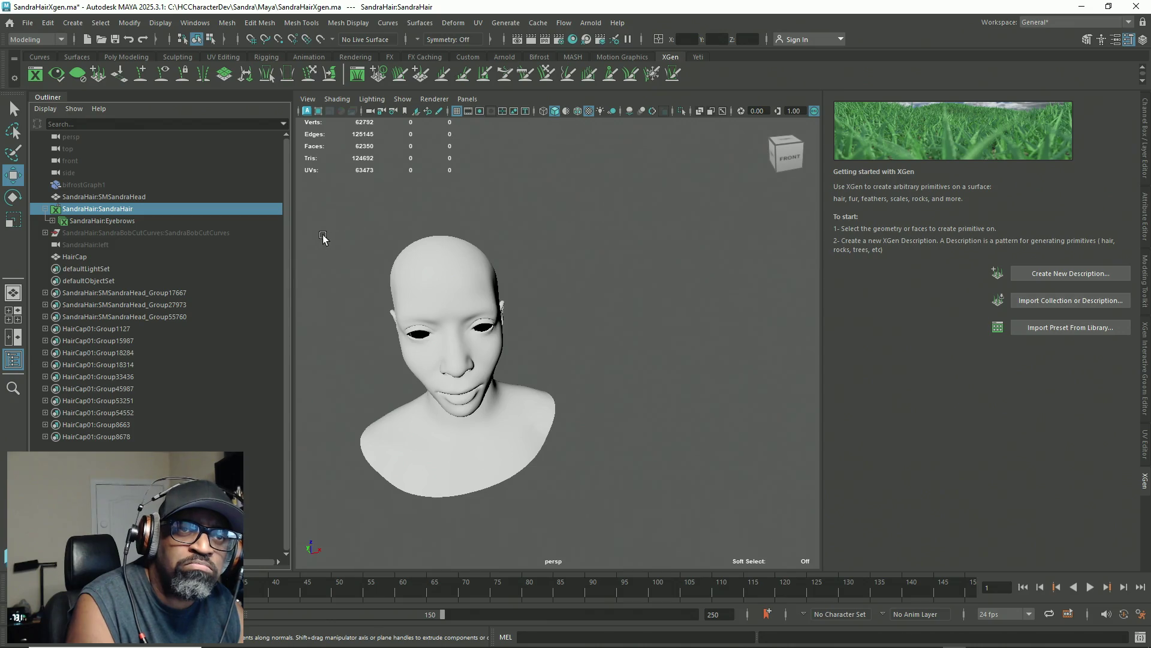
left_click(96, 221)
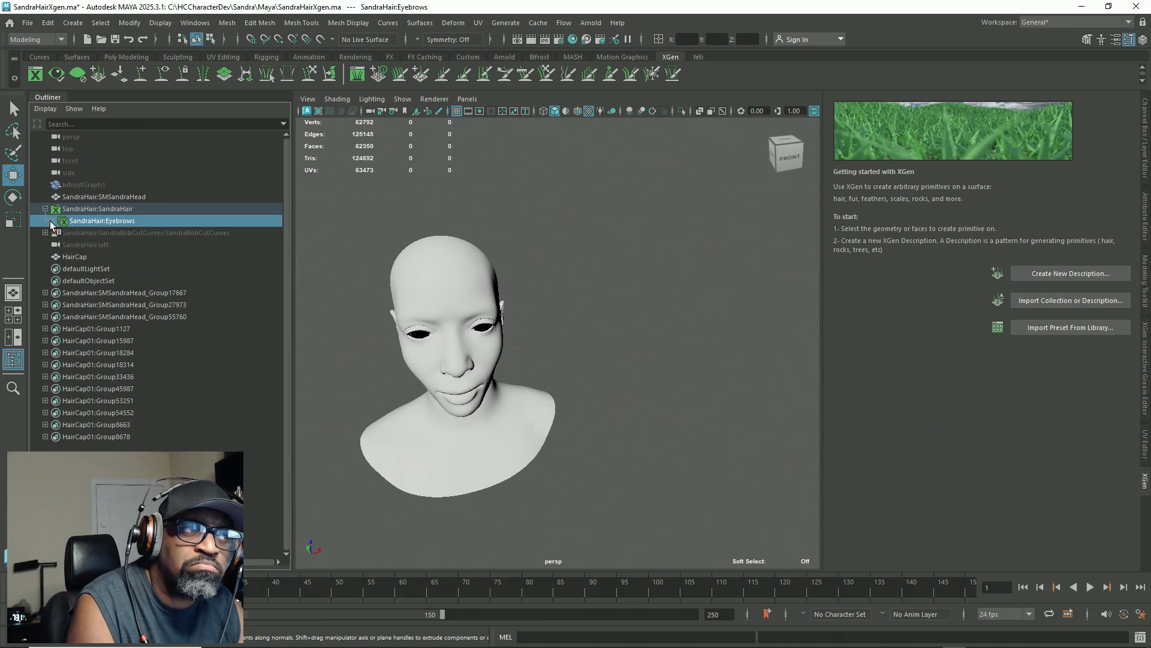
left_click(103, 210, "ctrl")
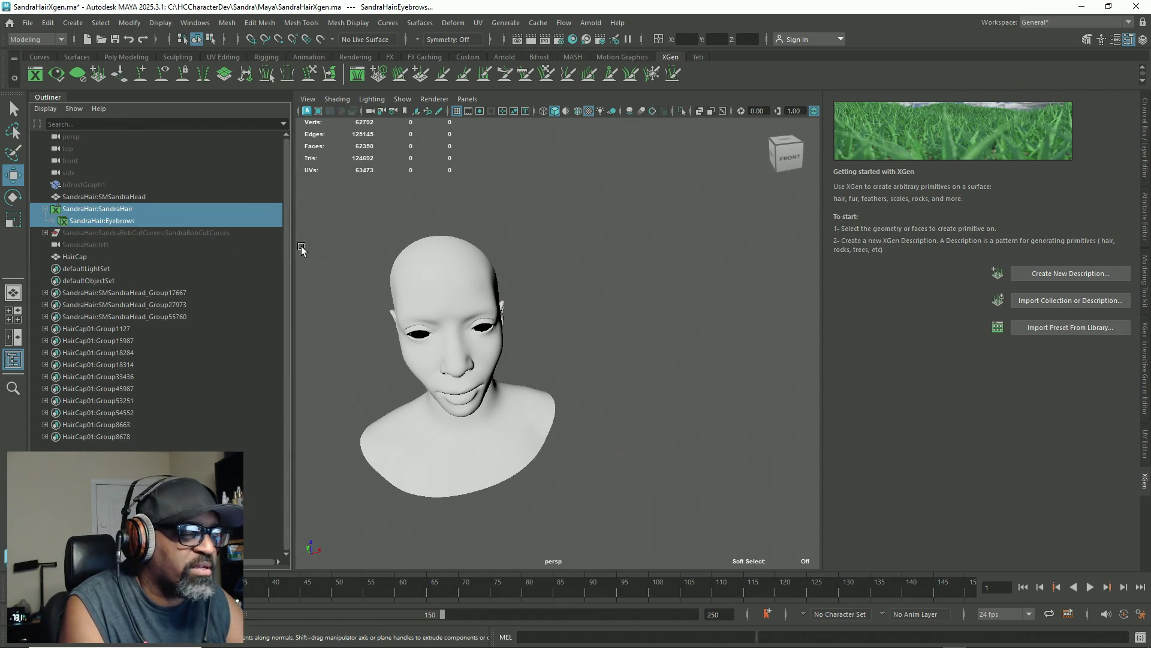
key("Delete")
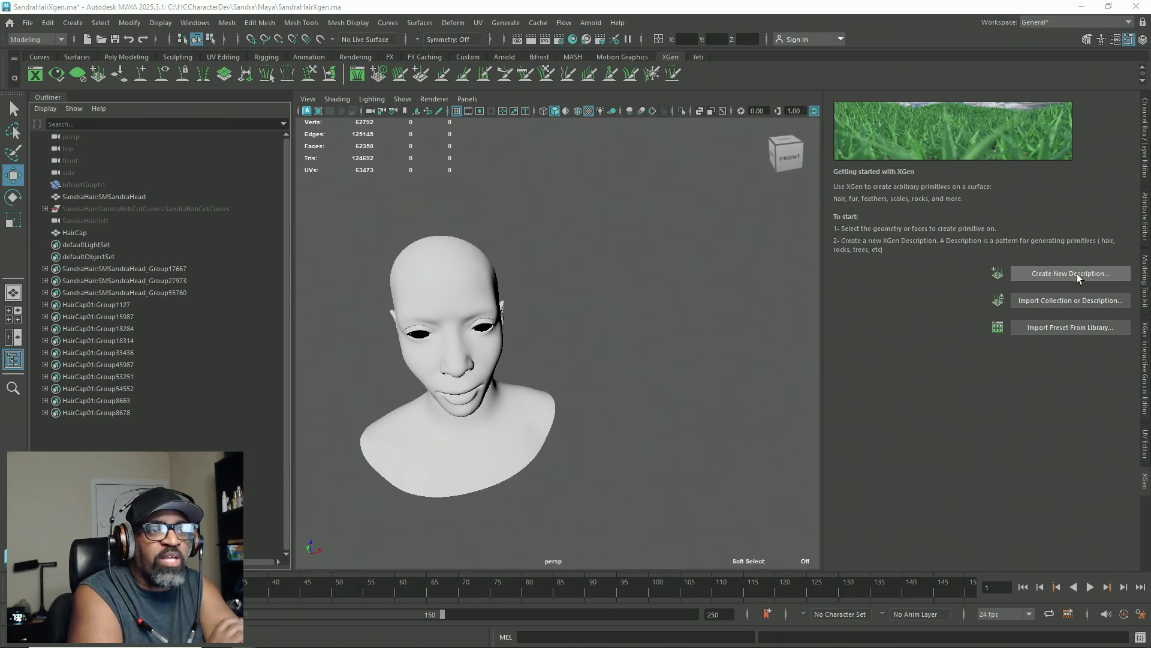
Step: Orbit the view level to look at the bald head front-on
mouse_move(525, 281)
left_mouse_down("alt")
mouse_move(491, 457)
mouse_move(486, 449)
left_mouse_up("alt")
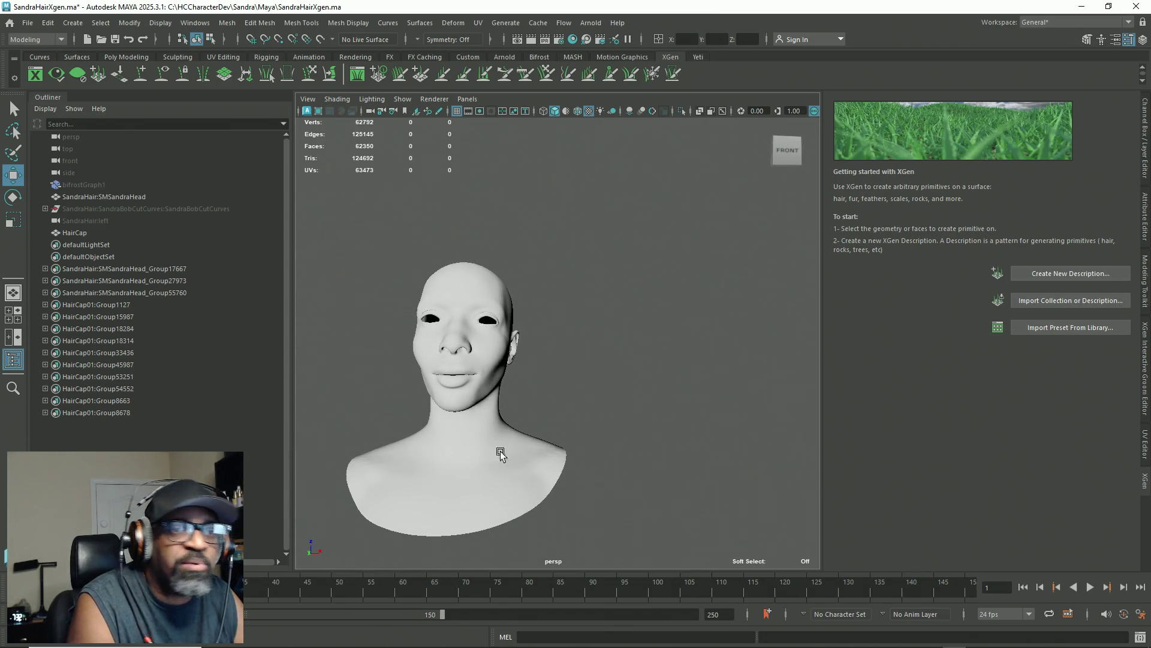
mouse_move(705, 636)
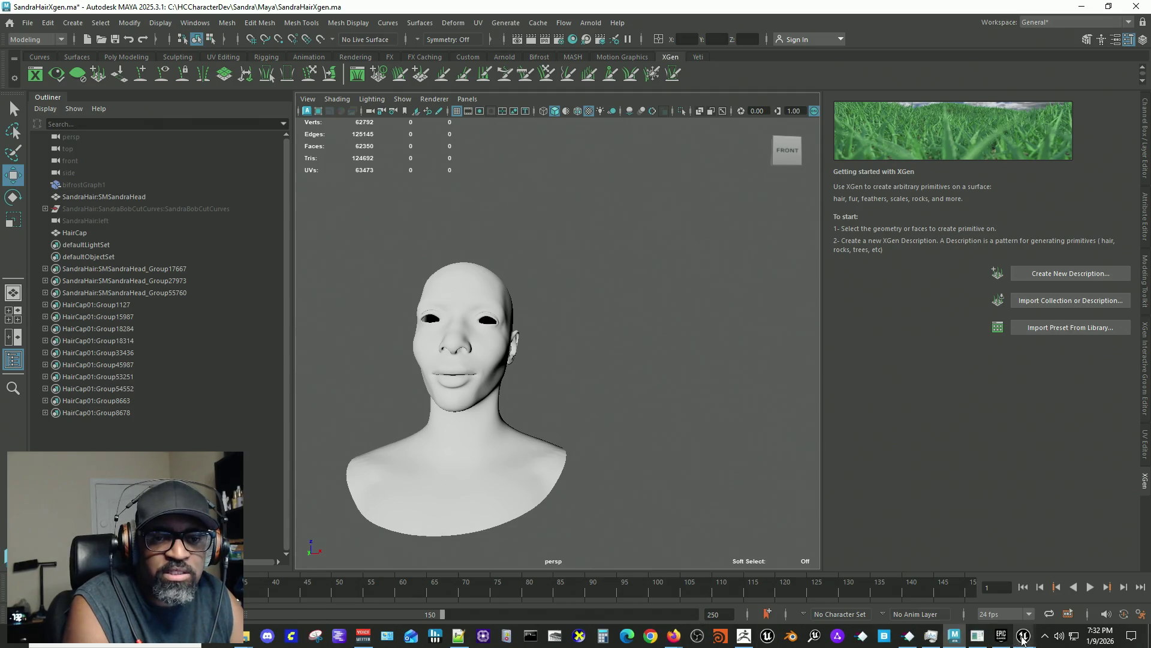
mouse_move(1024, 634)
left_click(1084, 595)
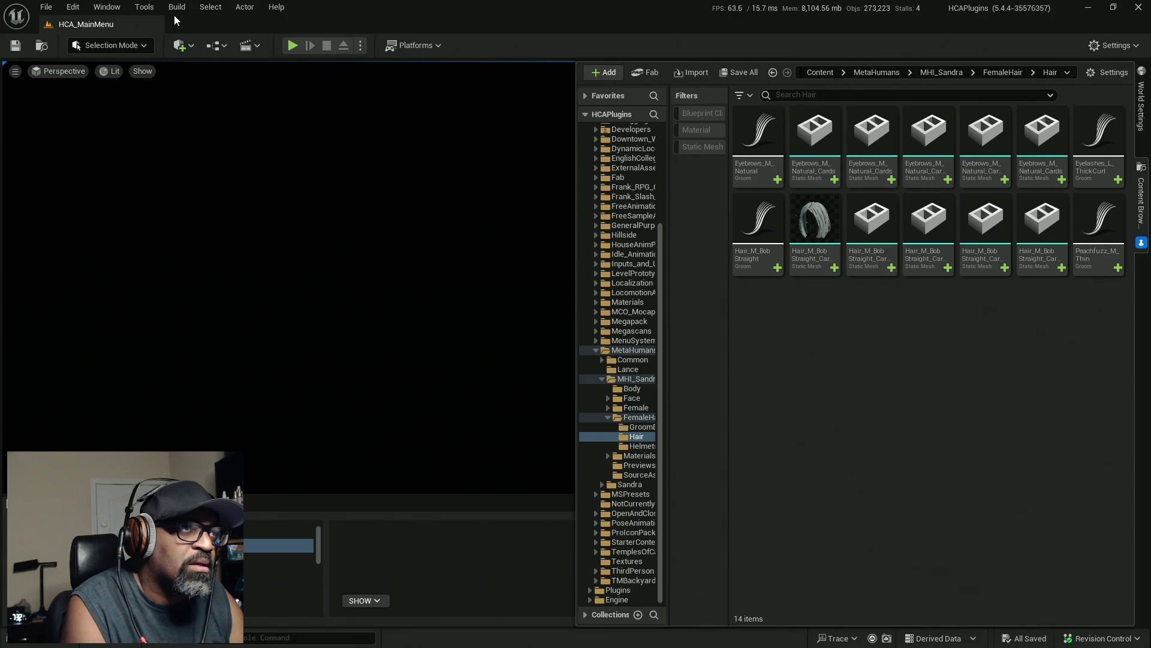
left_click(142, 9)
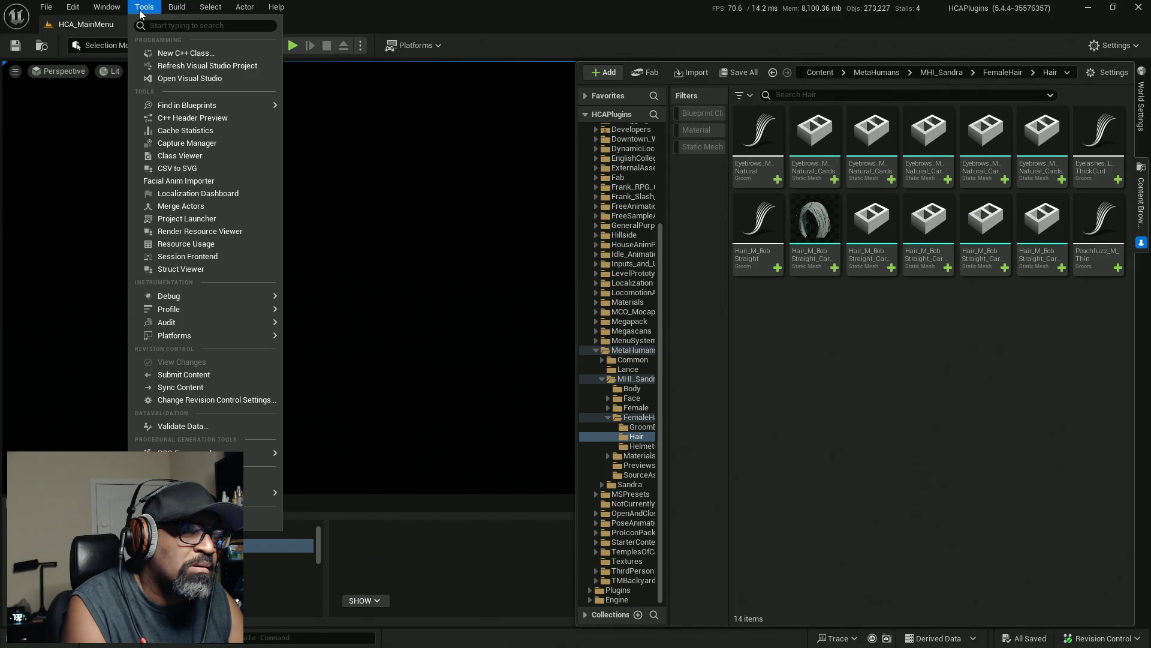
left_click(244, 7)
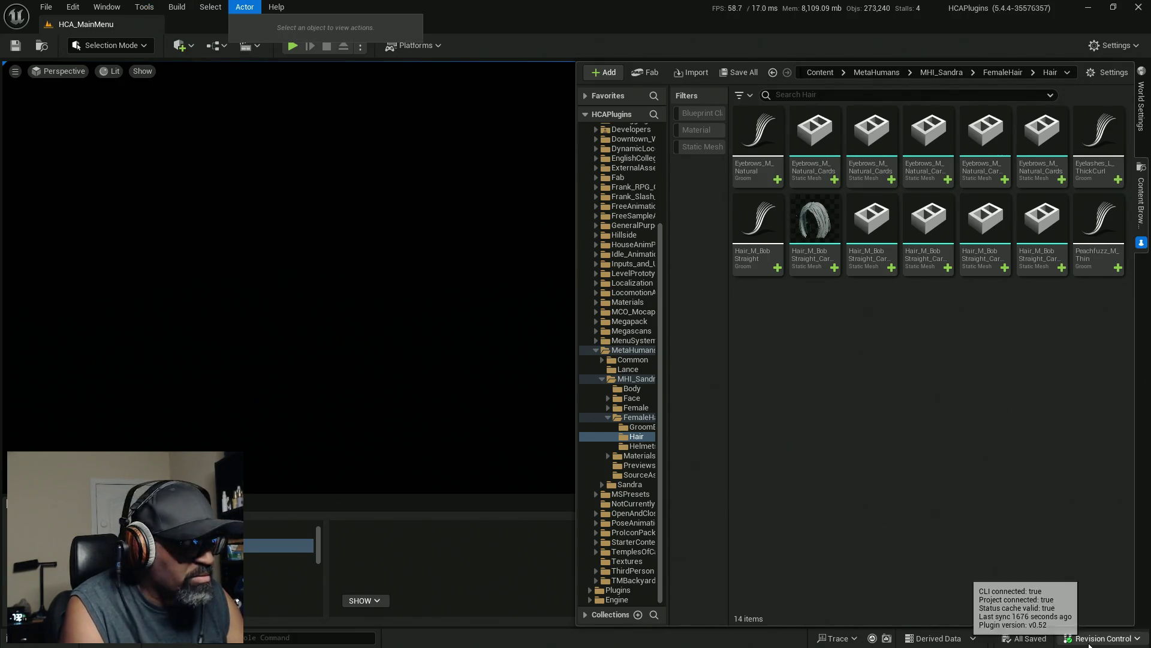
key("super")
left_click(1045, 635)
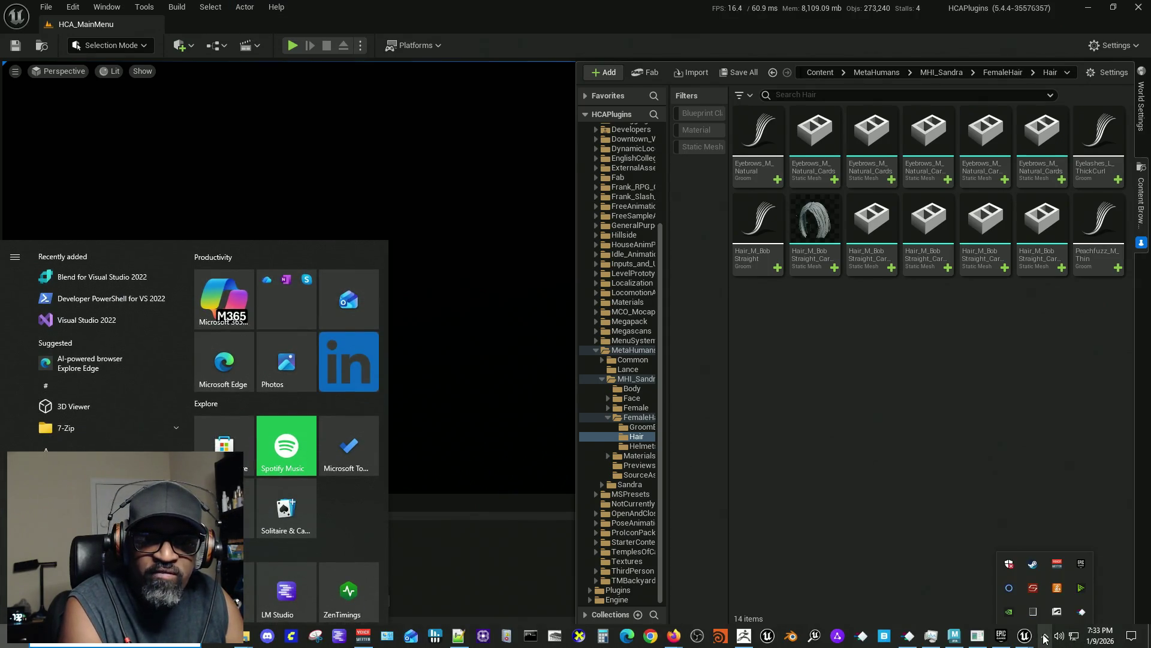
right_click(1081, 567)
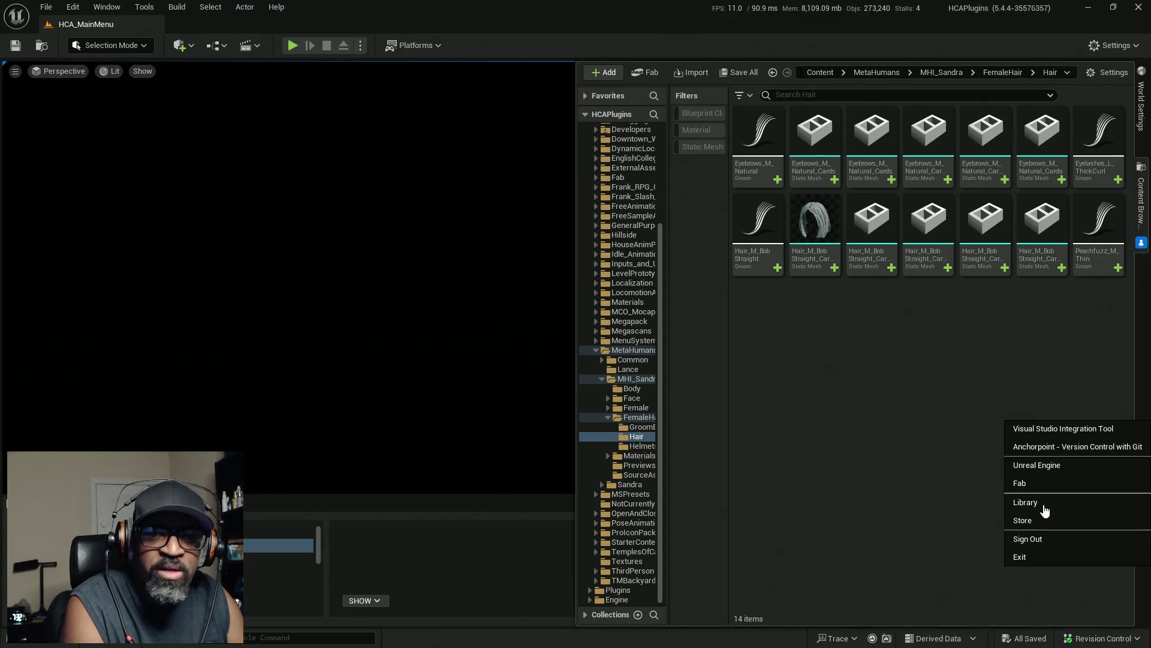
left_click(310, 263)
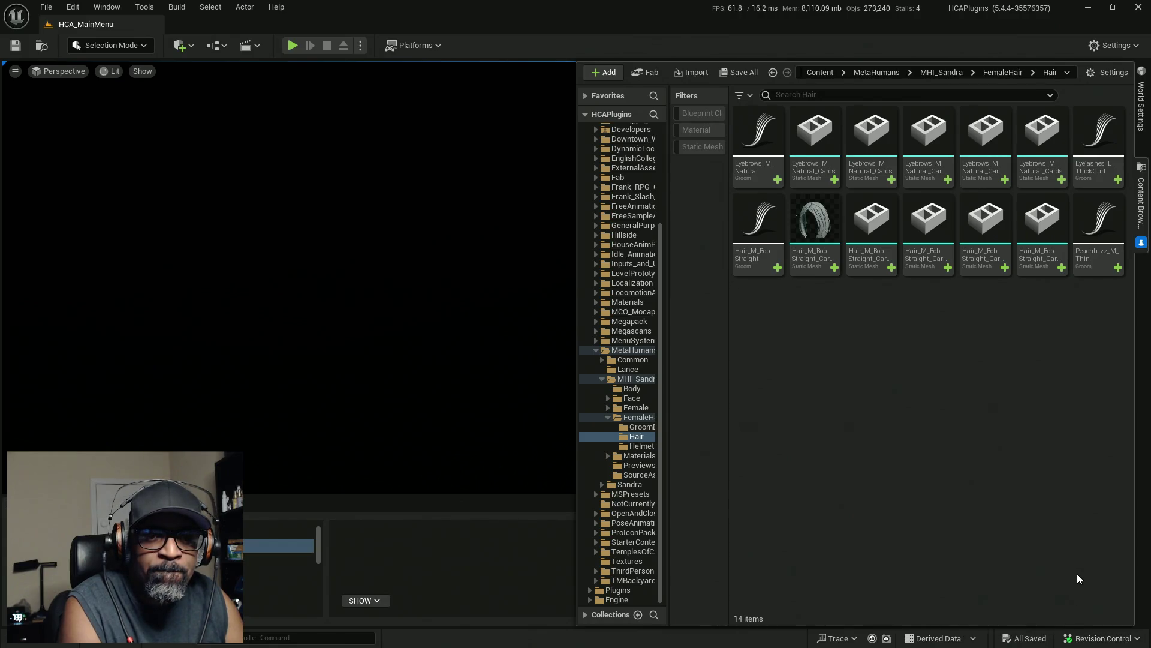
key("super")
left_click(1007, 641)
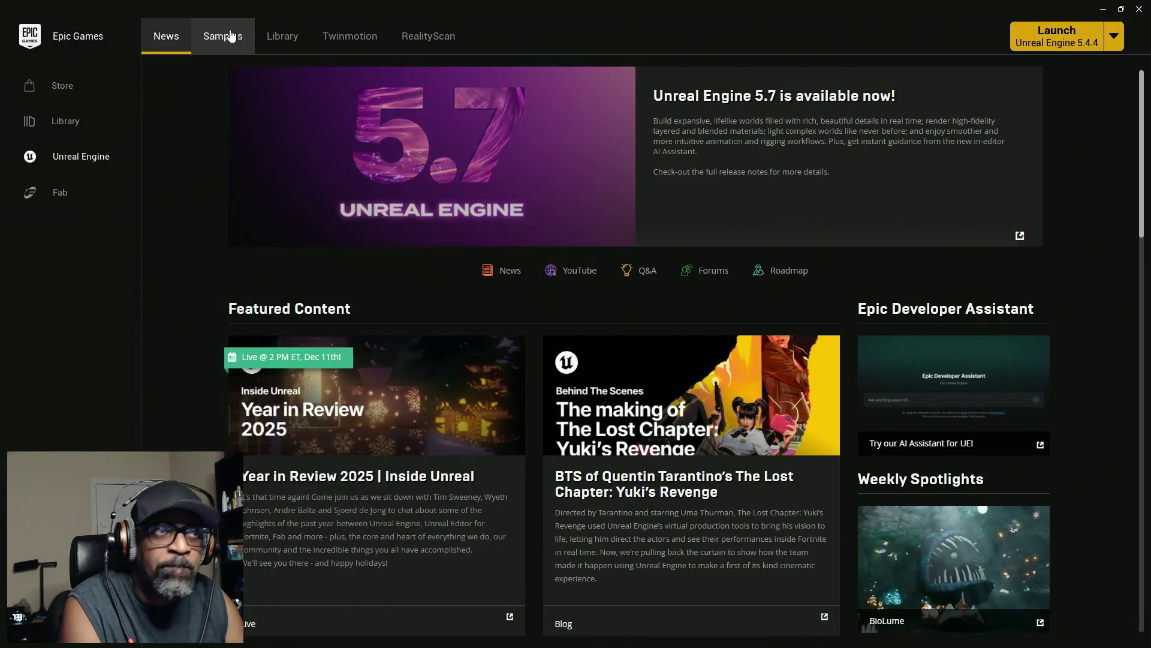
left_click(279, 46)
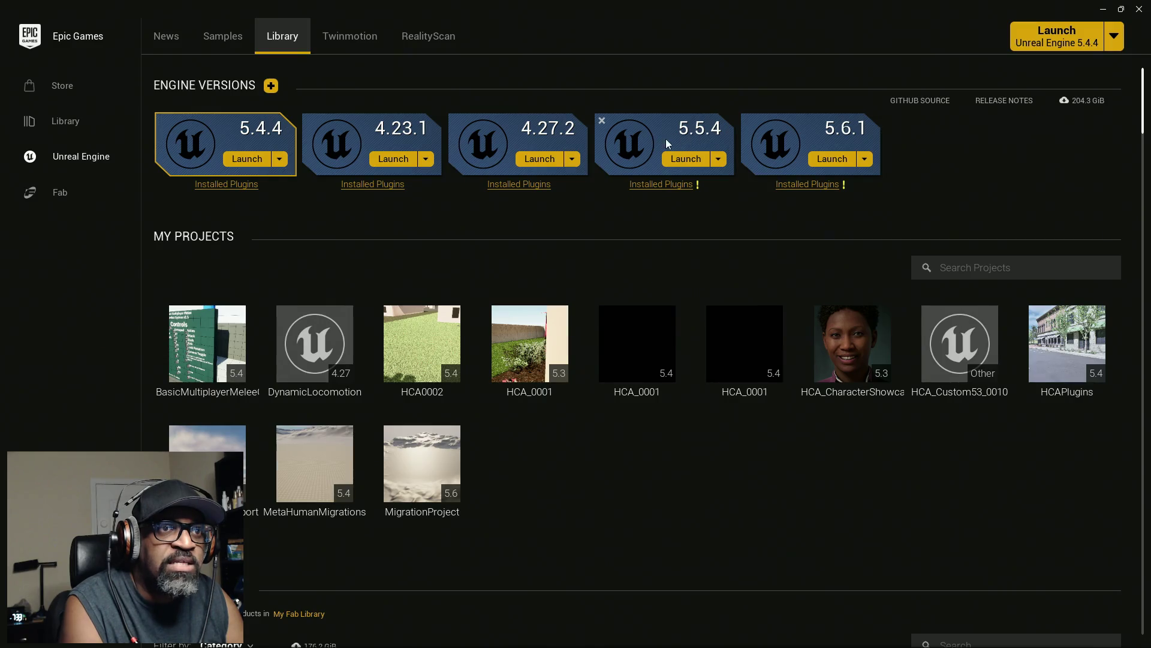
left_click(661, 184)
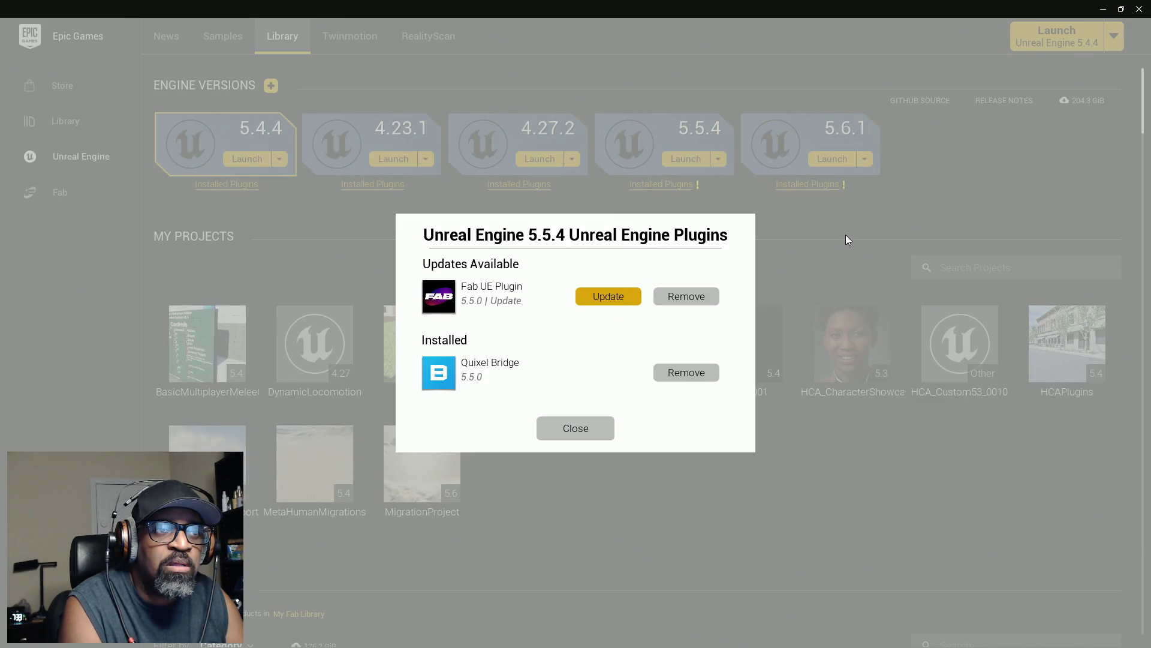
left_click(591, 430)
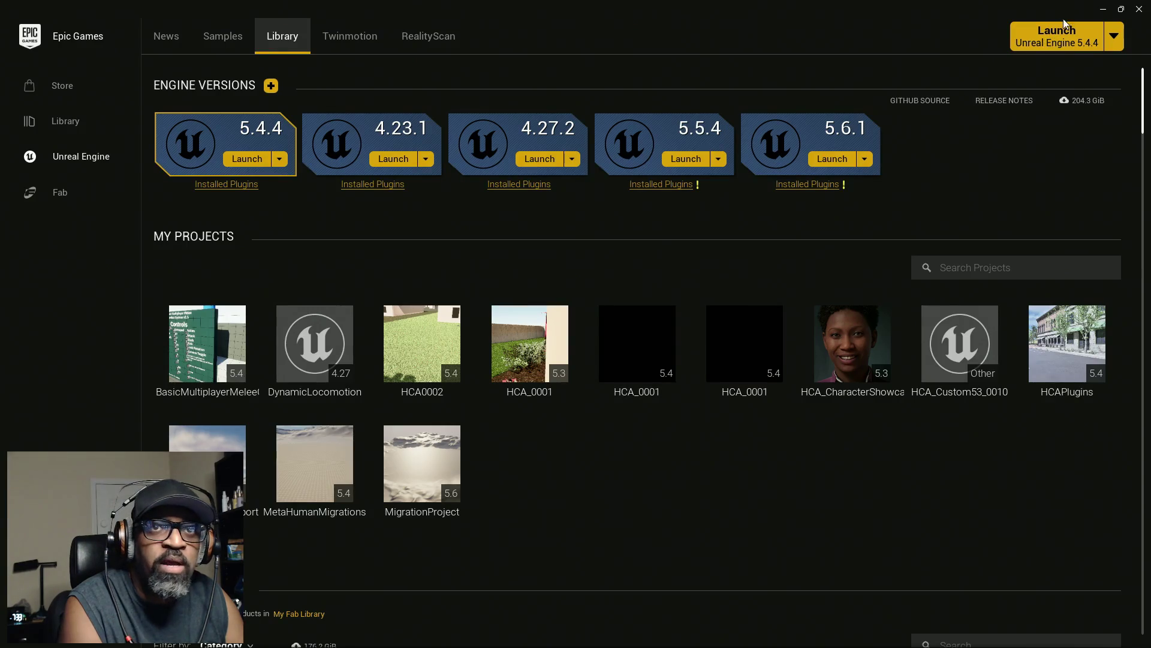
left_click(1103, 9)
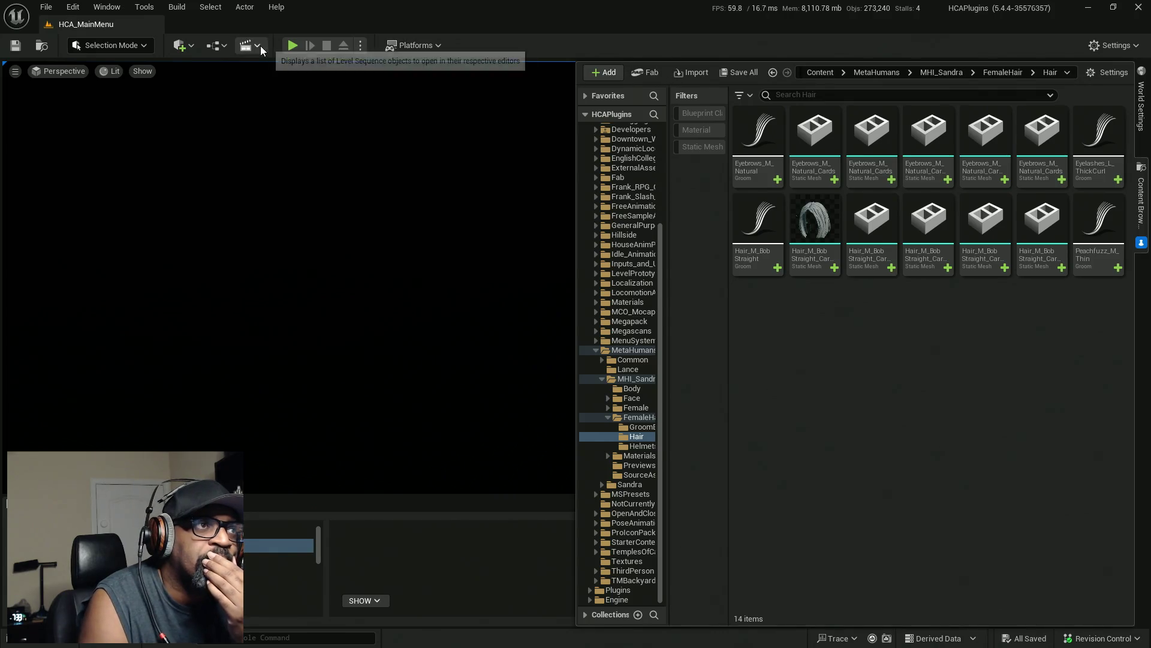
Step: Look through the Quick Add, Actor and Select toolbar menus
left_click(194, 47)
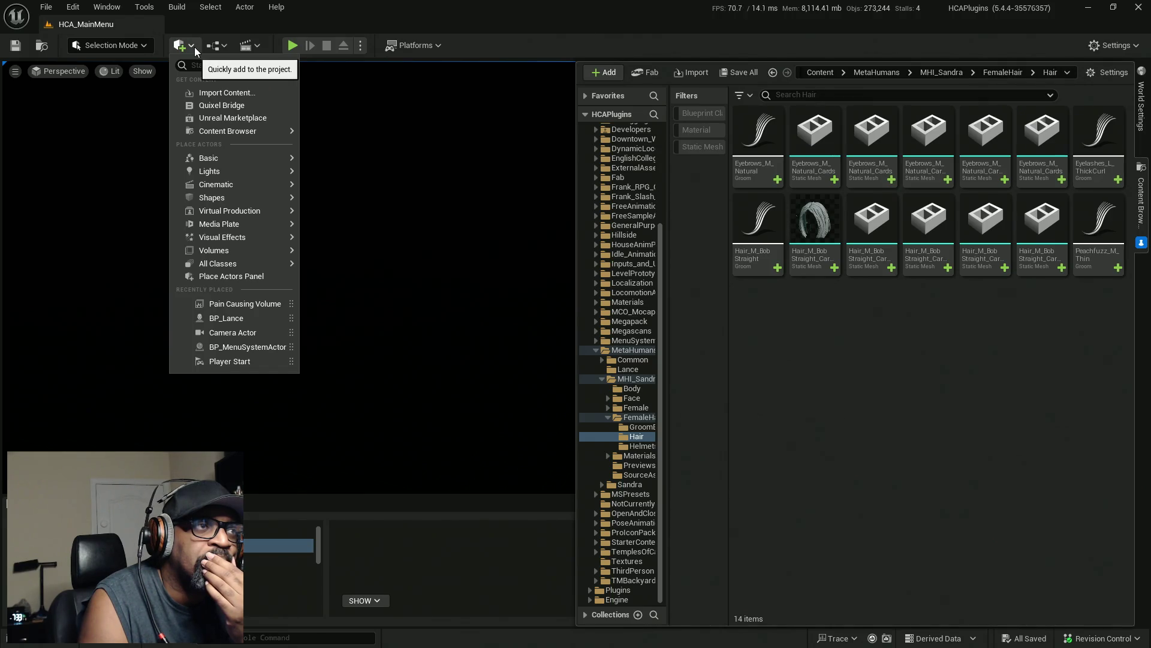
left_click(353, 7)
left_click(244, 8)
mouse_move(213, 11)
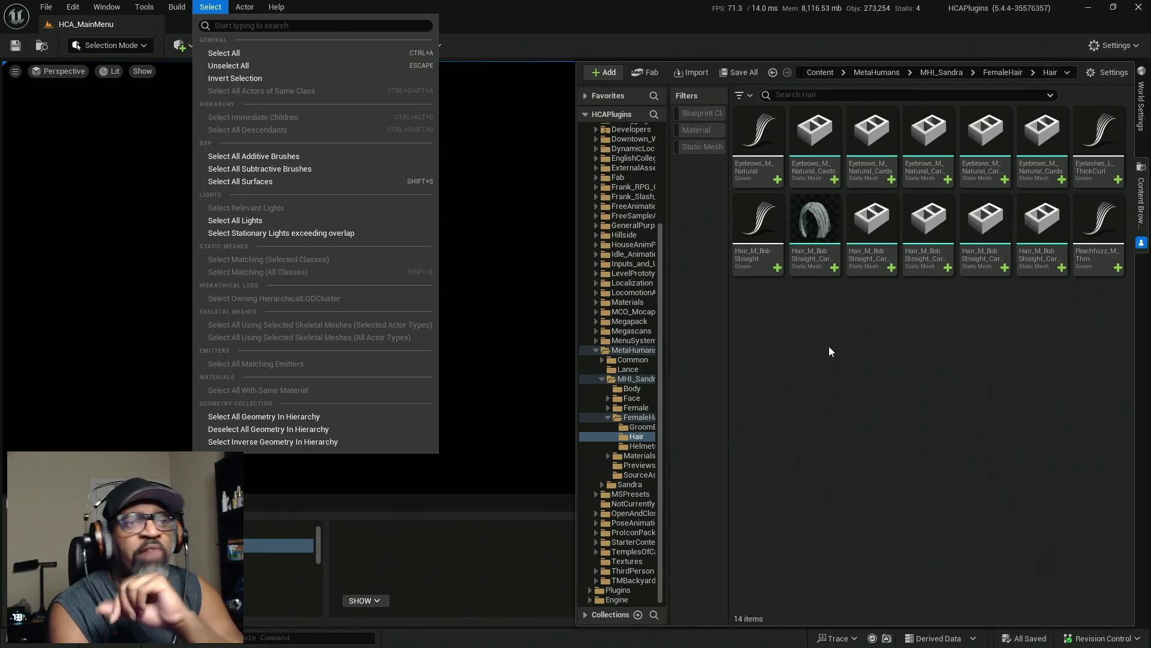
Step: Widen the Content Browser folder tree and show the MetaHumans folder's contents
left_click(667, 383)
left_click_drag(668, 382, 702, 383)
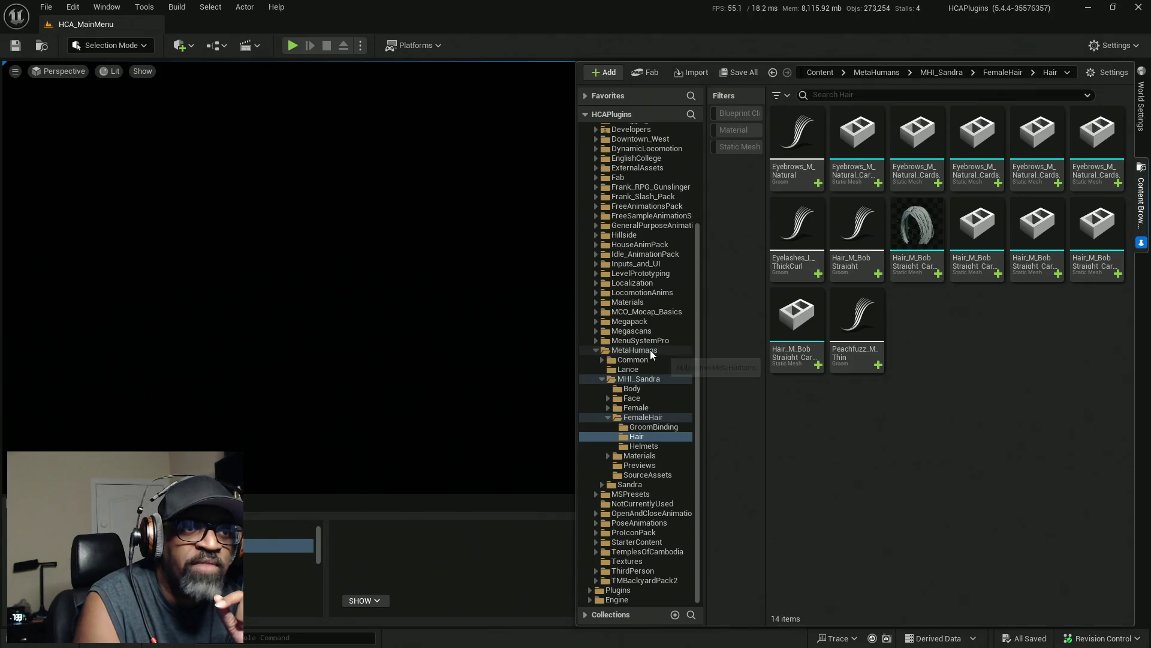
left_click(650, 350)
Step: Create a MetaHuman Identity named NewMetaHumanIdentity in MetaHumans, dismiss the login, and open it
right_click(856, 243)
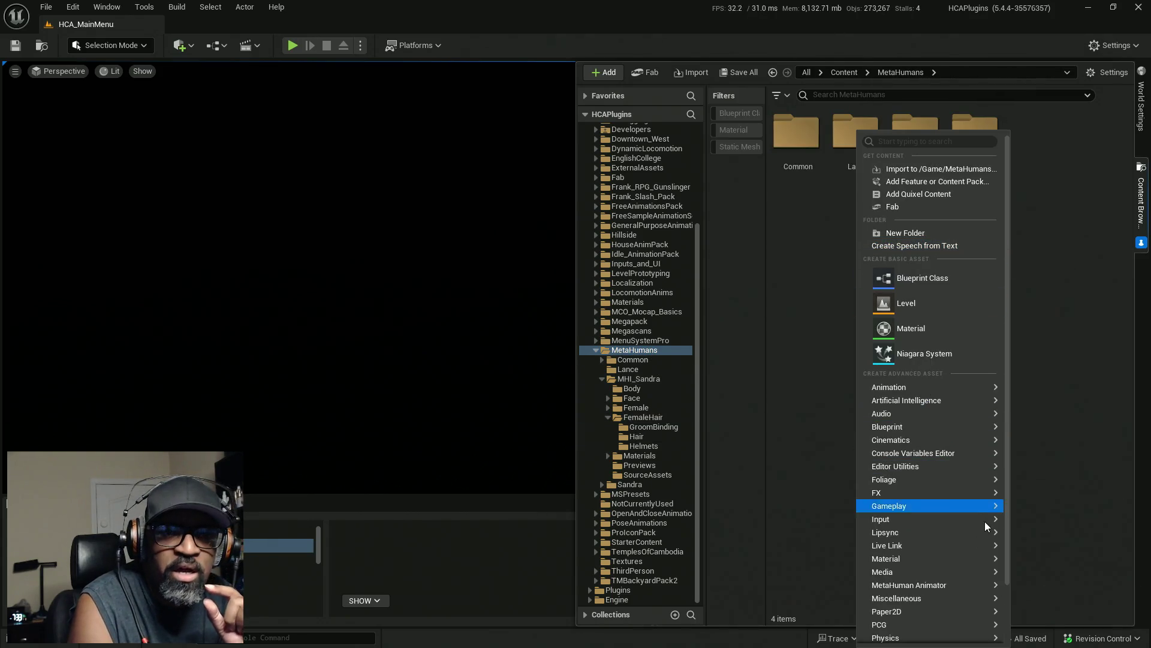
mouse_move(980, 581)
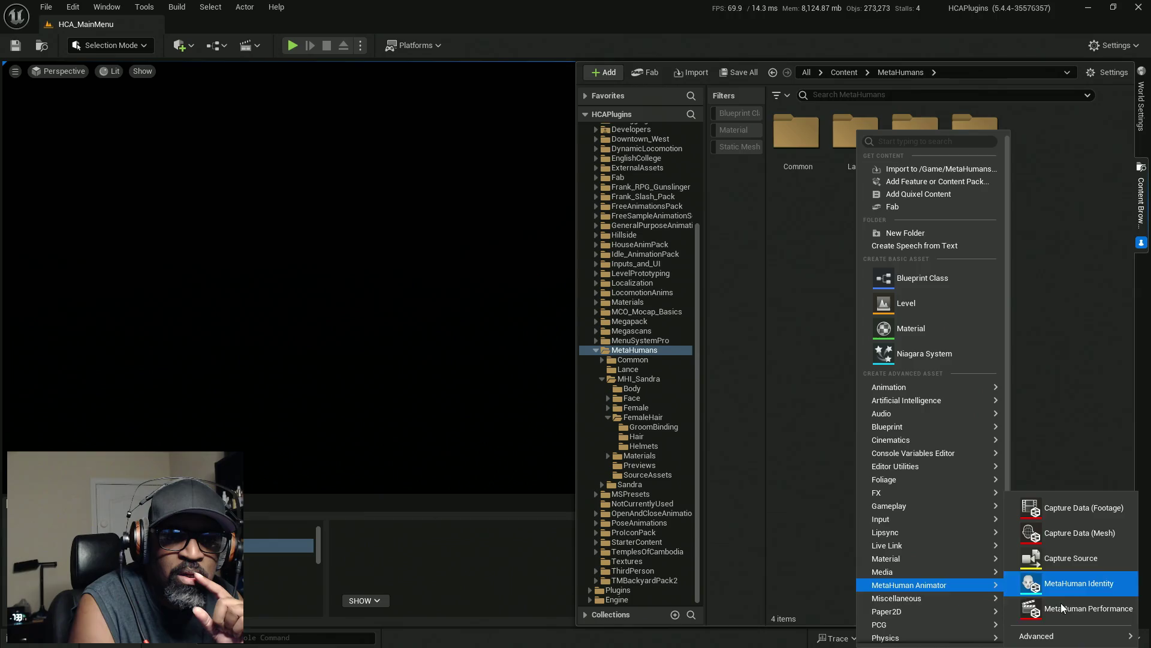
mouse_move(1059, 636)
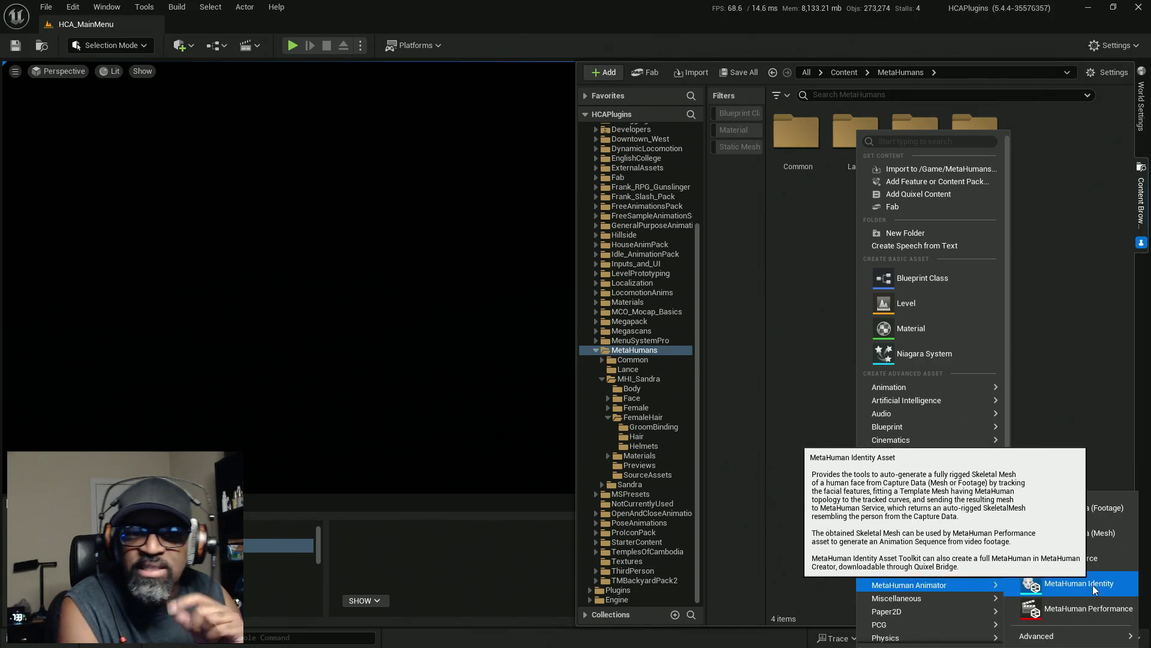
left_click(1058, 583)
key("Return")
double_click(1035, 136)
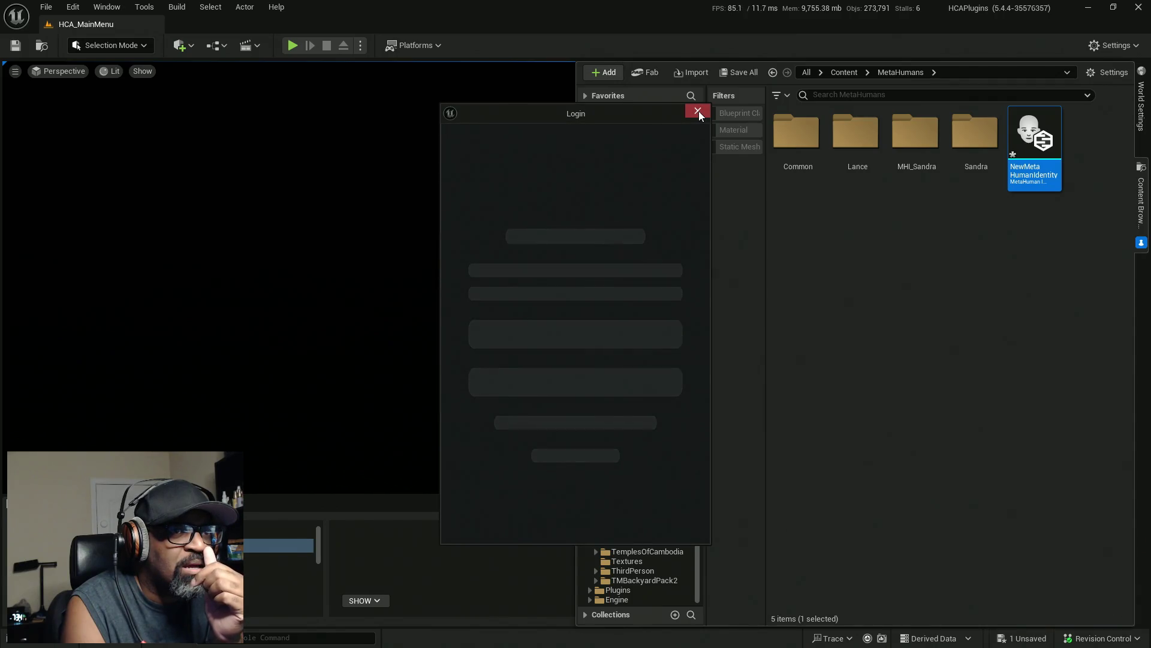
left_click(698, 112)
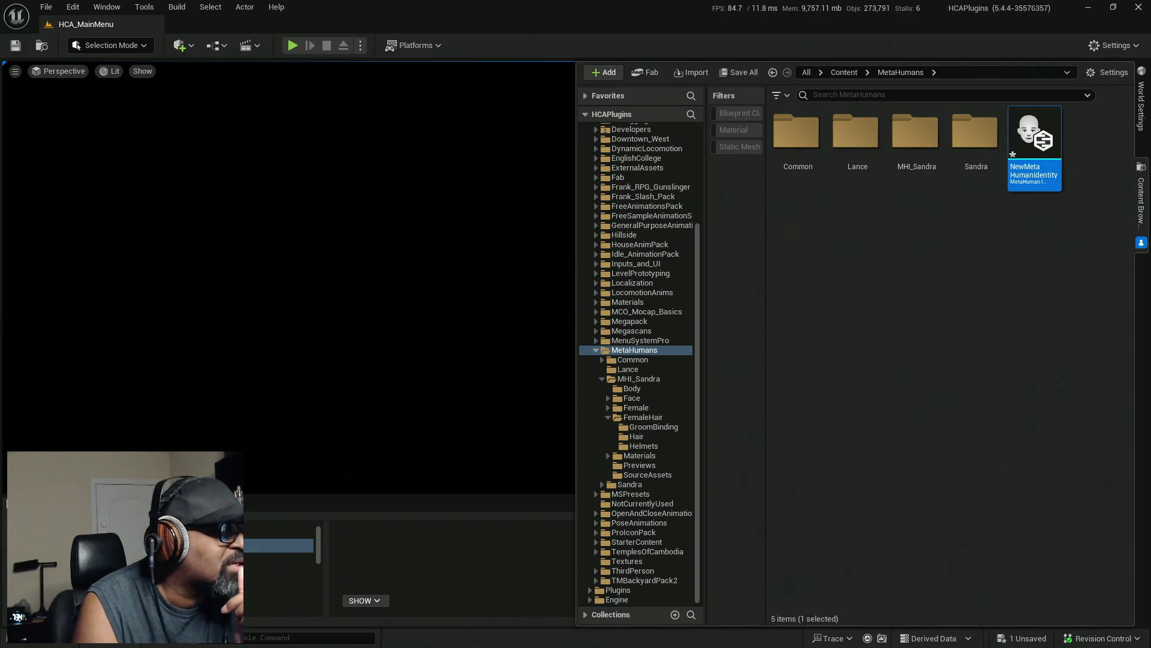
double_click(1034, 143)
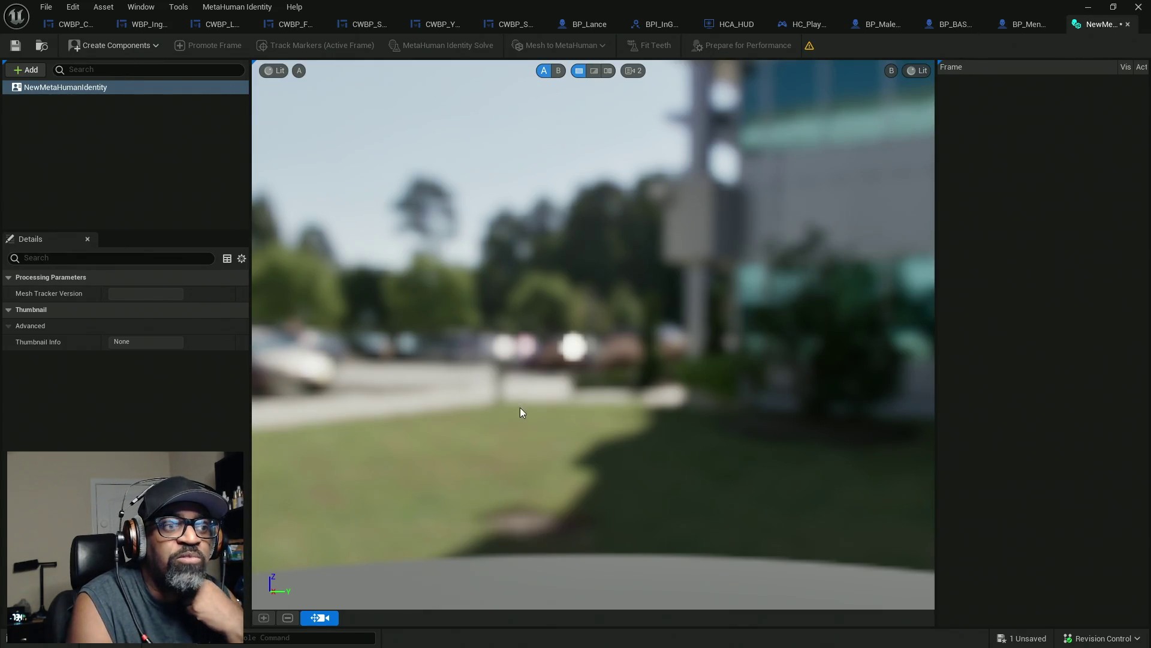
Step: Close the NewMetaHumanIdentity editor and delete that asset
left_click(1128, 25)
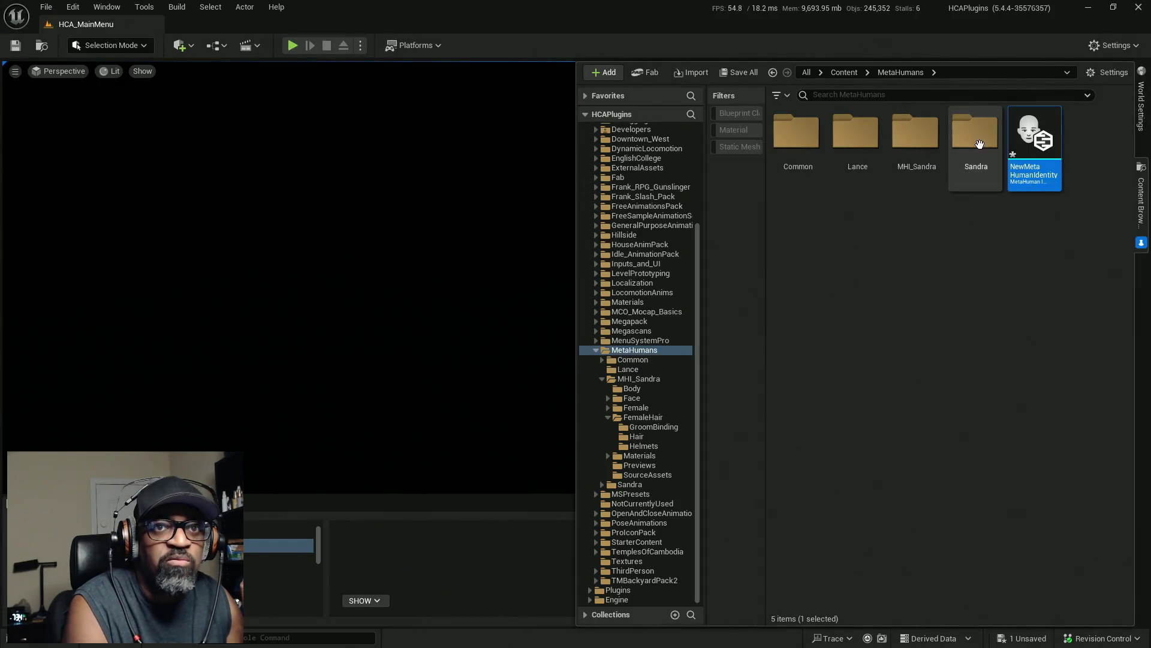
right_click(1028, 141)
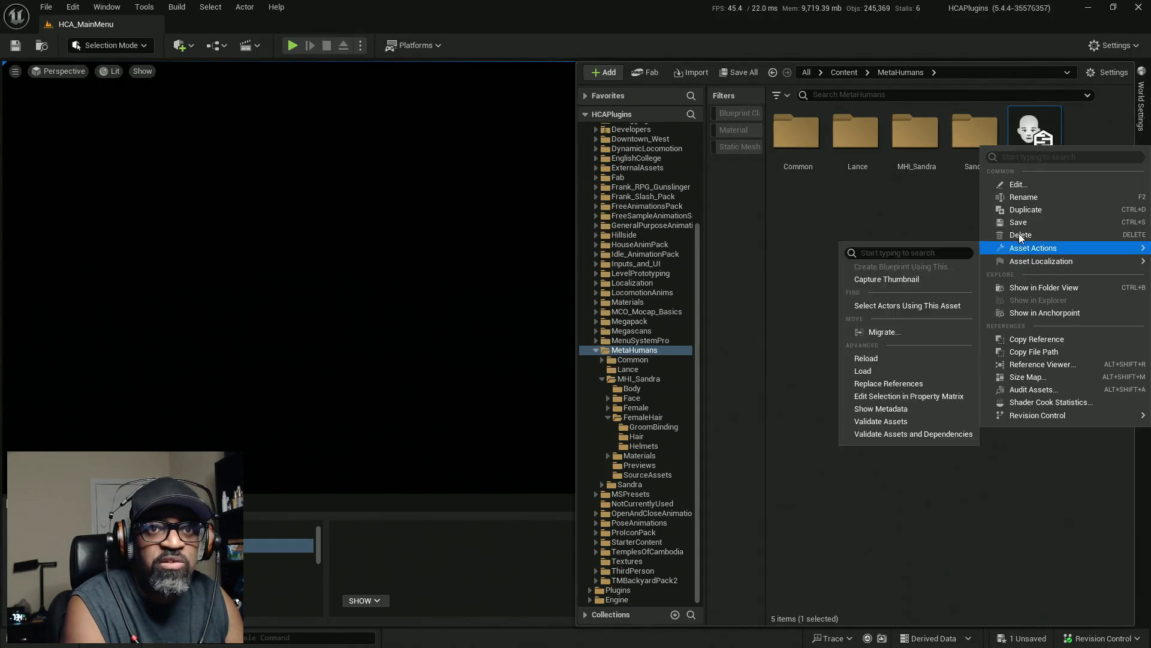
left_click(1026, 235)
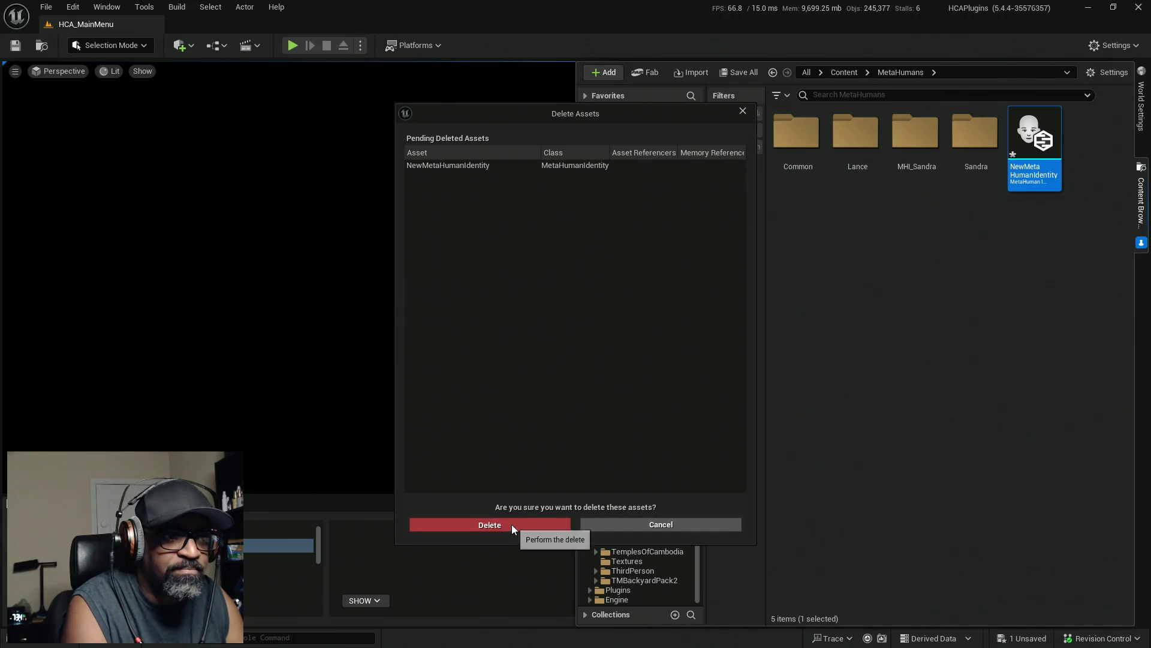
left_click(512, 524)
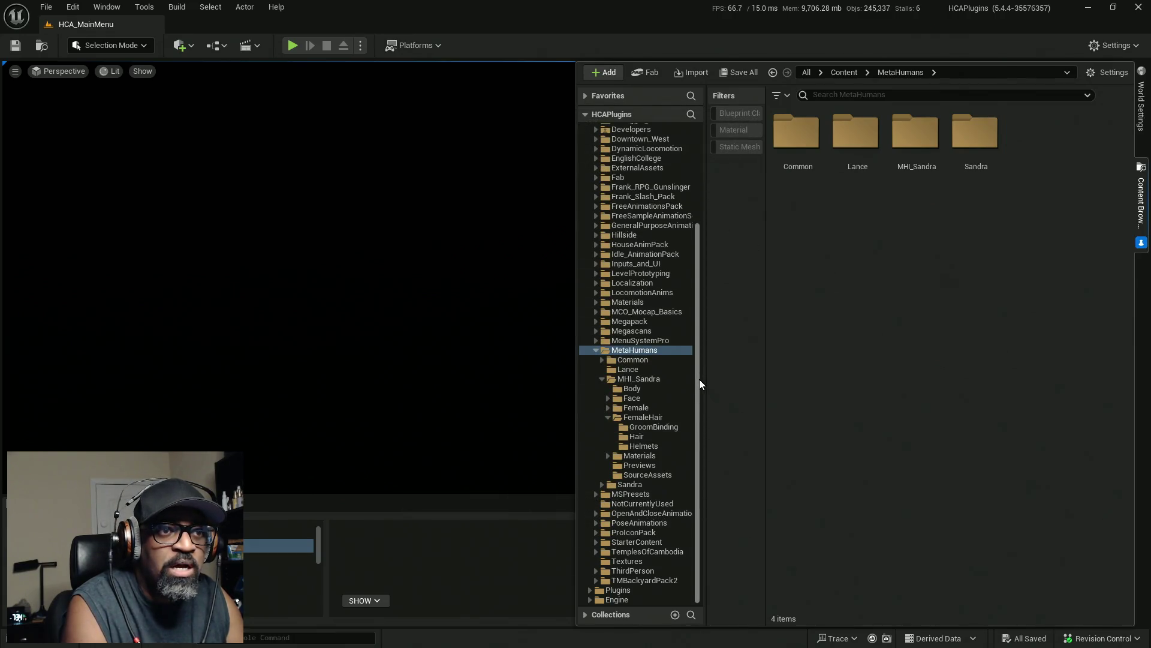
Step: Filter the folder to MetaHuman Identity assets and open MHI_Sandra
left_click(779, 95)
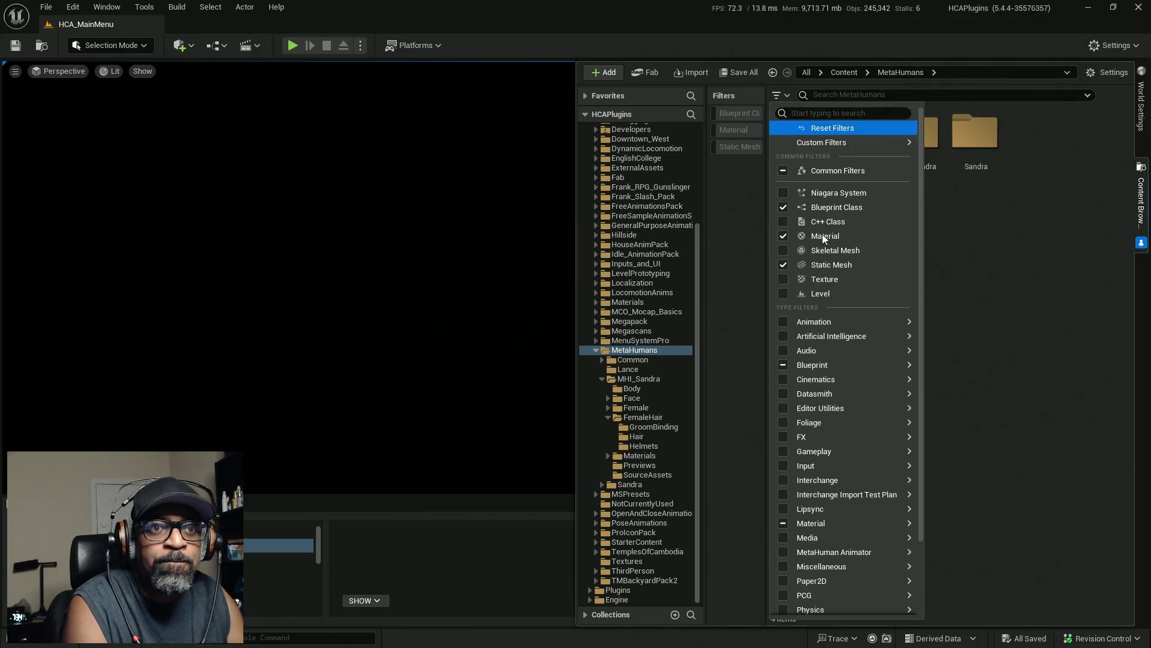
mouse_move(859, 552)
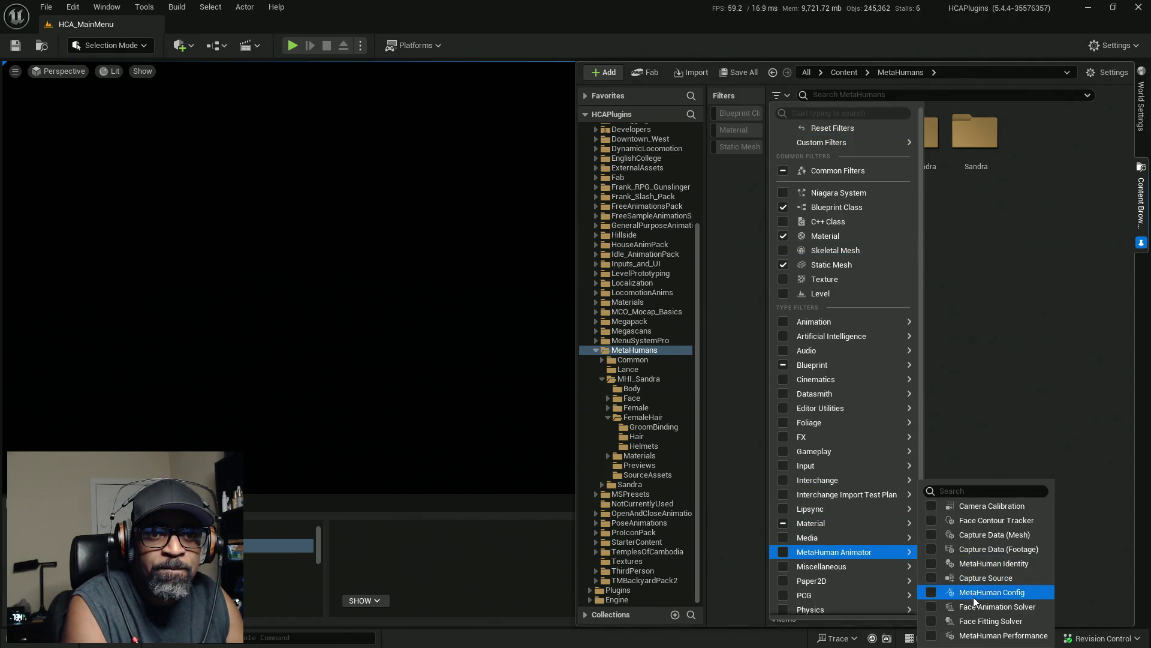
left_click(933, 562)
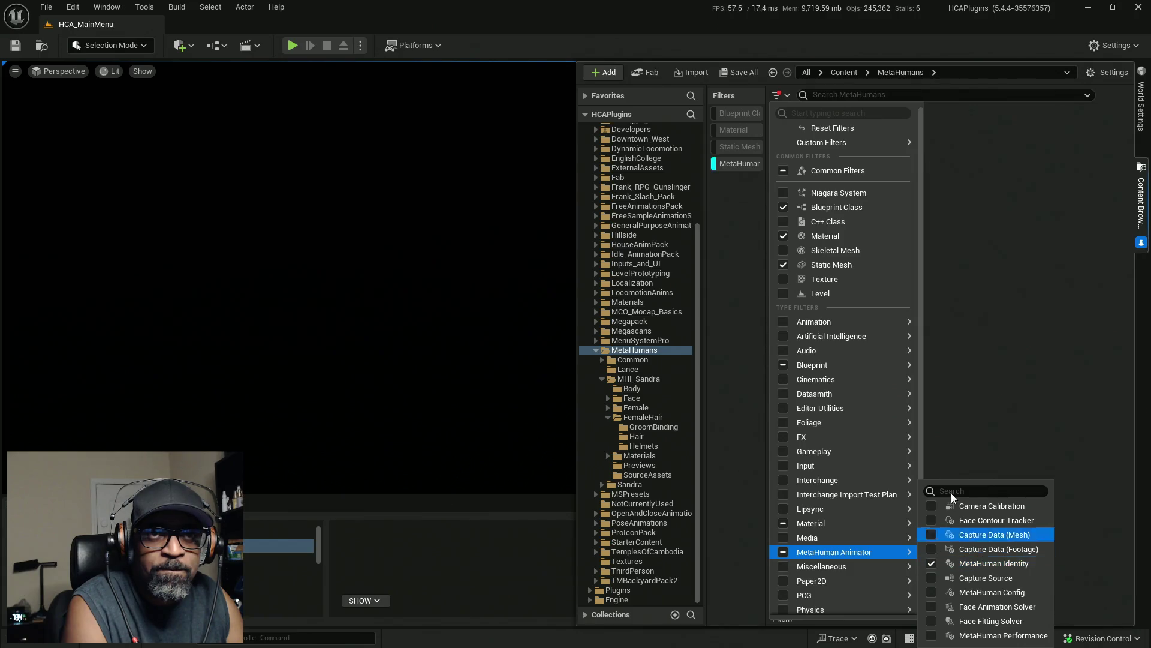
left_click(947, 281)
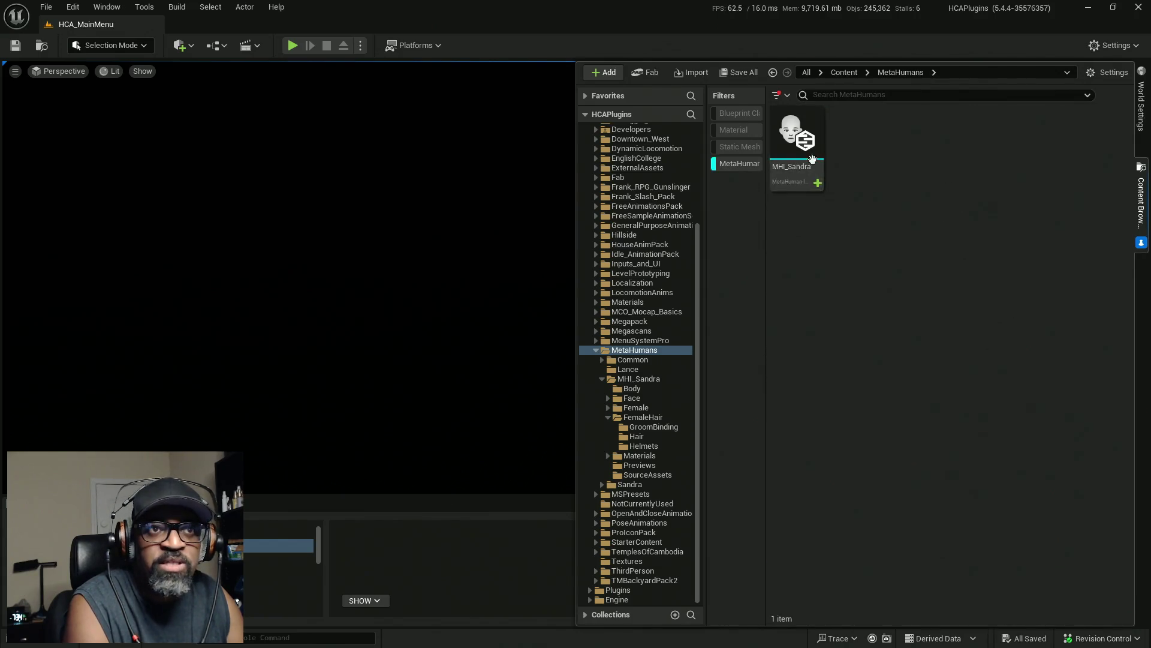
double_click(797, 132)
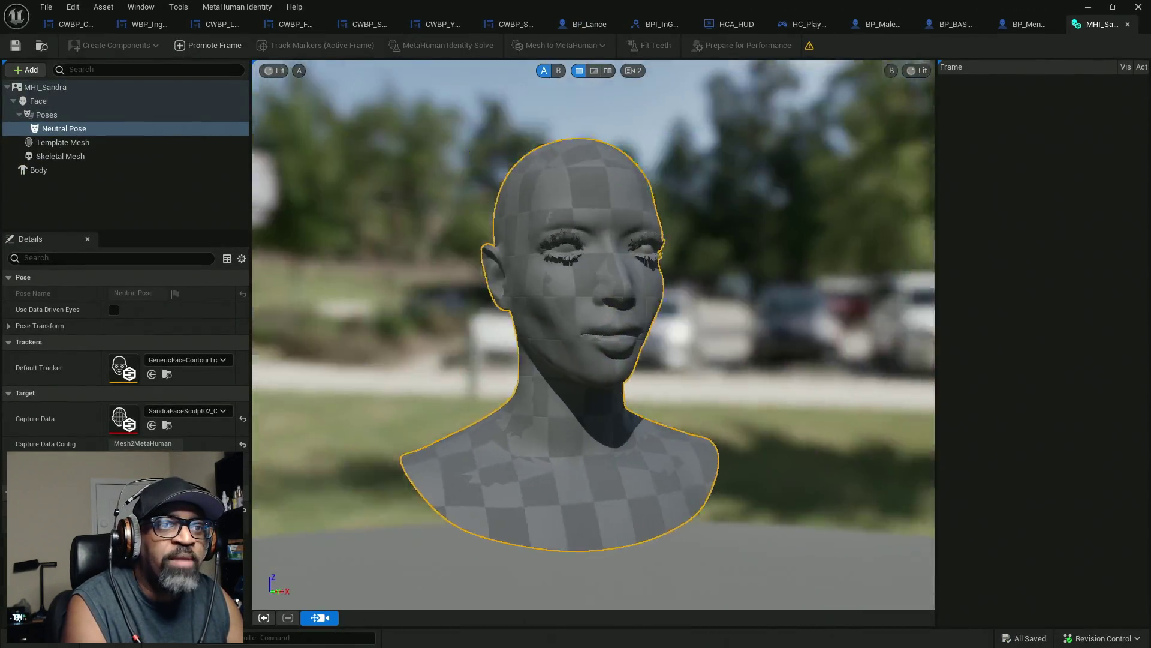
mouse_move(687, 368)
left_mouse_down()
mouse_move(660, 368)
mouse_move(687, 368)
left_mouse_up()
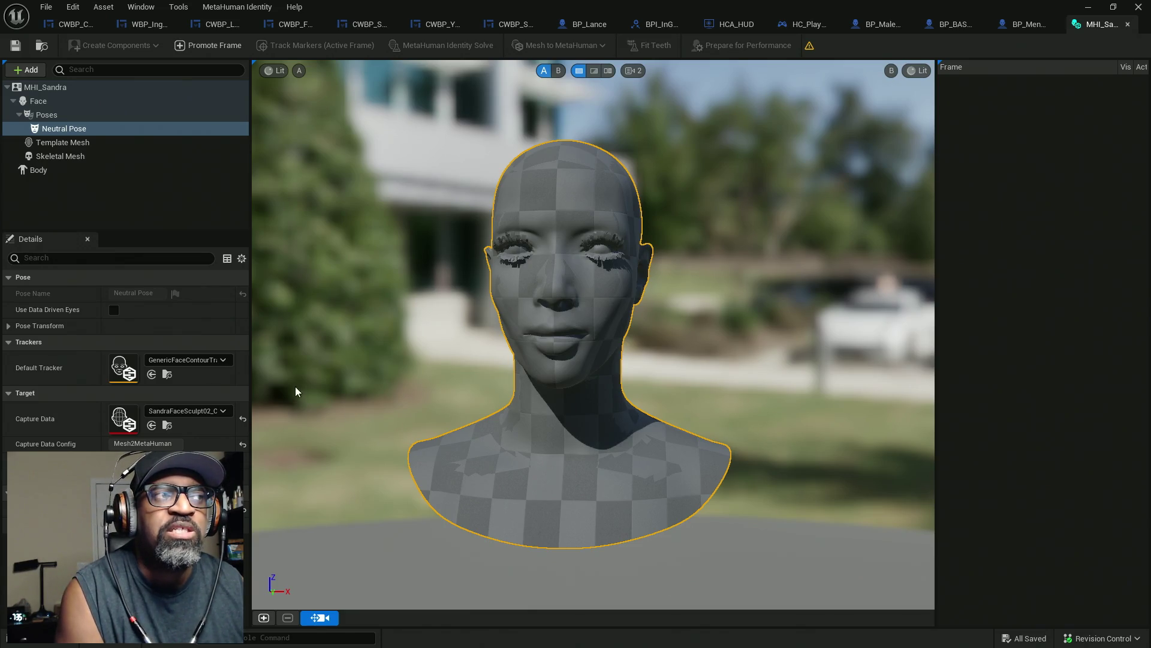
left_click(66, 88)
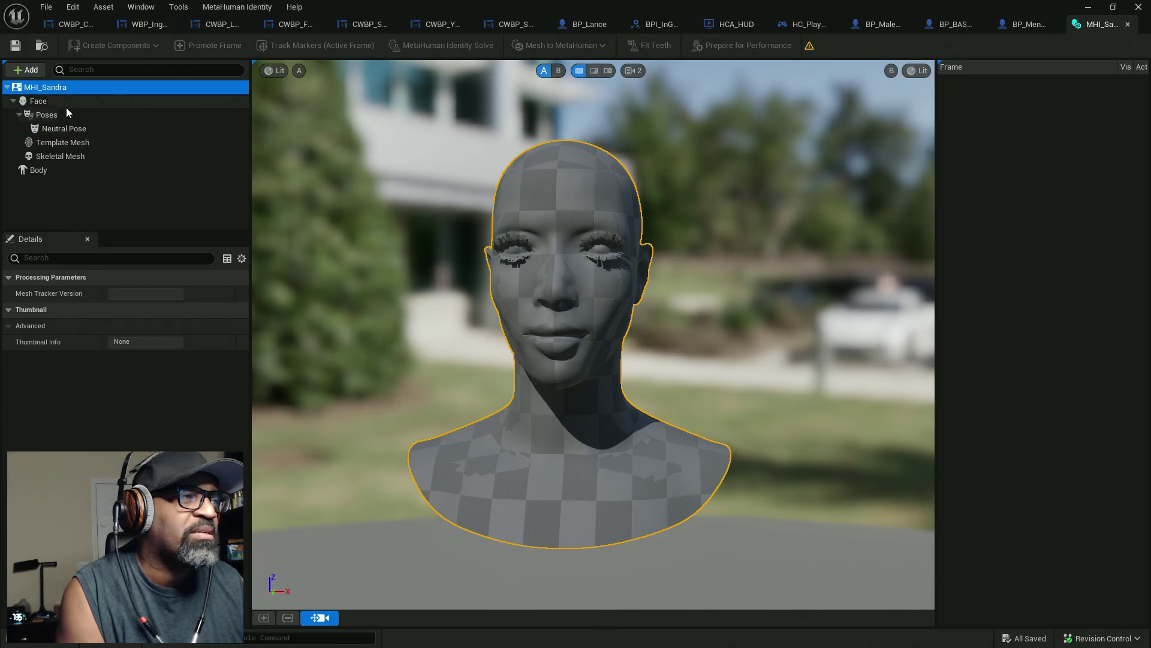
Step: Step through the Face, Poses, Template Mesh and Skeletal Mesh settings, then return to MHI_Sandra
left_click(57, 105)
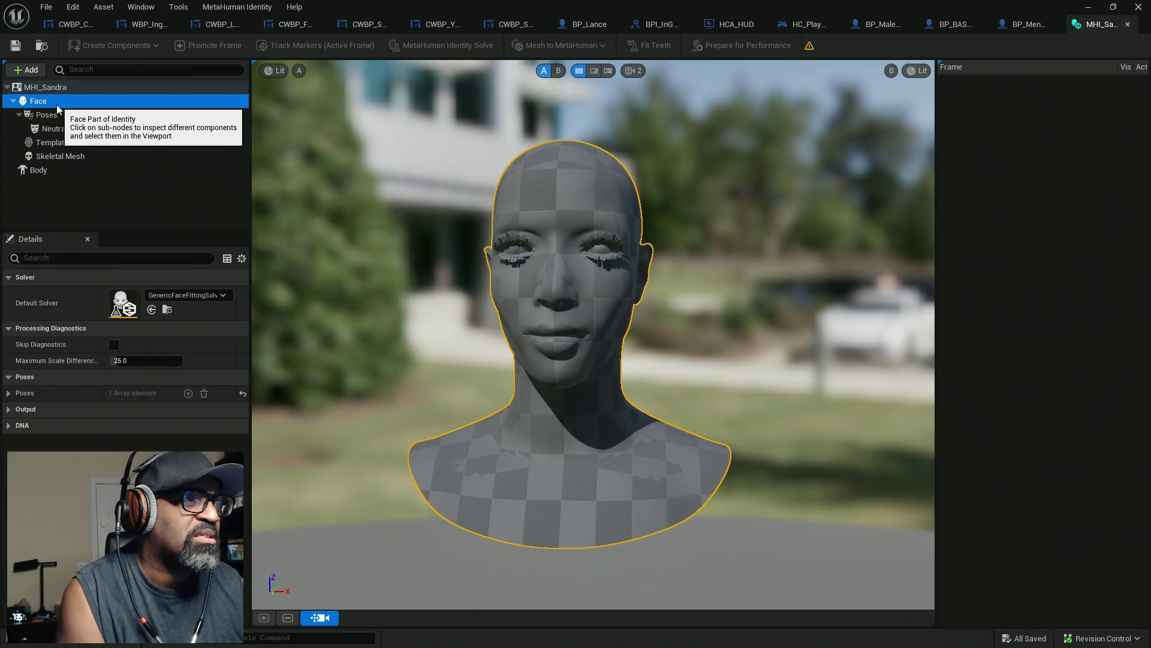
left_click(9, 409)
left_click(12, 409)
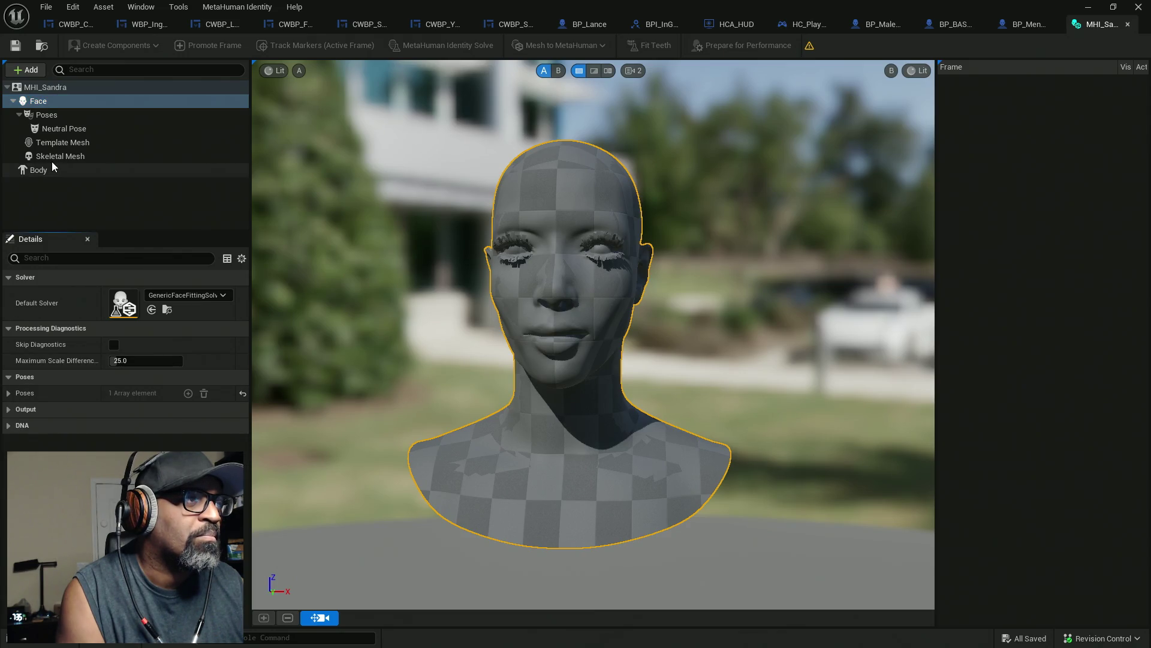
left_click(48, 115)
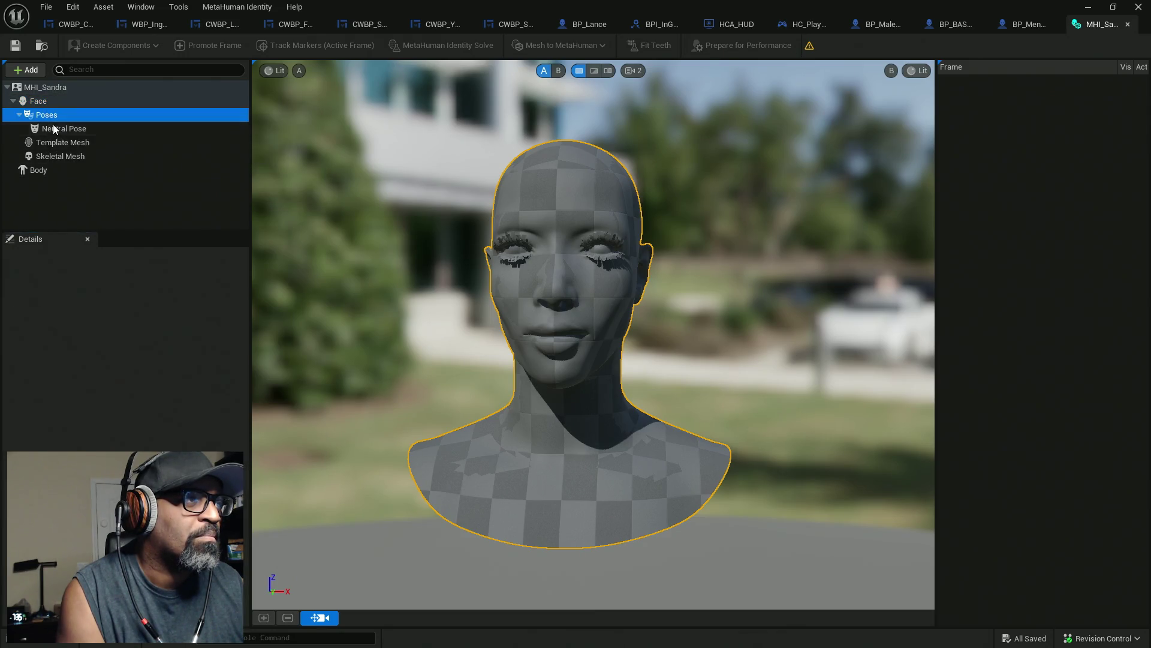
left_click(60, 129)
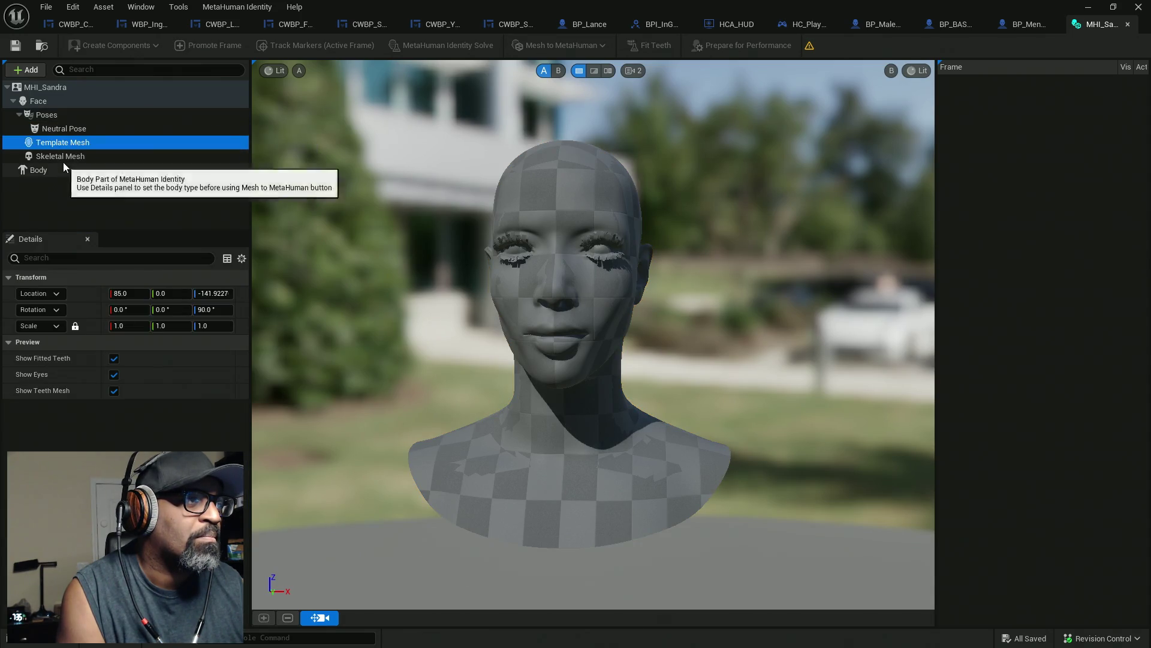
left_click(62, 158)
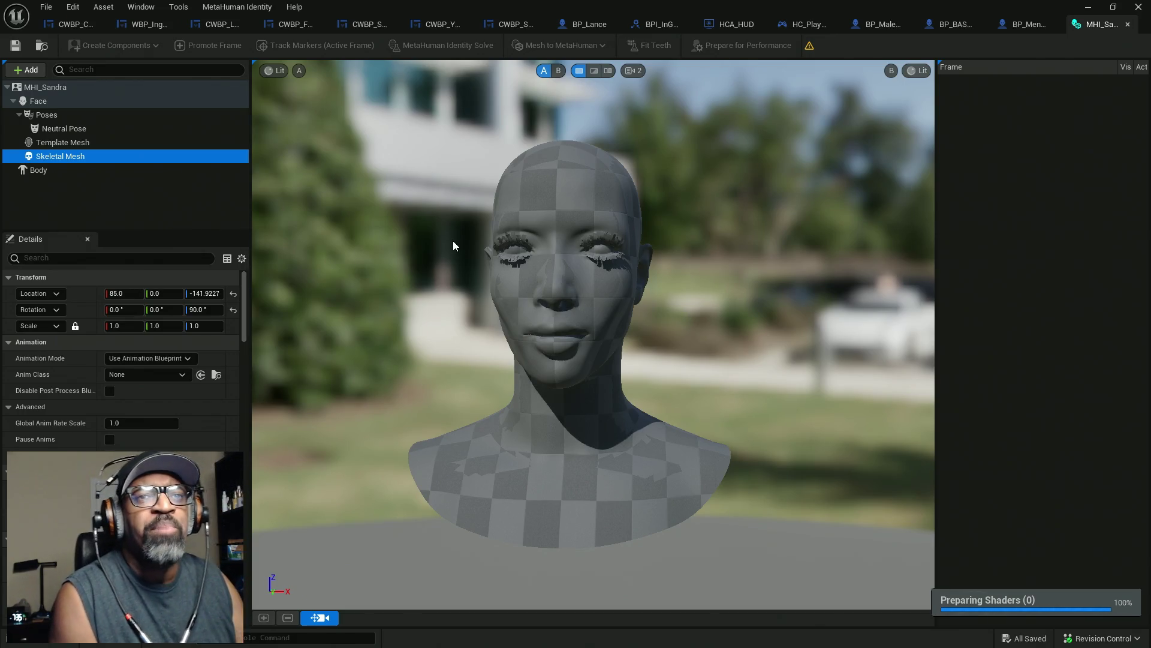
left_click(84, 87)
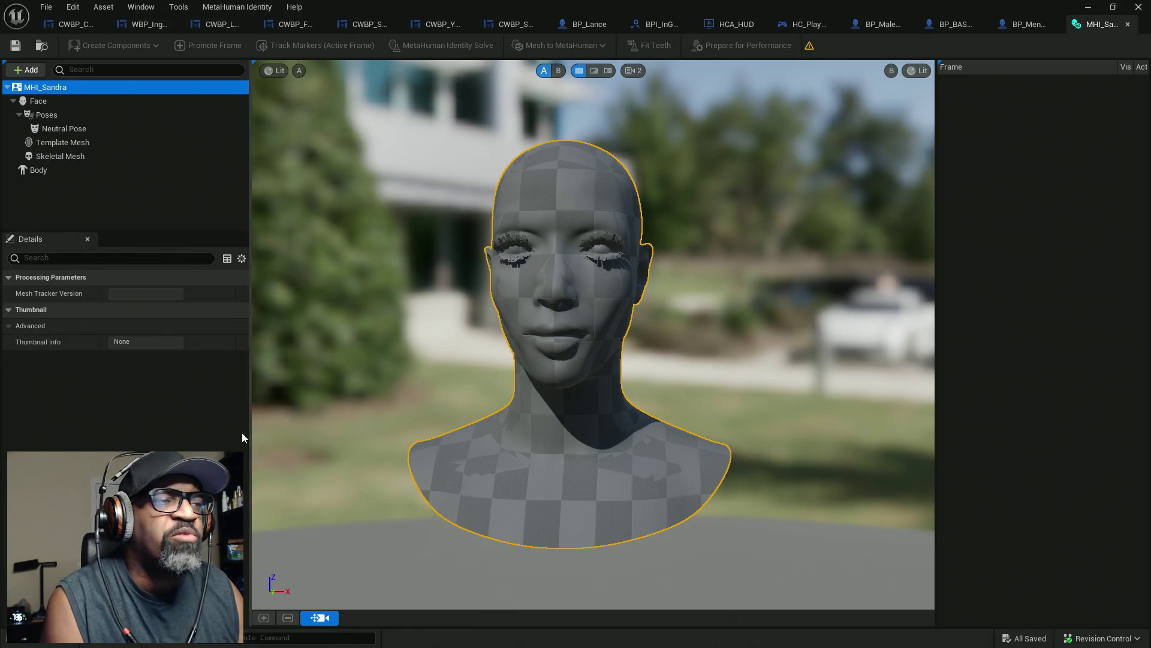
Step: Orbit and zoom around the MHI_Sandra head to see its sides, front, three-quarter view and underside
left_click_drag(684, 339, 661, 344)
left_click_drag(621, 264, 555, 229)
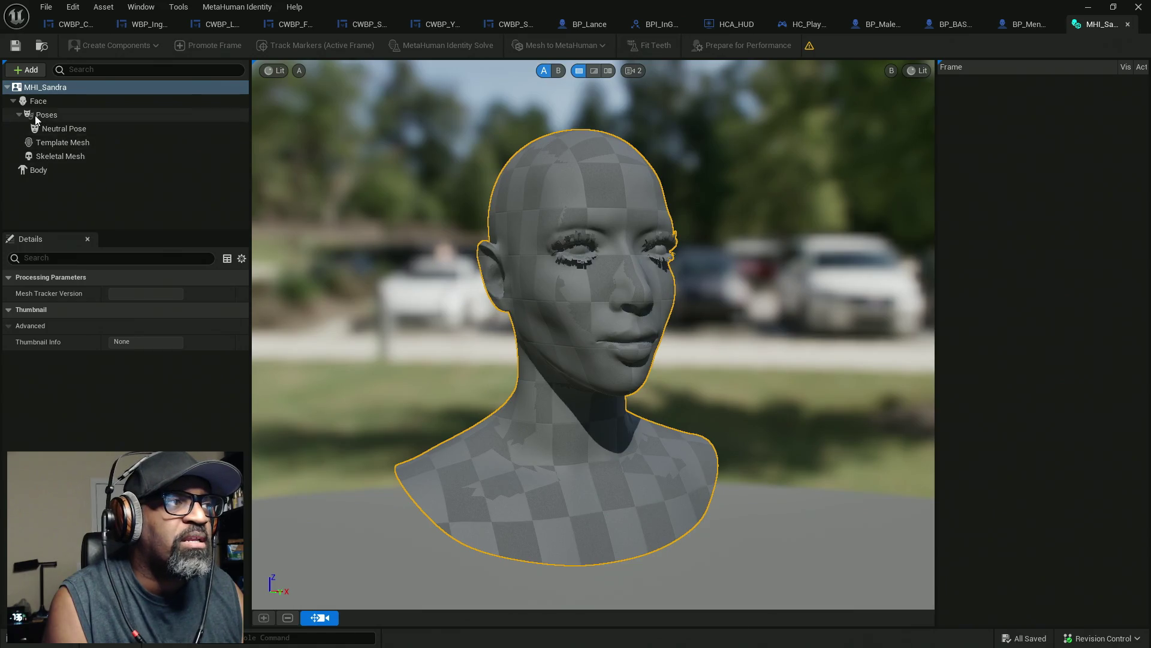
left_click(54, 118)
mouse_move(666, 294)
left_mouse_down()
mouse_move(614, 290)
mouse_move(584, 258)
left_mouse_up()
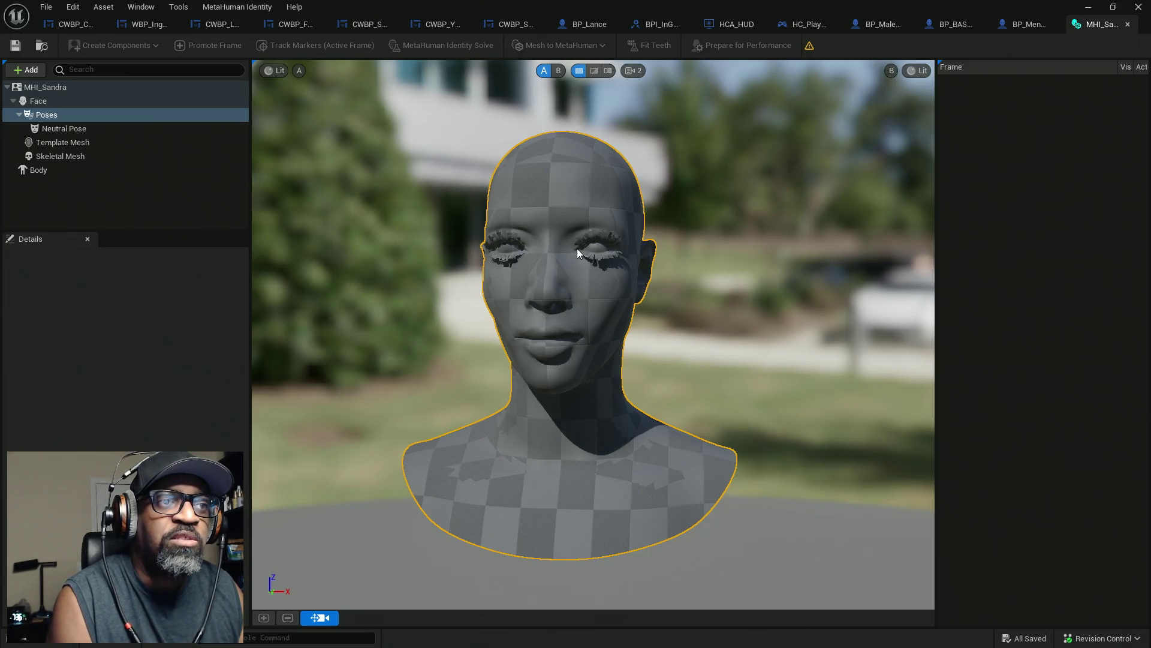
mouse_move(603, 240)
left_mouse_down()
mouse_move(648, 241)
mouse_move(635, 242)
left_mouse_up()
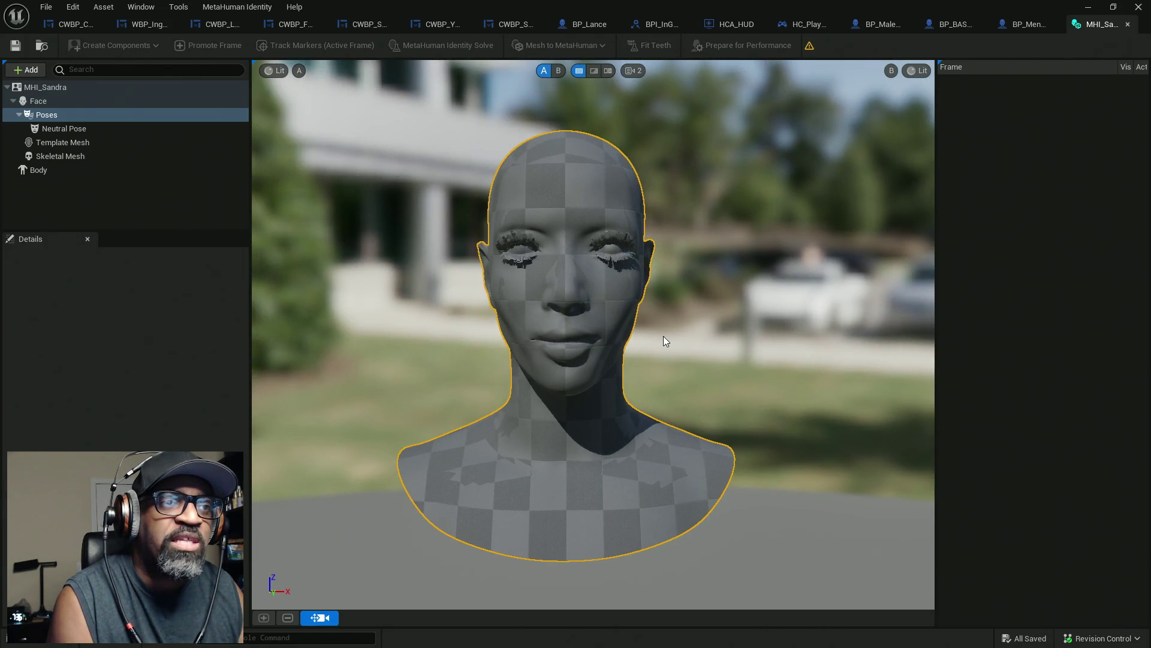
right_click_drag(631, 273, 657, 286)
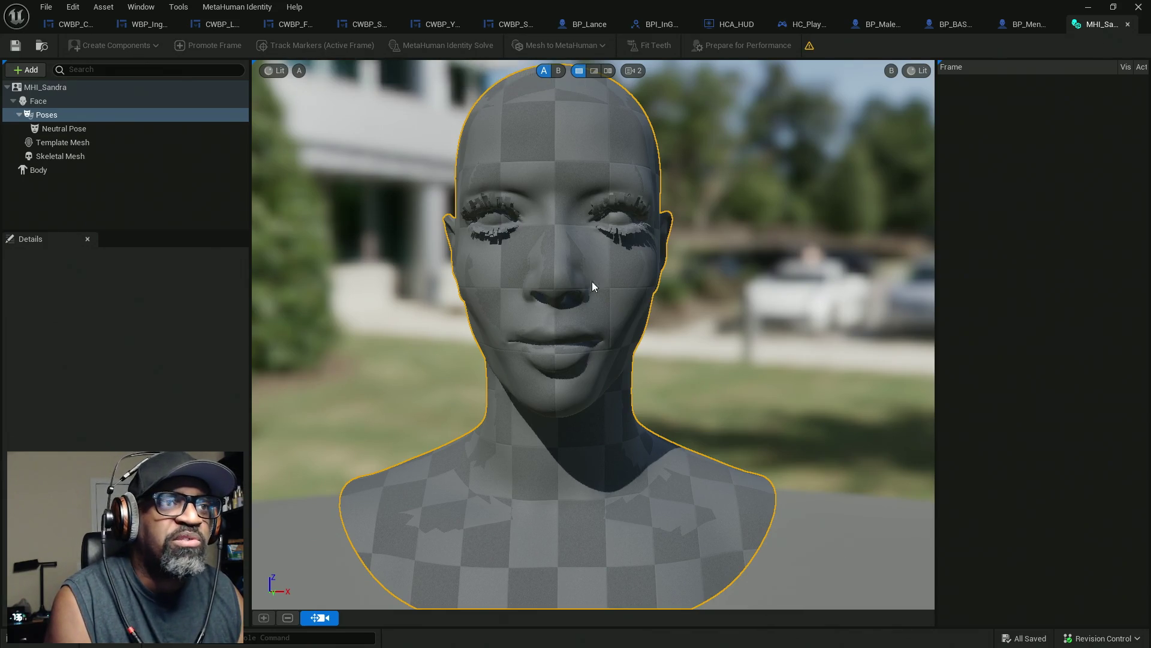
scroll(572, 297, "down", 4)
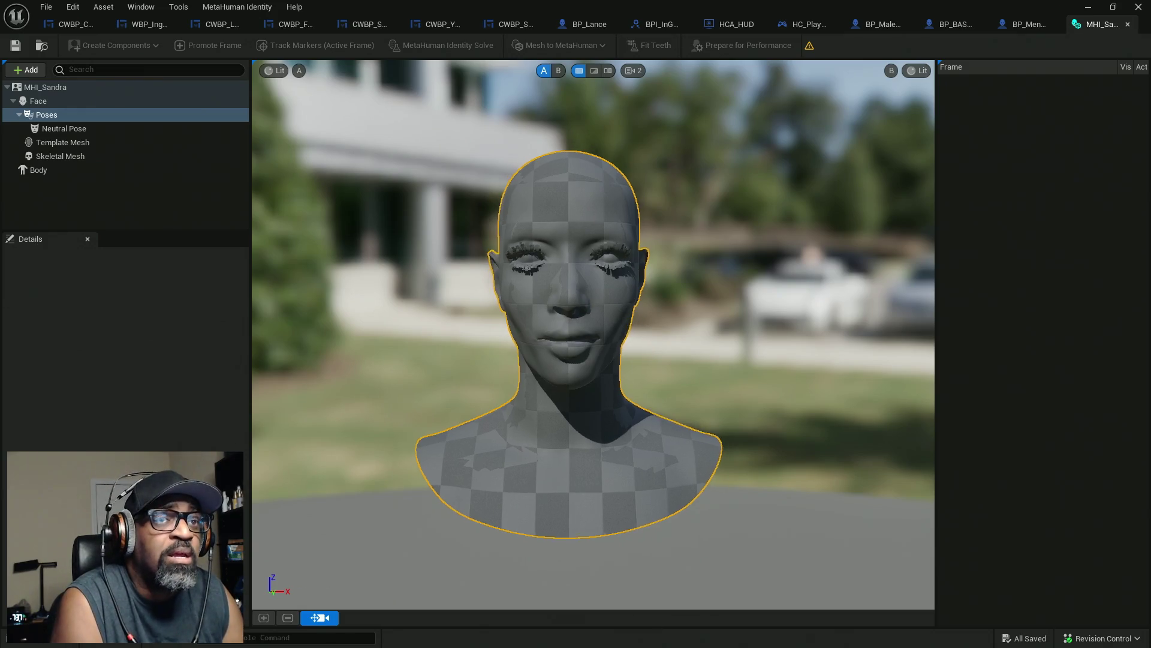
mouse_move(630, 332)
left_mouse_down()
mouse_move(576, 327)
mouse_move(540, 360)
mouse_move(527, 420)
mouse_move(600, 336)
mouse_move(590, 328)
mouse_move(658, 379)
left_mouse_up()
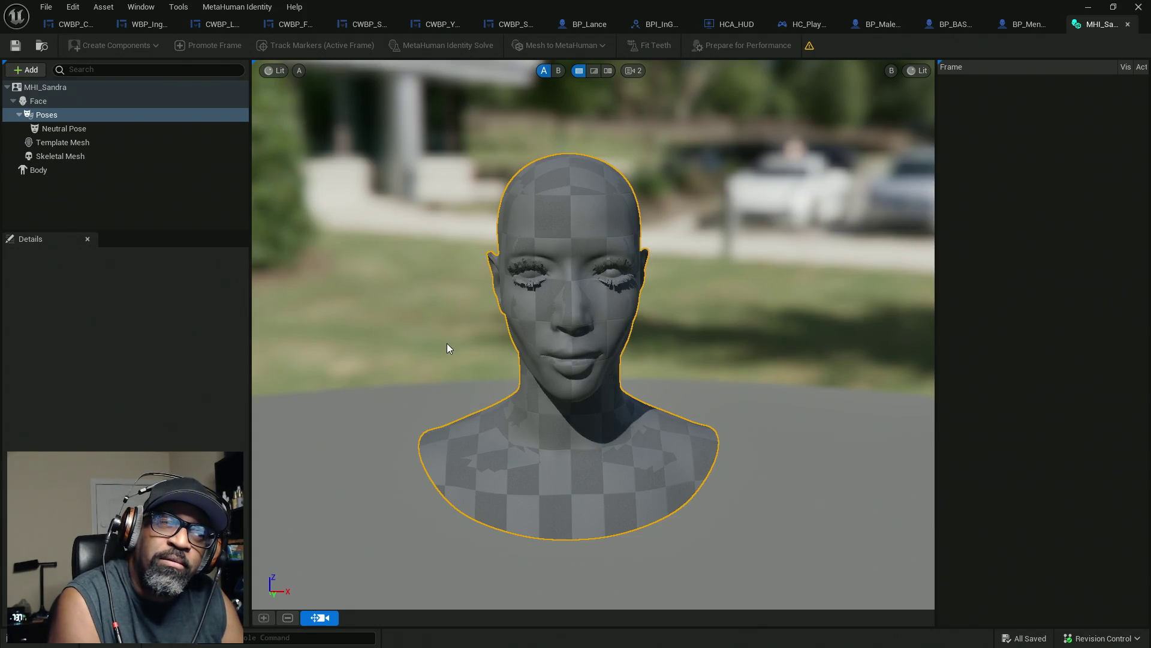
mouse_move(659, 338)
left_mouse_down()
mouse_move(720, 420)
mouse_move(617, 354)
mouse_move(690, 360)
mouse_move(636, 353)
mouse_move(641, 381)
mouse_move(612, 366)
mouse_move(588, 312)
mouse_move(648, 317)
left_mouse_up()
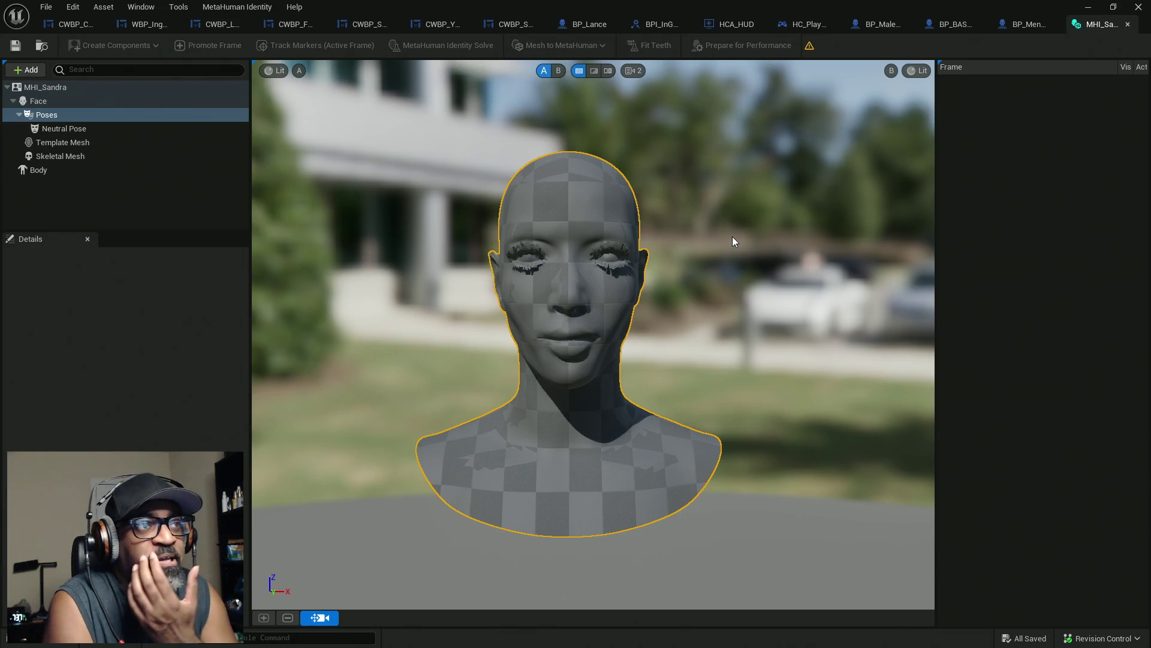
mouse_move(808, 48)
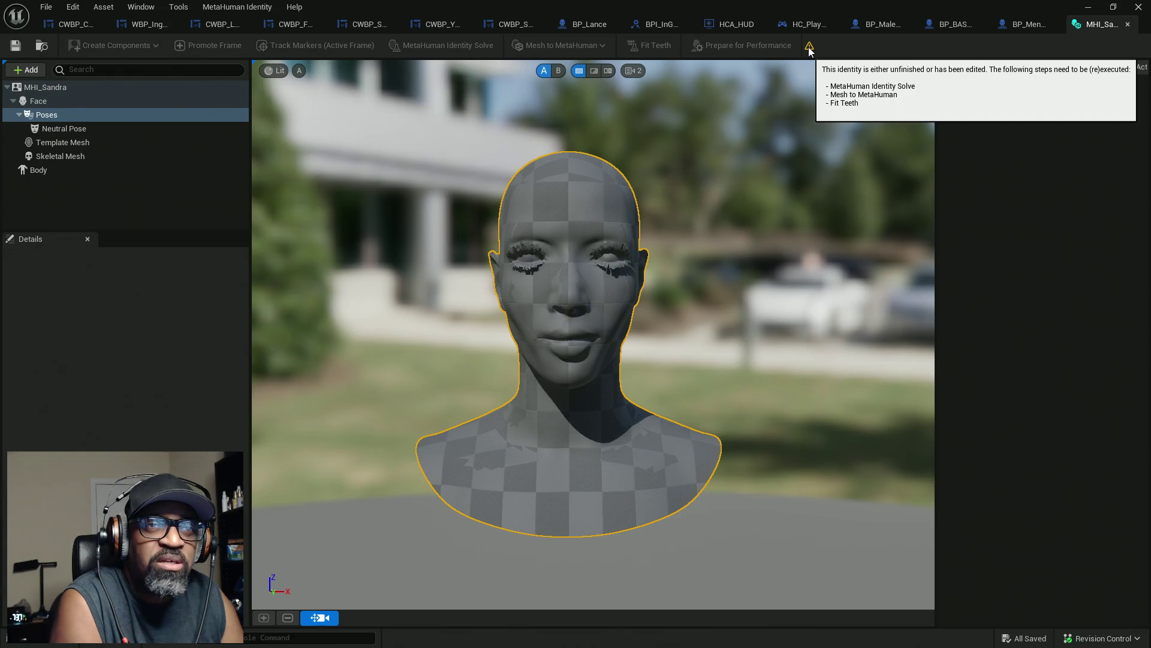
Step: Dolly the camera back so the MHI_Sandra head appears smaller
left_click_drag(653, 445, 652, 465)
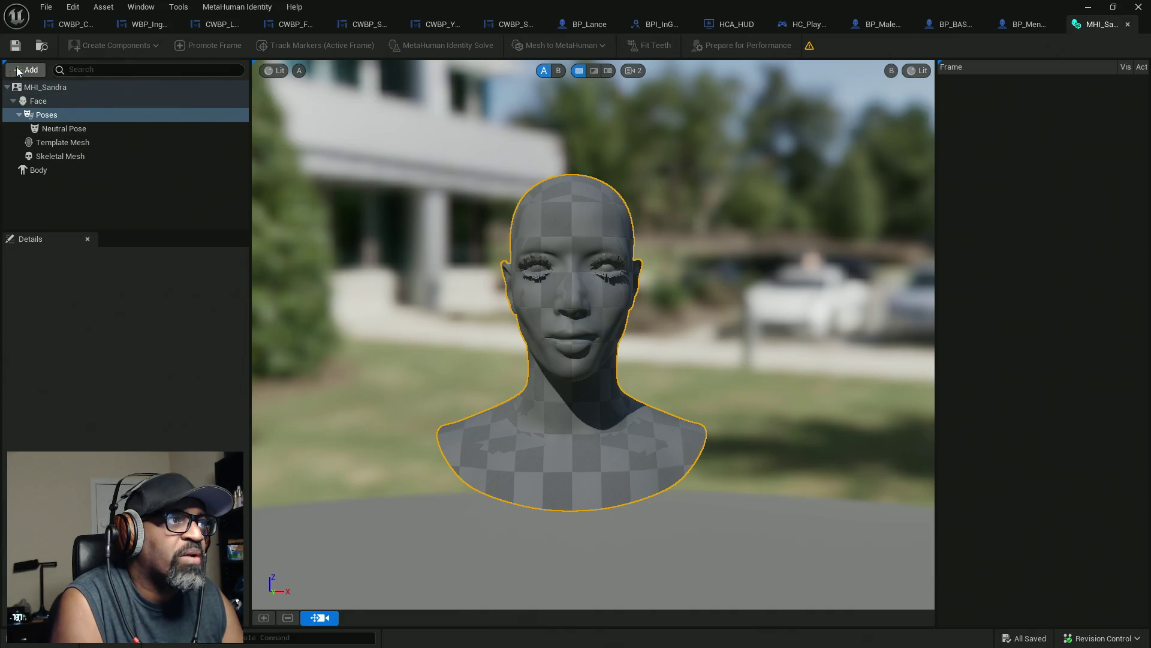
Step: Inspect the identity's top-level settings and the Neutral Pose tracker and capture settings
left_click(44, 88)
left_click(52, 115)
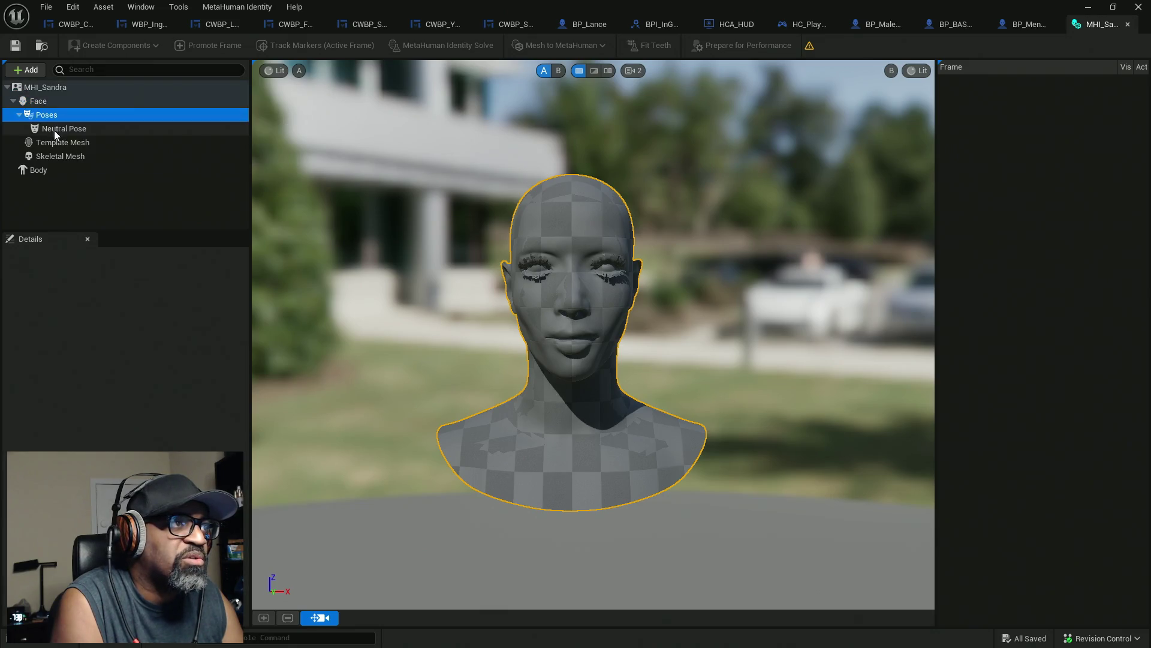
left_click(54, 129)
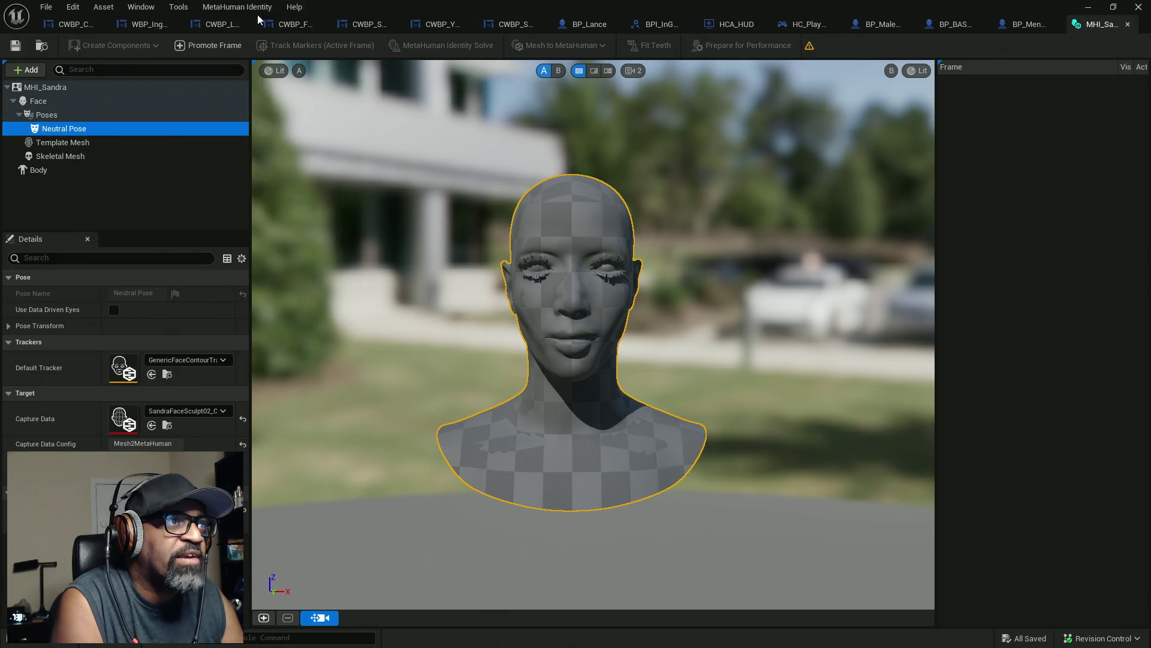
Step: Confirm Create Components From Mesh is blocked because the identity already has a Face part
left_click(243, 8)
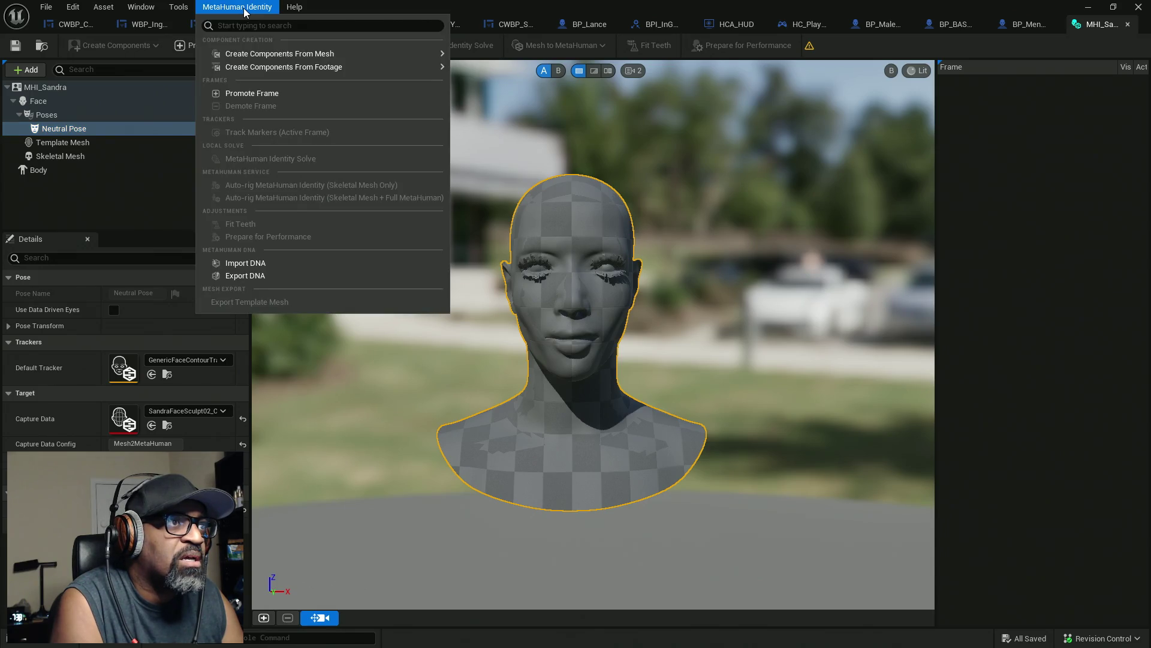
mouse_move(318, 54)
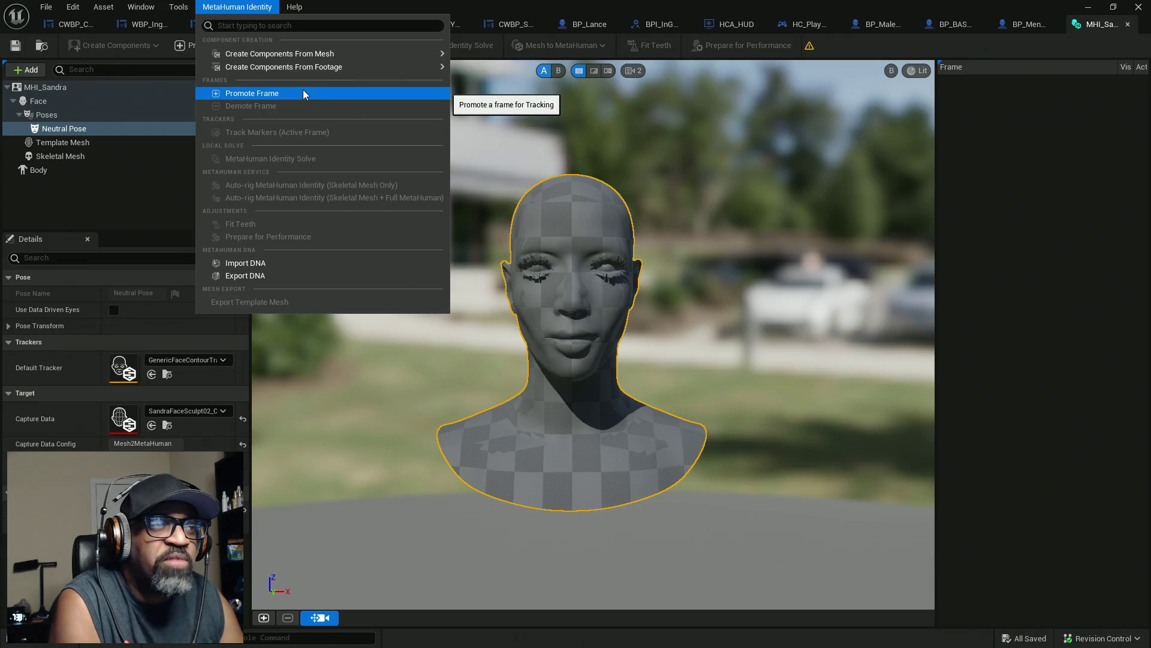
mouse_move(282, 53)
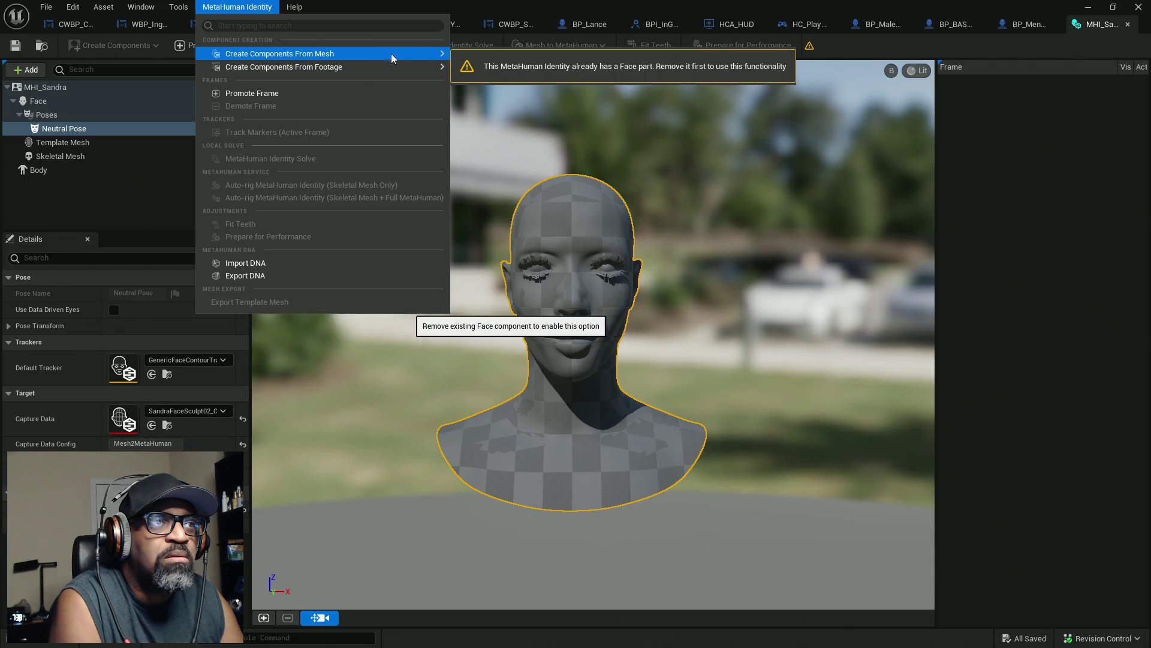
left_click(70, 192)
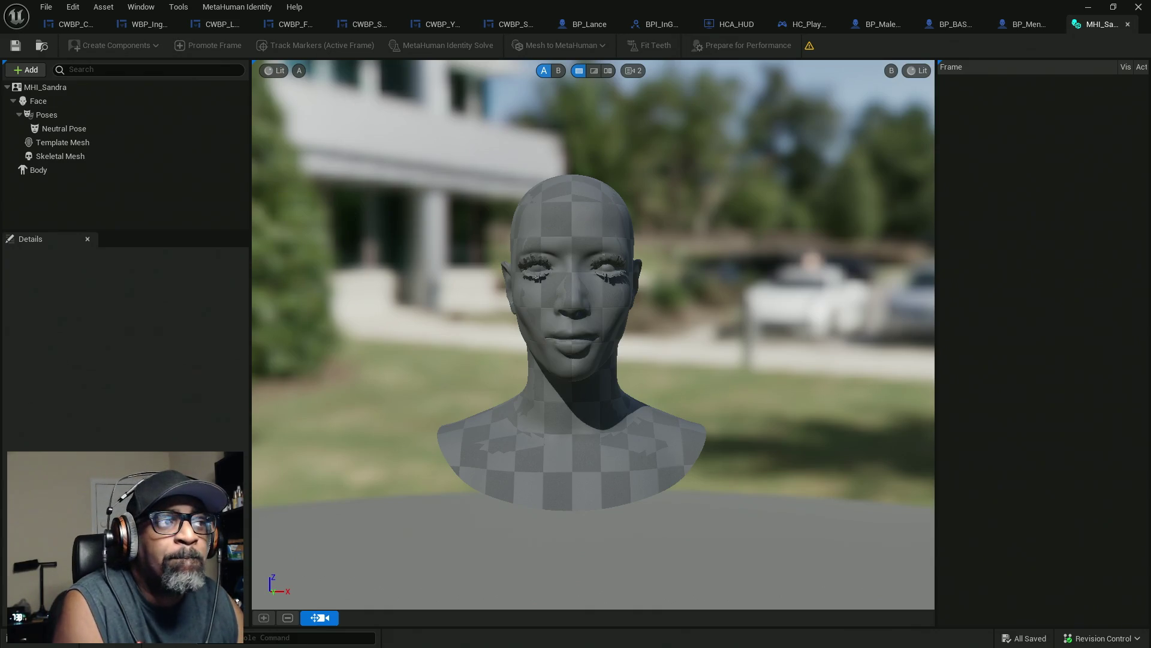
Step: Raise the splitter between the parts list and Details to give Details more room
left_click_drag(160, 230, 166, 183)
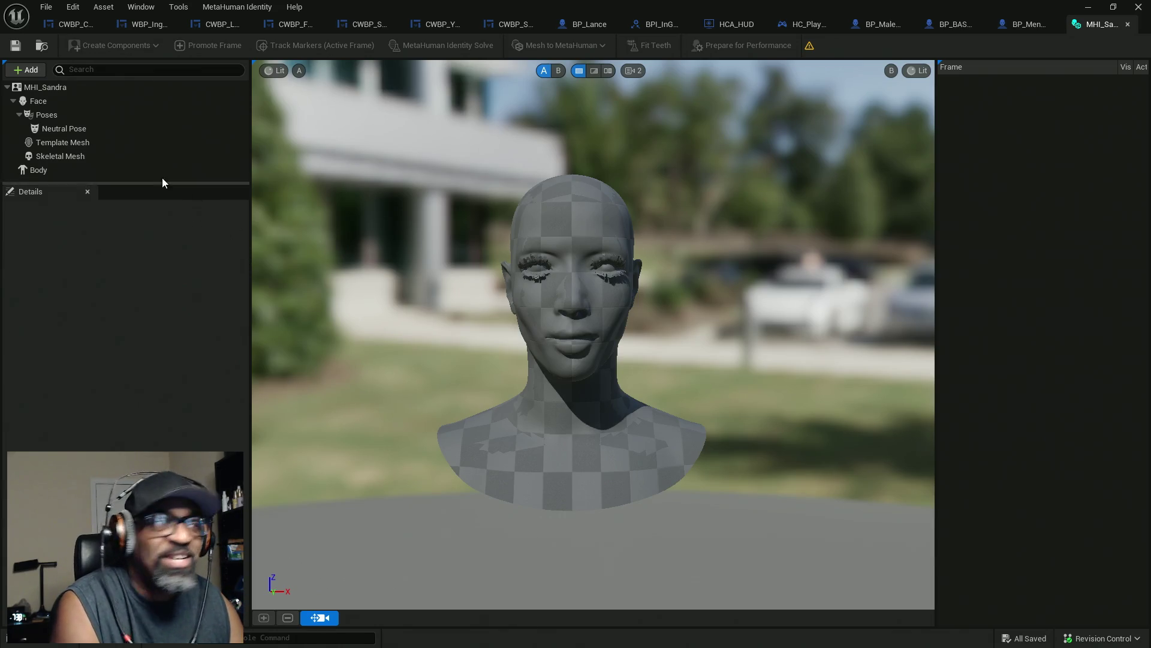
mouse_move(167, 181)
left_mouse_down()
mouse_move(172, 226)
mouse_move(176, 187)
left_mouse_up()
scroll(516, 318, "up", 4)
scroll(522, 318, "down", 2)
mouse_move(524, 316)
left_mouse_down()
mouse_move(438, 313)
mouse_move(534, 265)
left_mouse_up()
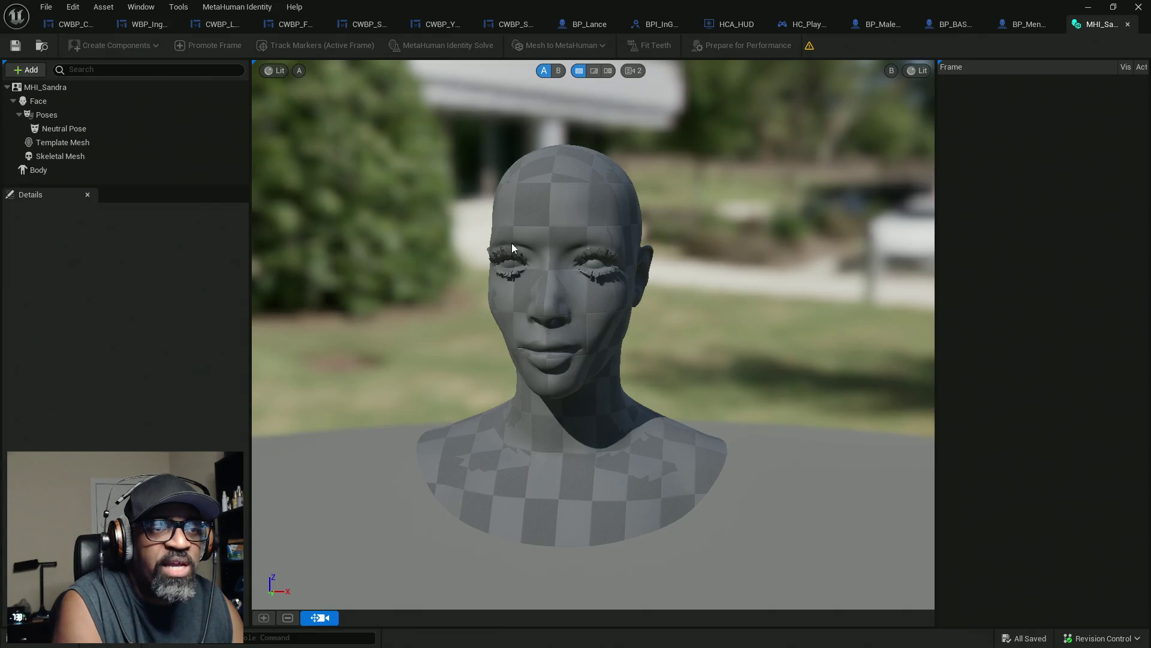
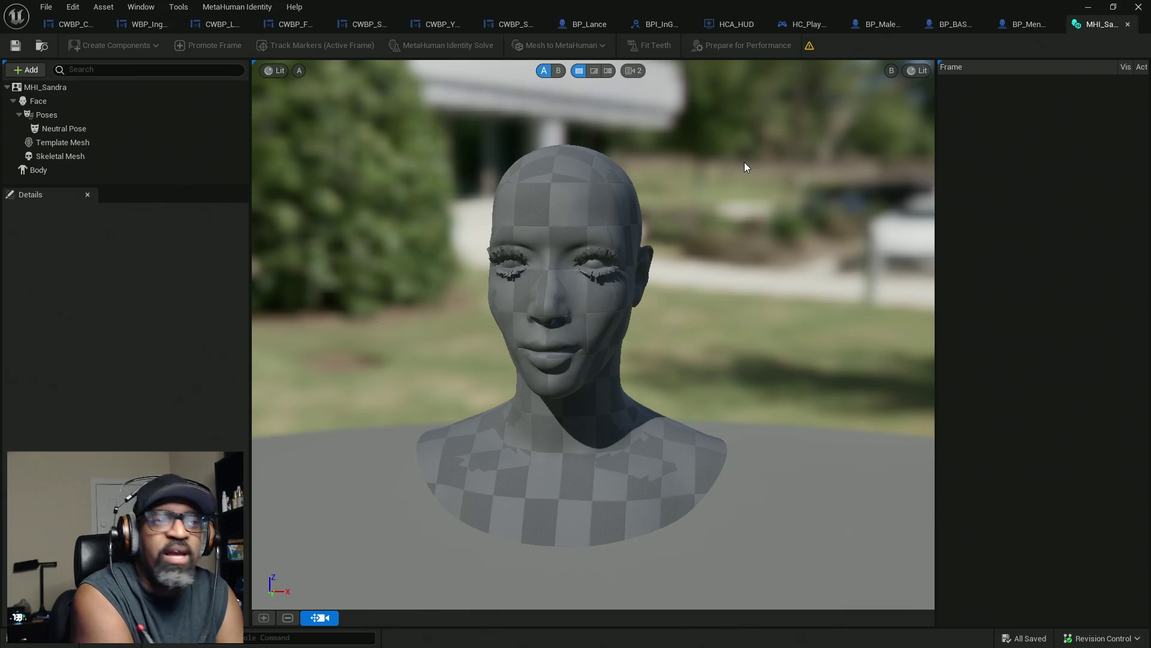
Step: Close the MHI_Sandra identity editor, return to the level editor, and switch over to Maya
mouse_move(747, 167)
left_mouse_down()
mouse_move(689, 171)
mouse_move(647, 198)
mouse_move(624, 174)
mouse_move(606, 180)
mouse_move(600, 150)
mouse_move(612, 192)
mouse_move(593, 180)
mouse_move(672, 186)
mouse_move(630, 179)
mouse_move(250, 304)
left_mouse_up()
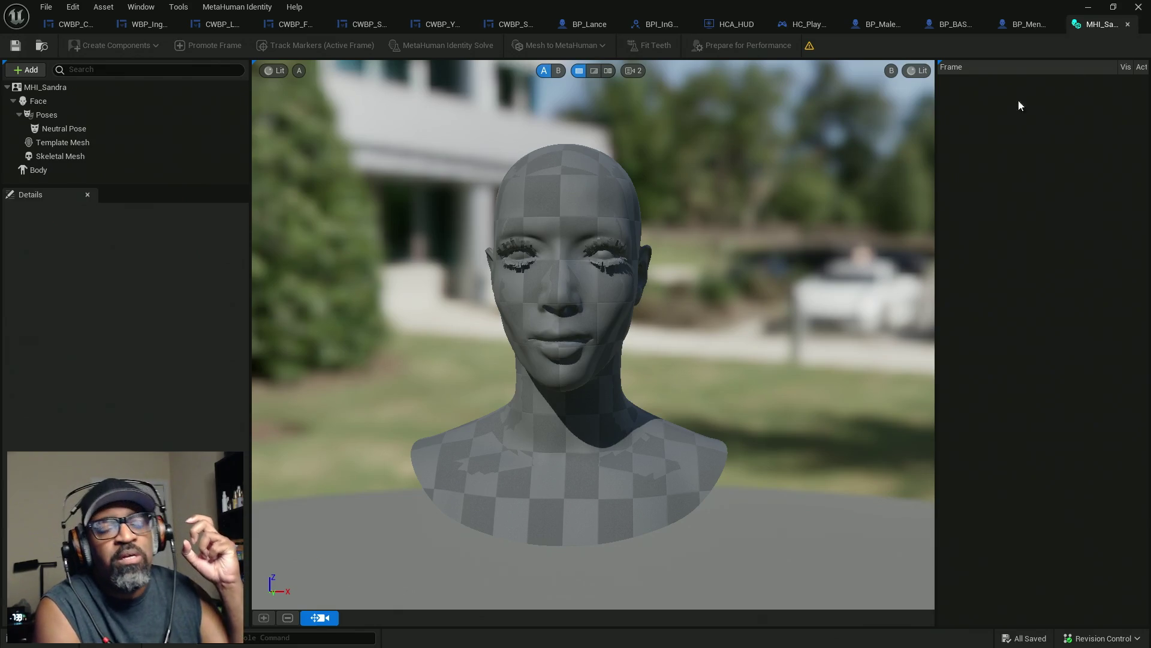
left_click(1128, 24)
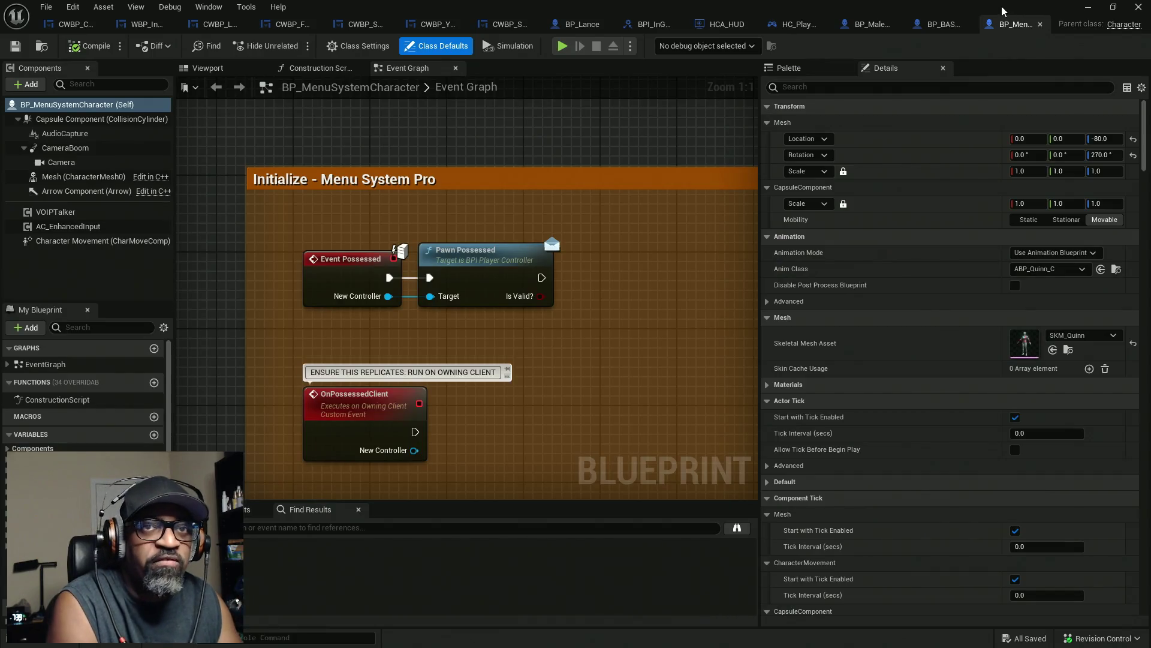
left_click(1087, 6)
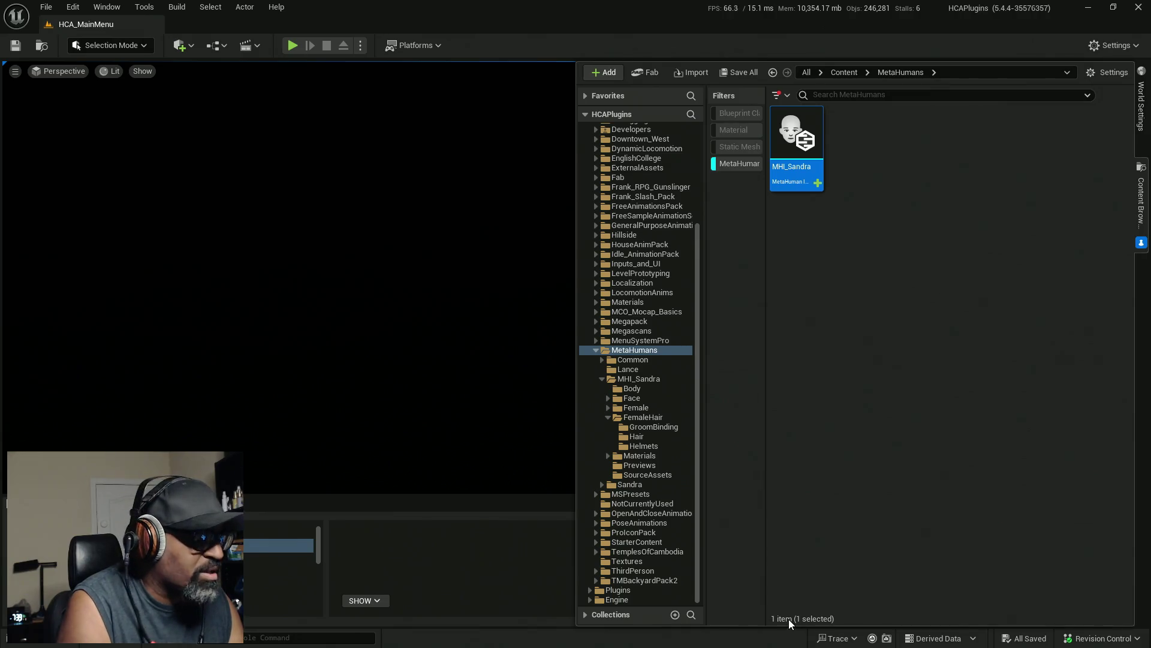
key("super")
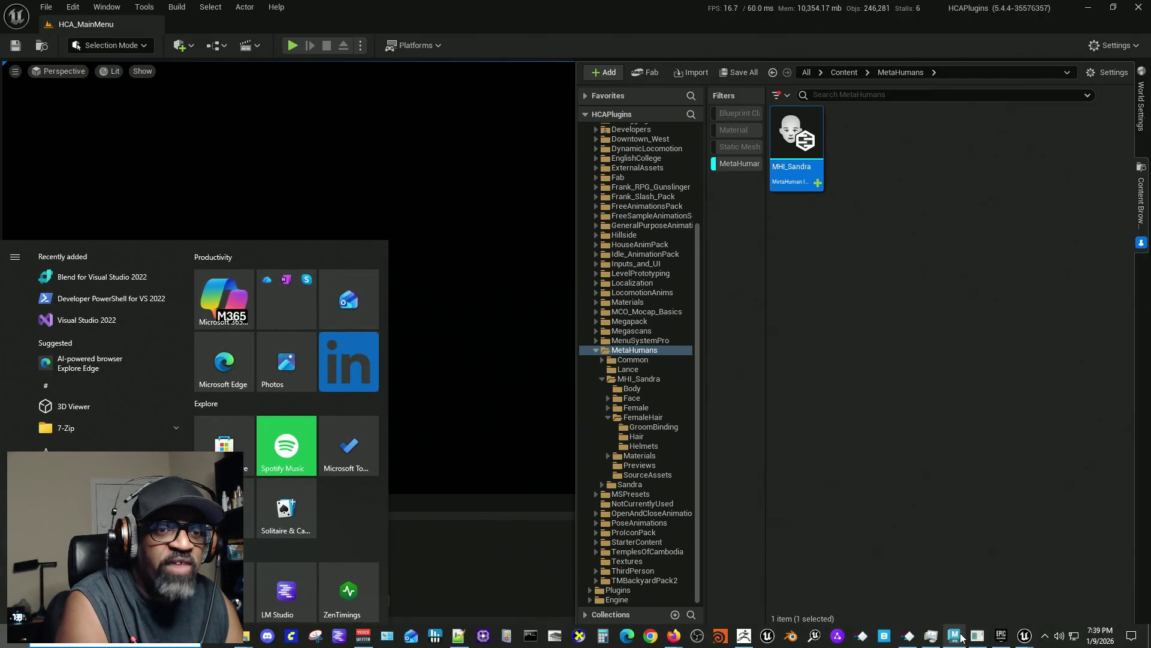
left_click(961, 637)
Step: With HairCap selected, start a new XGen description in a collection named SandraHair
left_click_drag(497, 304, 444, 360, "alt")
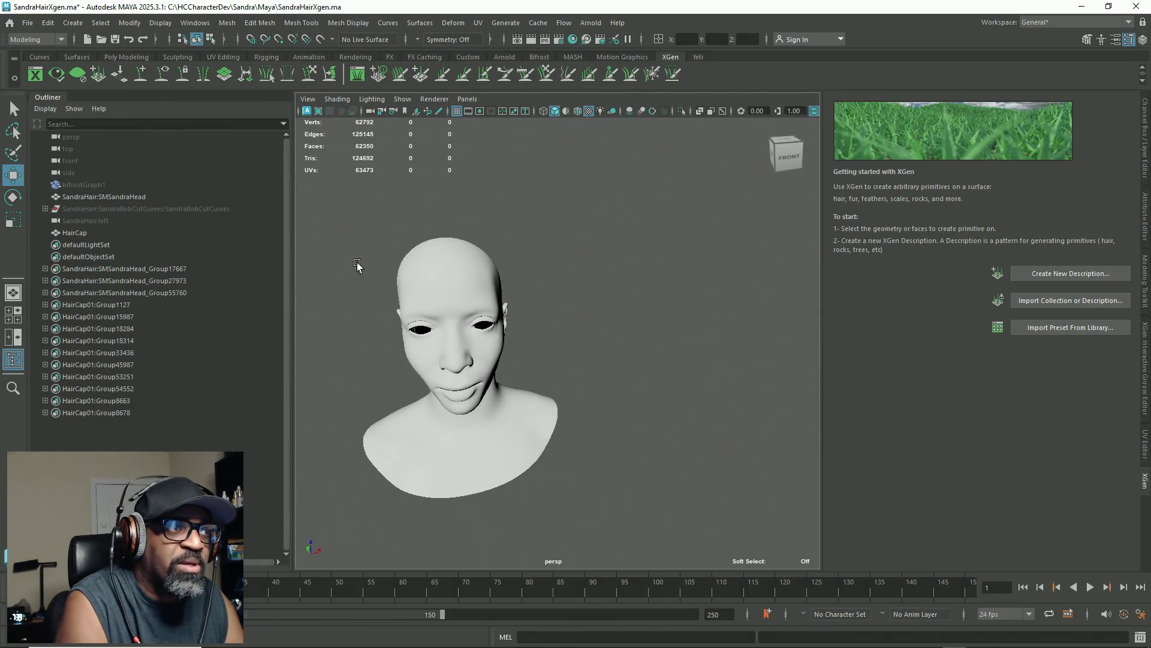
left_click(85, 236)
mouse_move(677, 313)
left_mouse_down("alt")
mouse_move(616, 308)
mouse_move(736, 298)
left_mouse_up("alt")
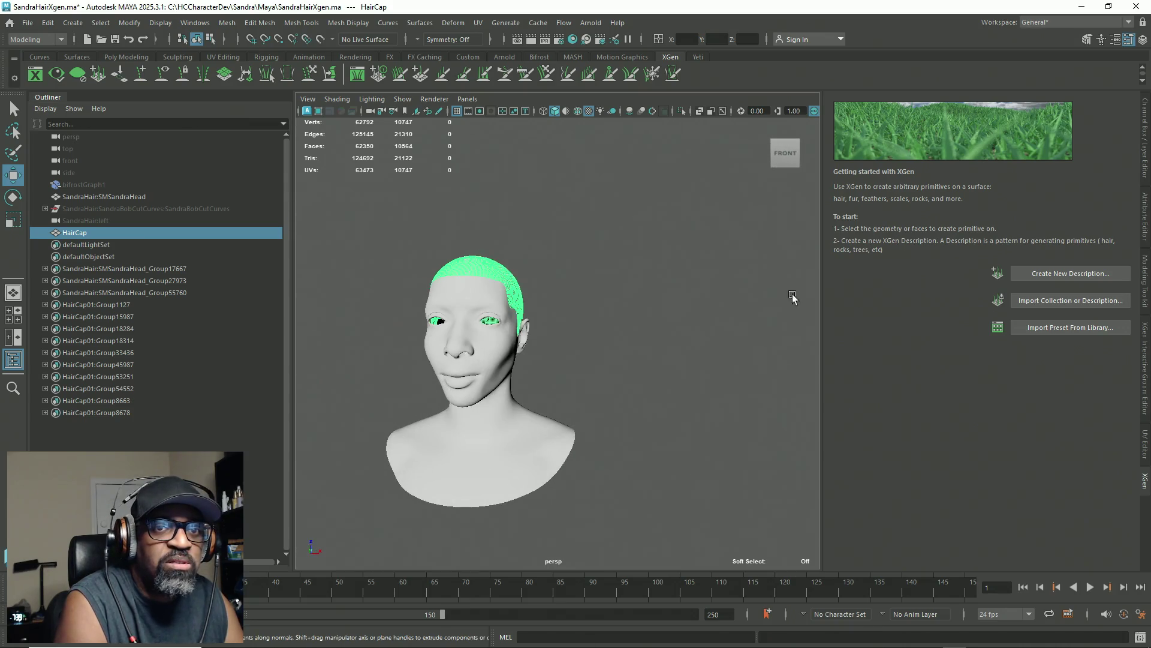
left_click(1067, 275)
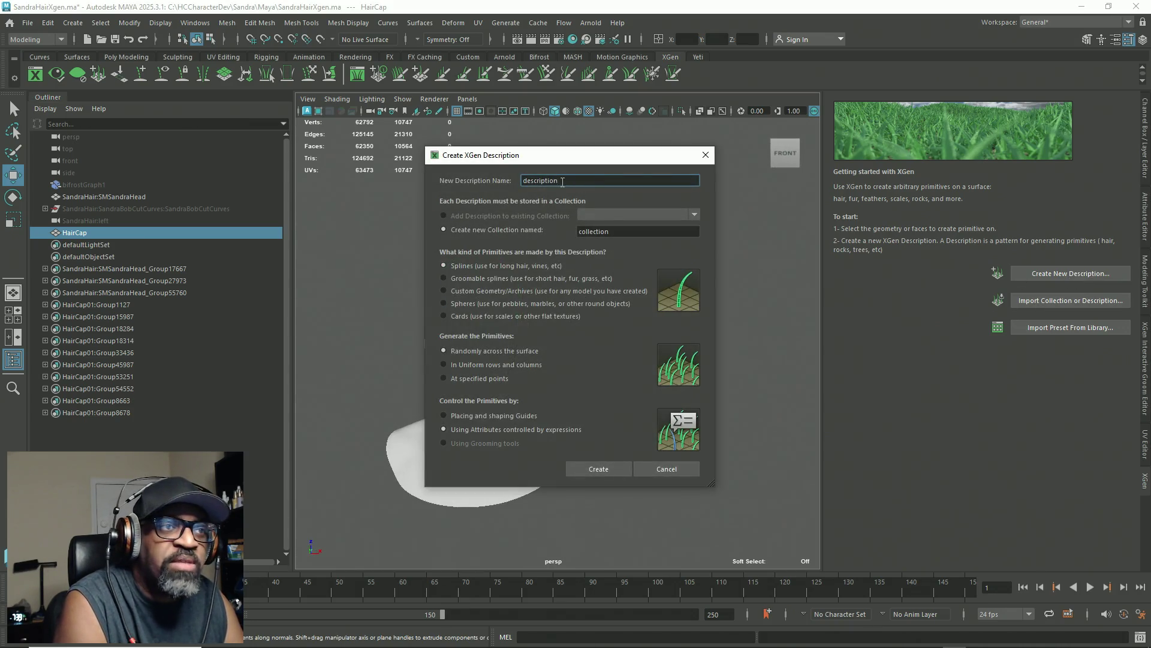
double_click(595, 231)
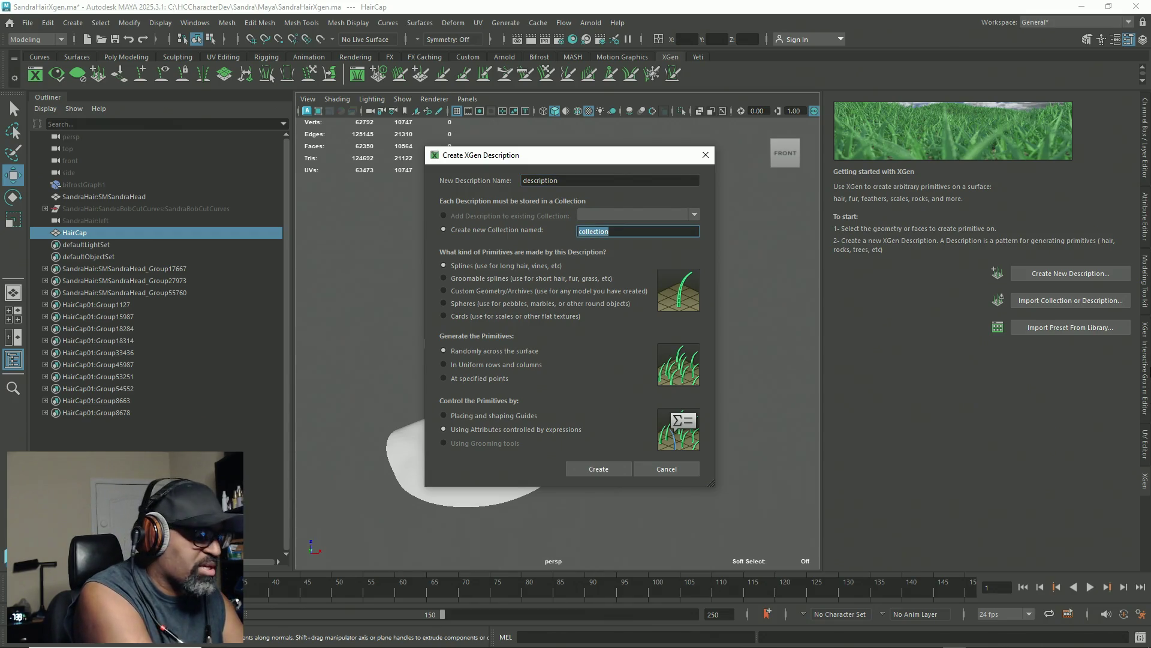
type("Sandra")
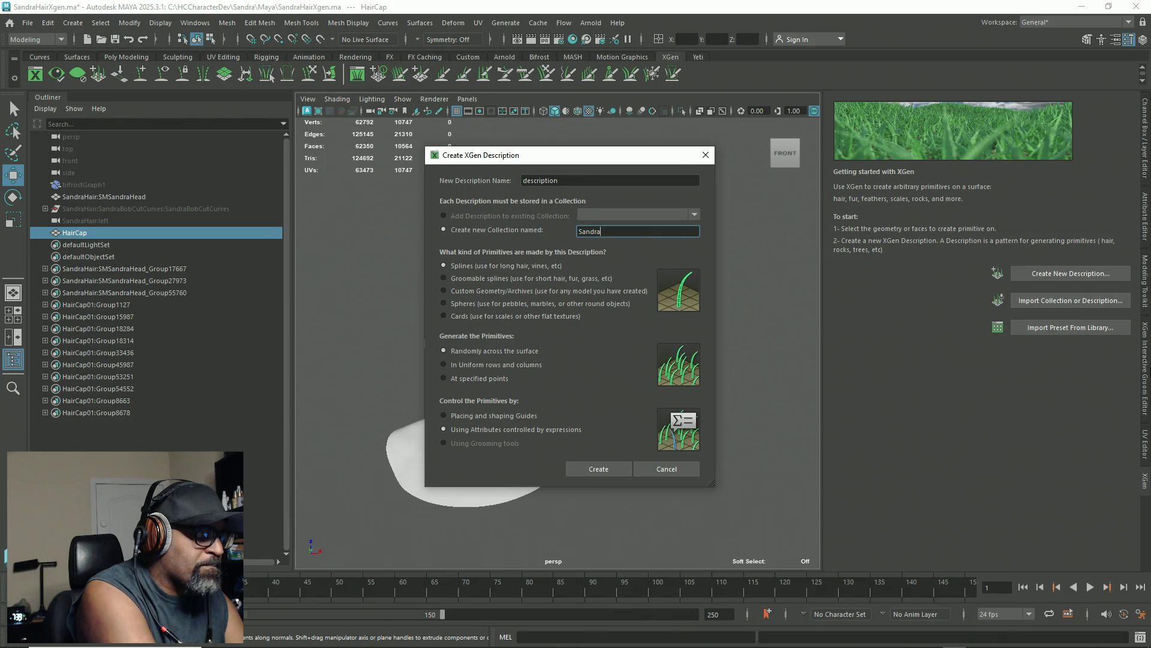
type("Hair")
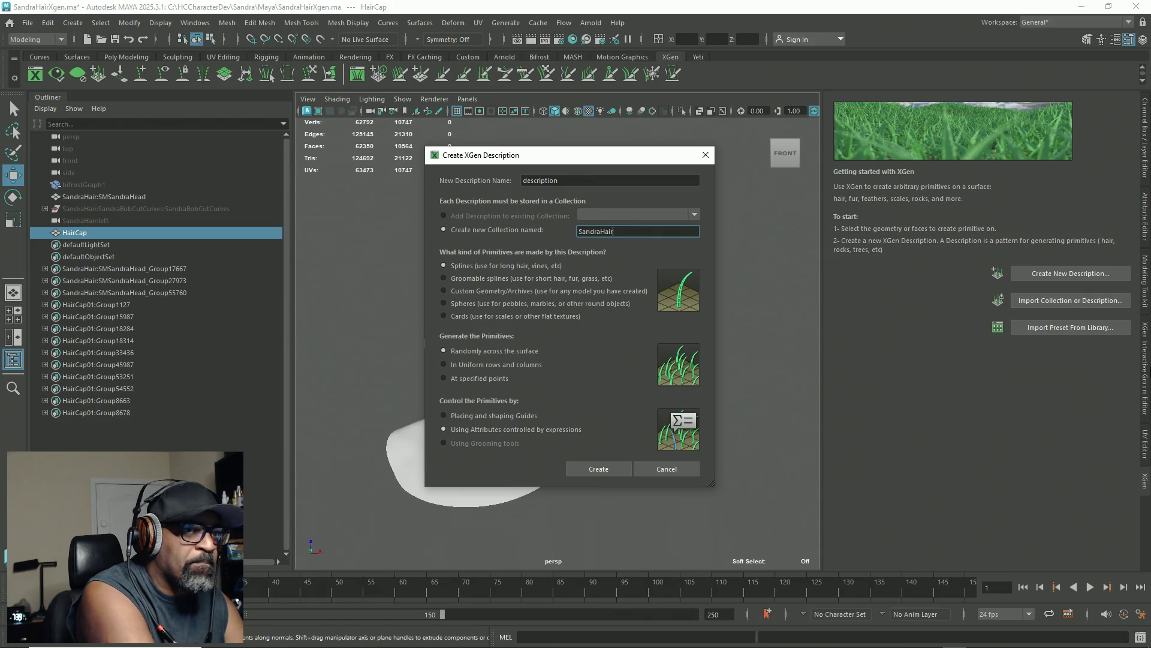
Step: Name the description BobCut, keep Splines with attribute control, and create it
left_click(576, 181)
double_click(539, 181)
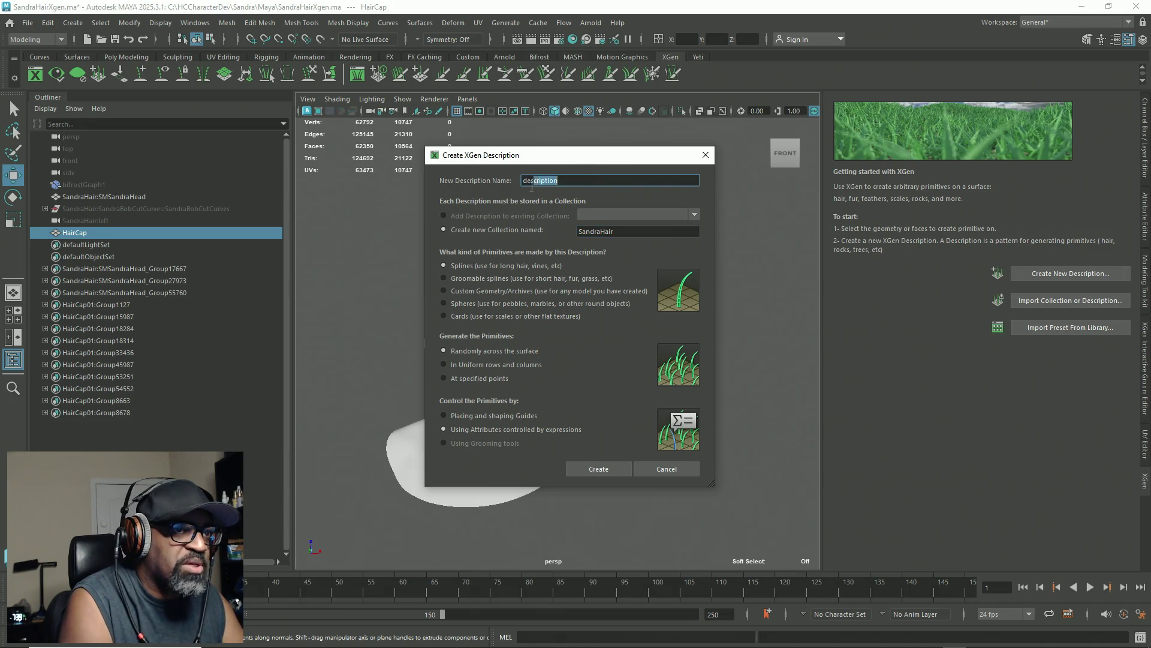
double_click(563, 180)
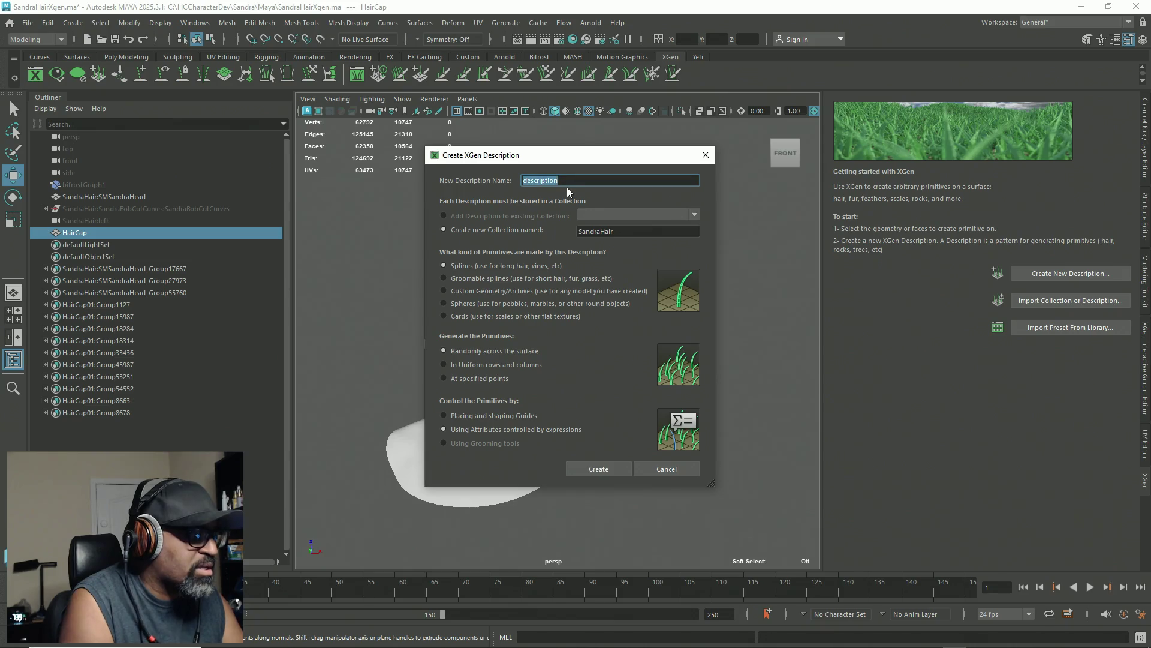
type("SandraHair")
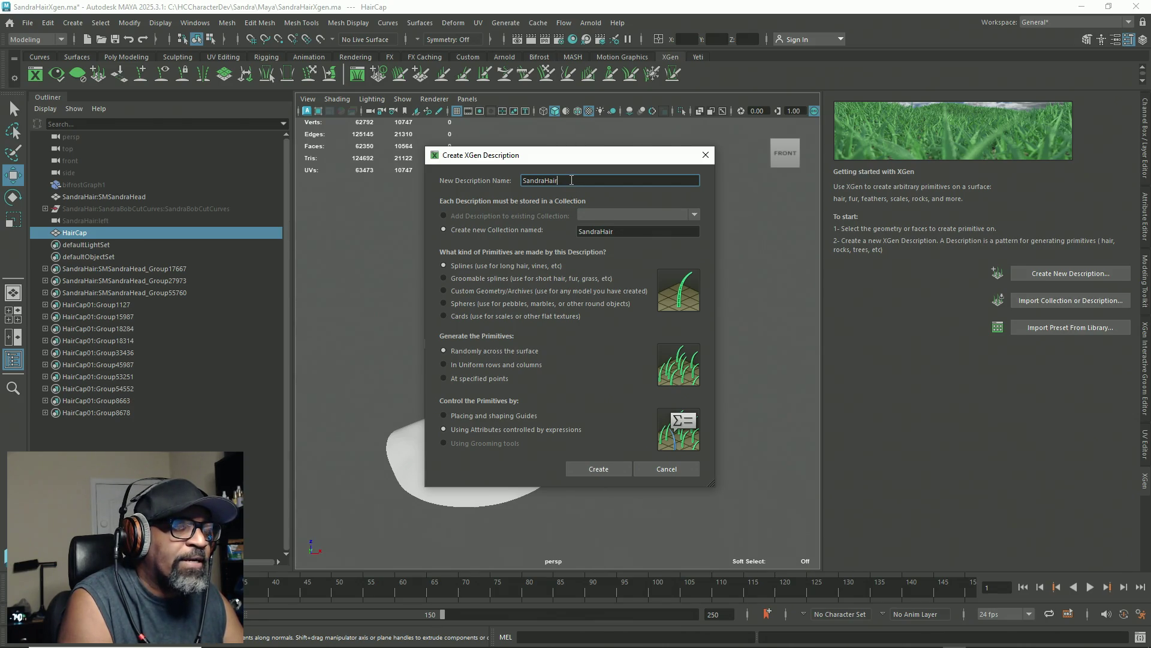
key("Return")
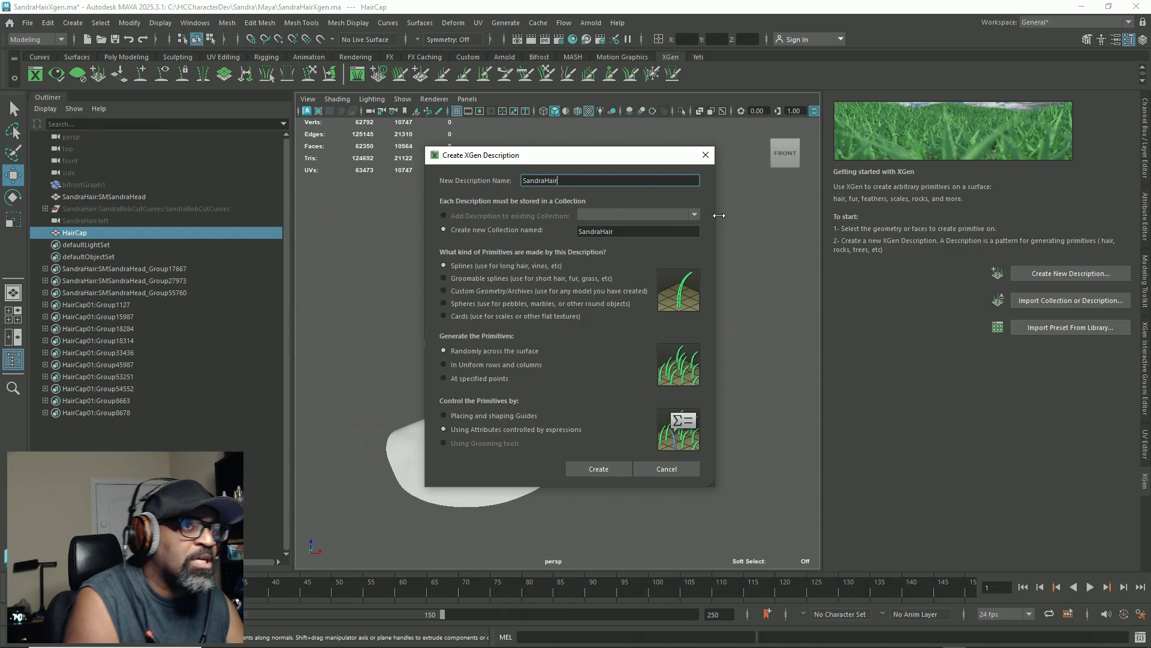
left_click_drag(568, 182, 523, 182)
type("BobCut")
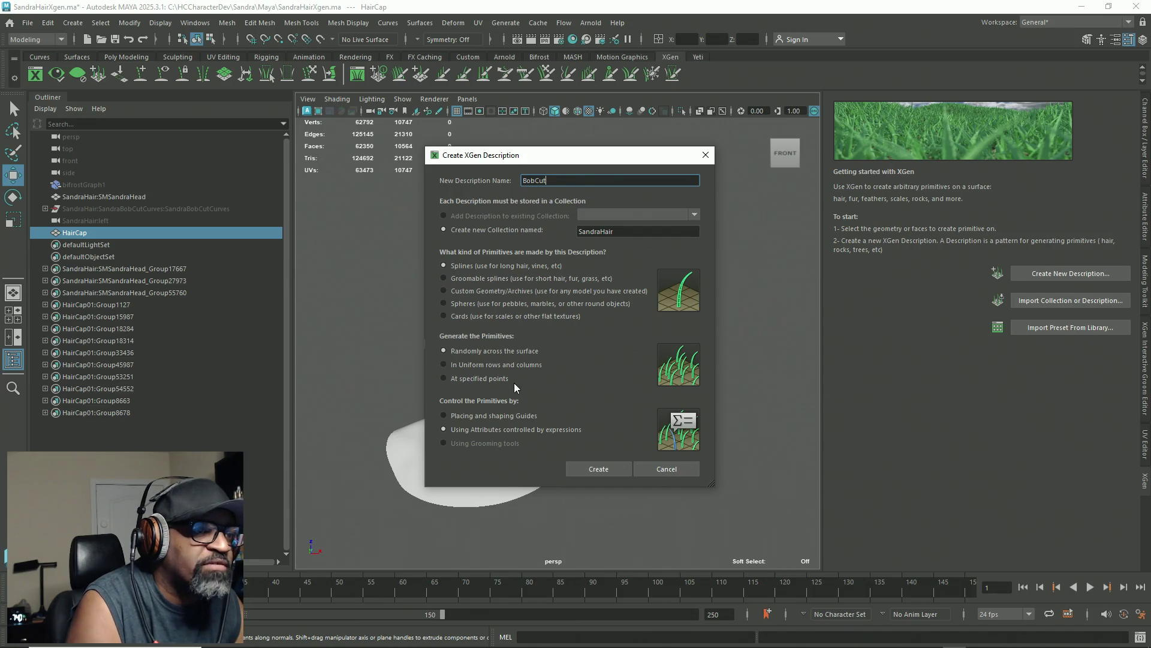
left_click(494, 417)
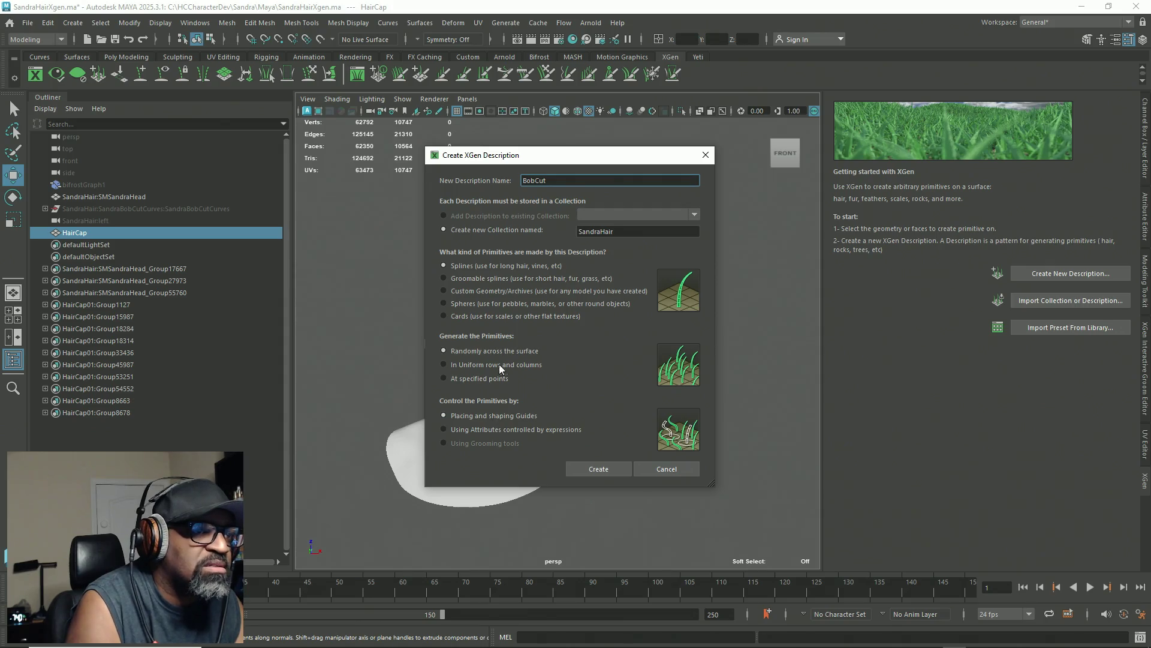
left_click(473, 279)
left_click(467, 265)
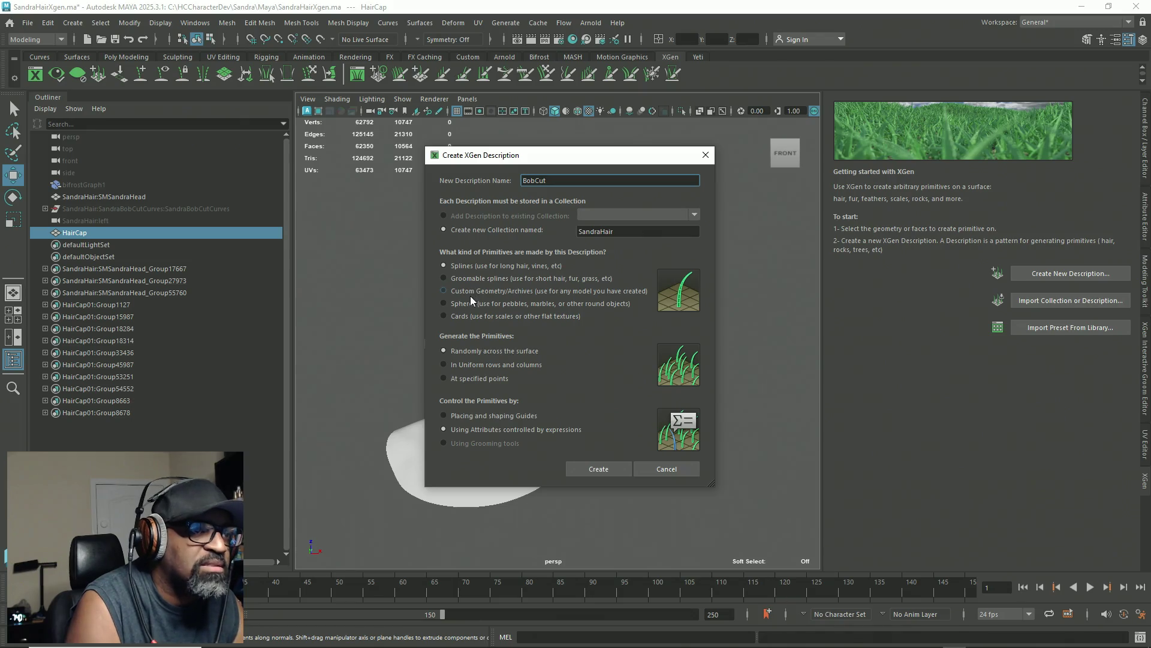
left_click(589, 468)
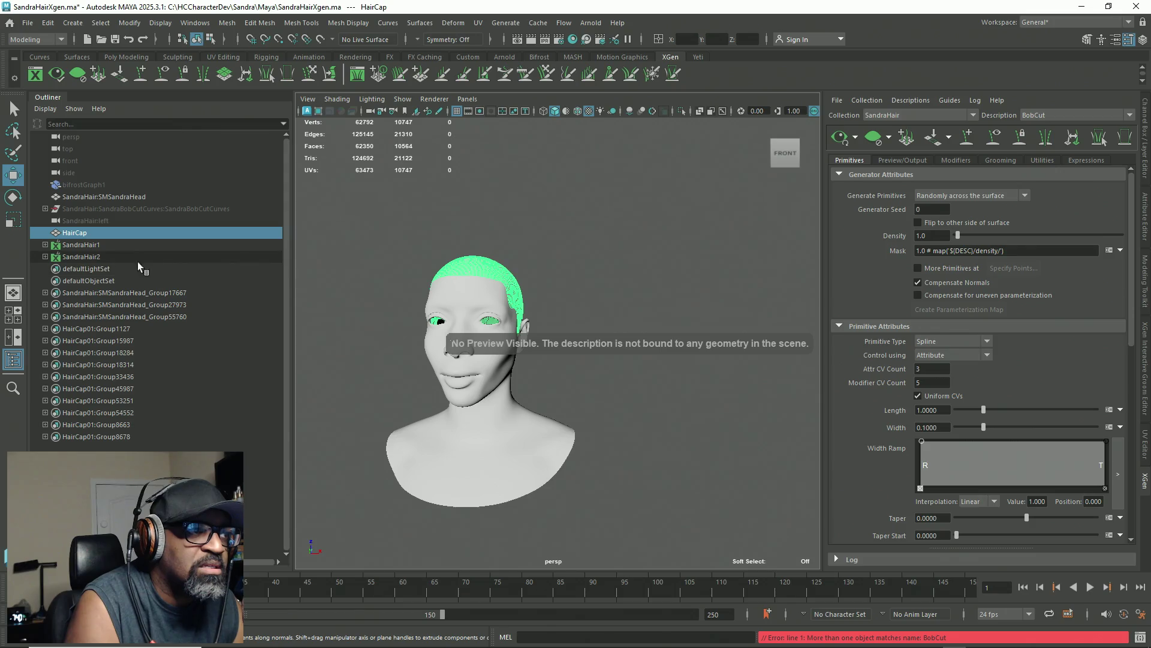
Step: Inspect the SandraHair1 and SandraHair2 collections, then reopen SandraHairXgen.ma after the crash
left_click(45, 257)
left_click(45, 244)
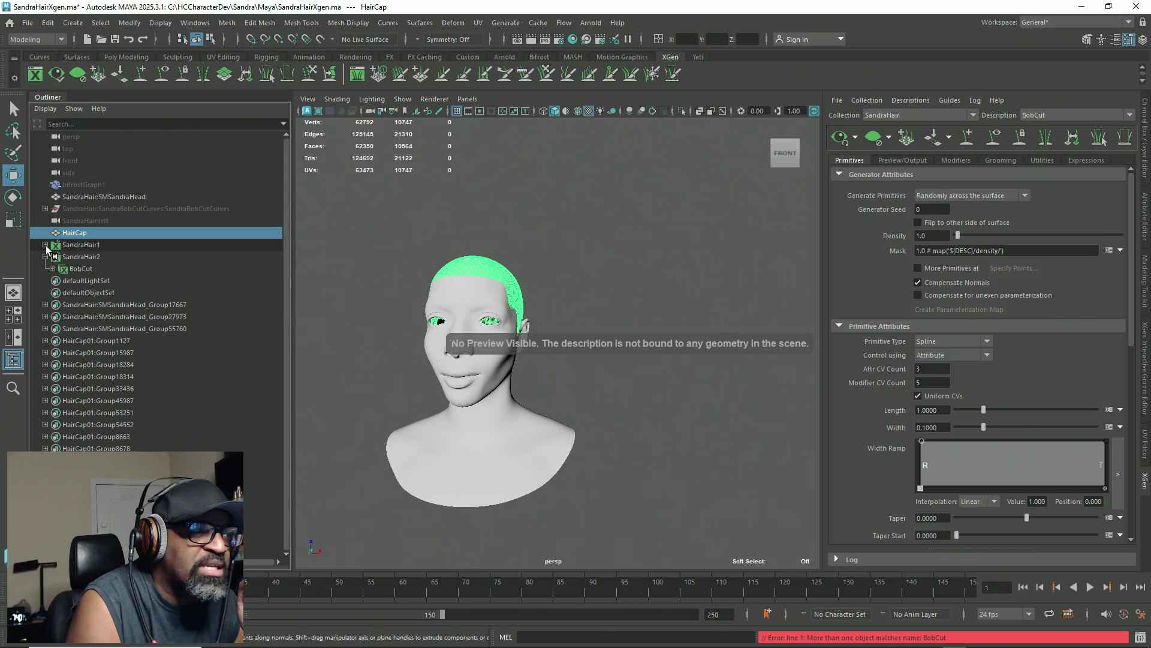
left_click(96, 245)
left_click(91, 270)
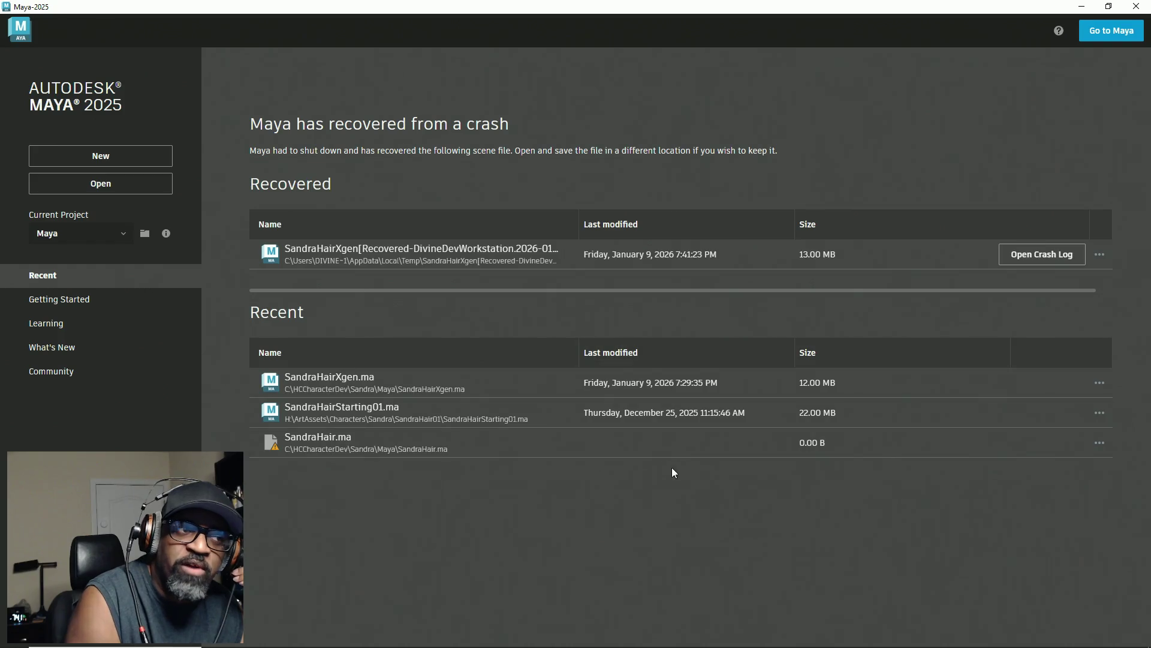
left_click(353, 387)
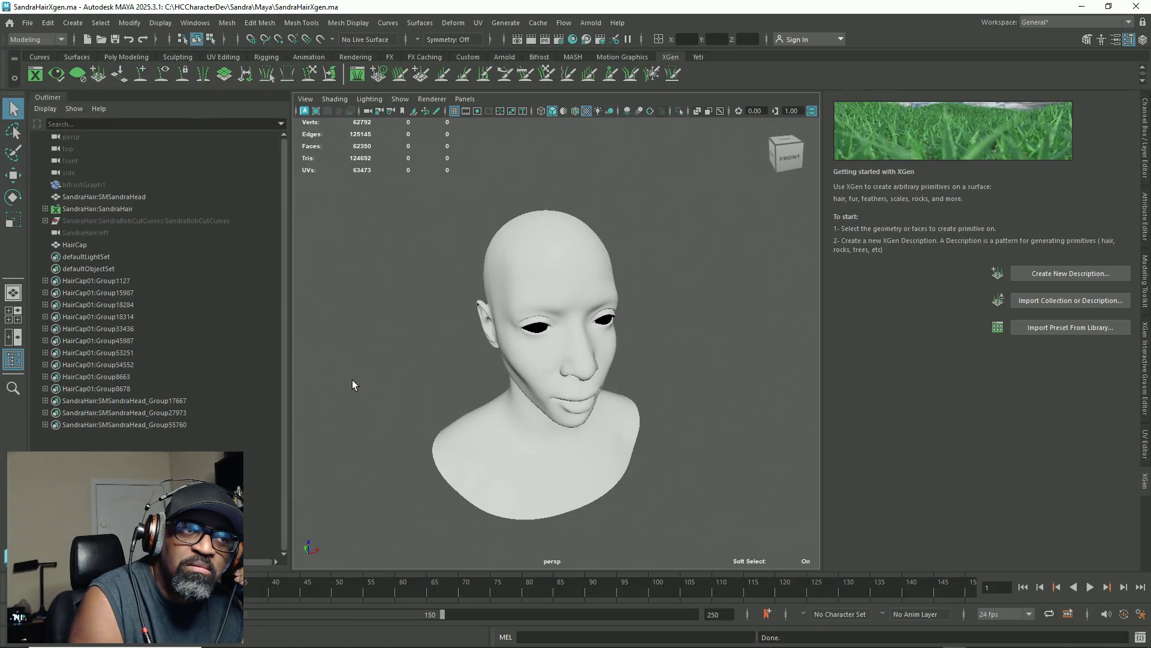
Step: Delete the SandraHair:SandraHair node, the SandraBobCutCurves group, and all construction history
left_click(142, 208)
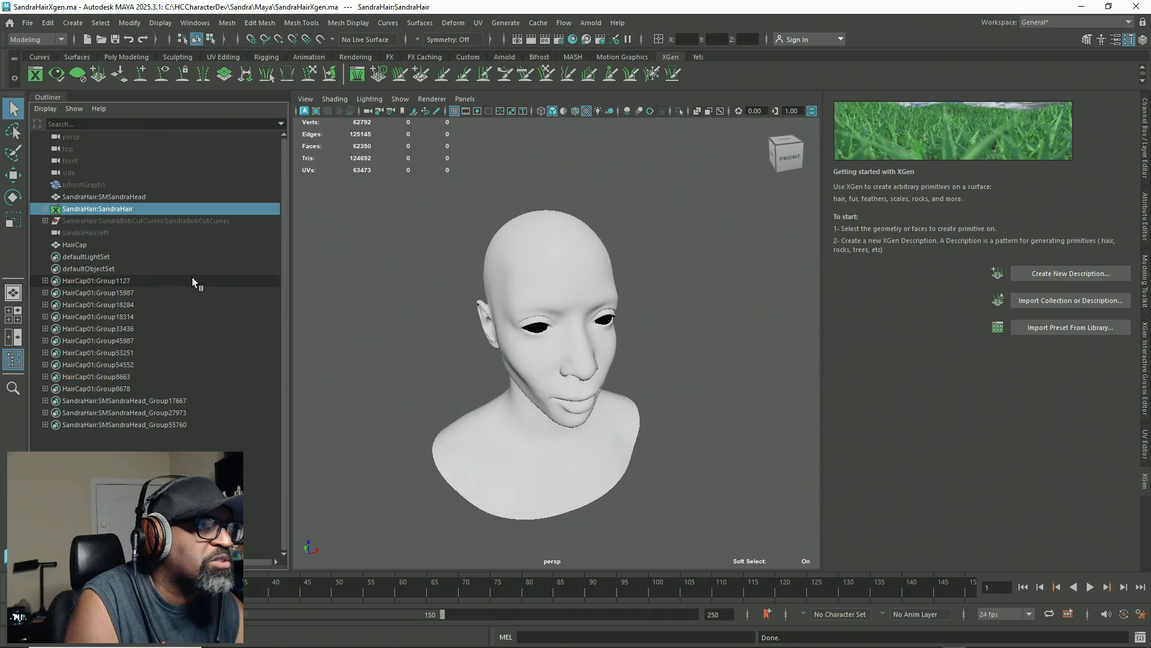
key("Delete")
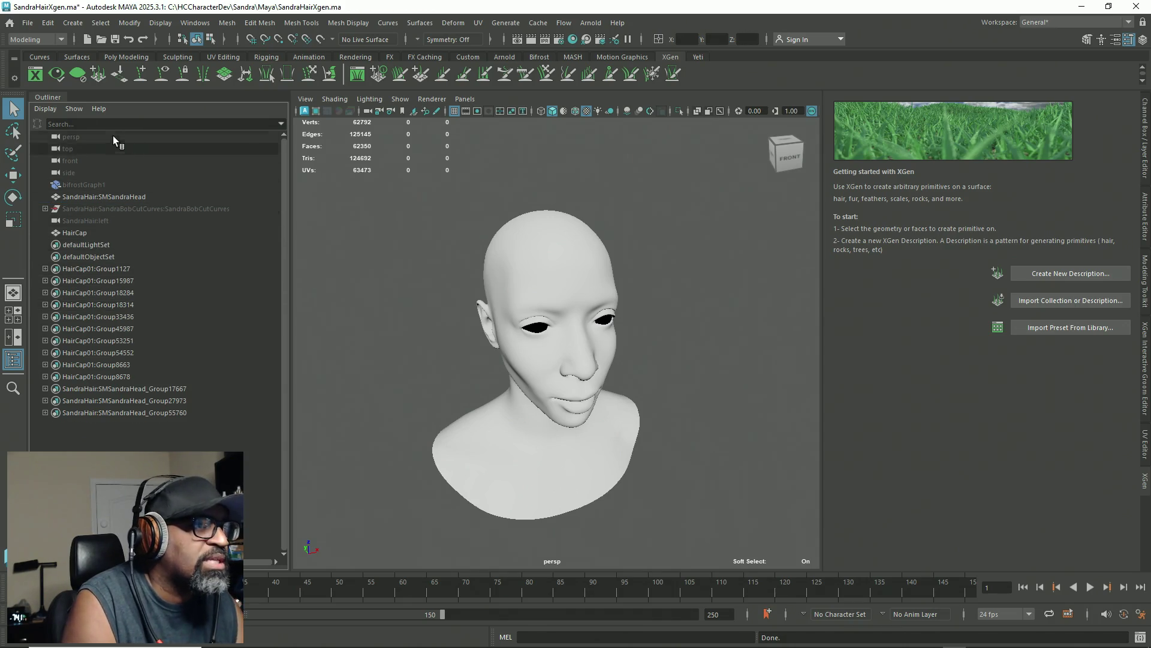
left_click(146, 209)
key("Delete")
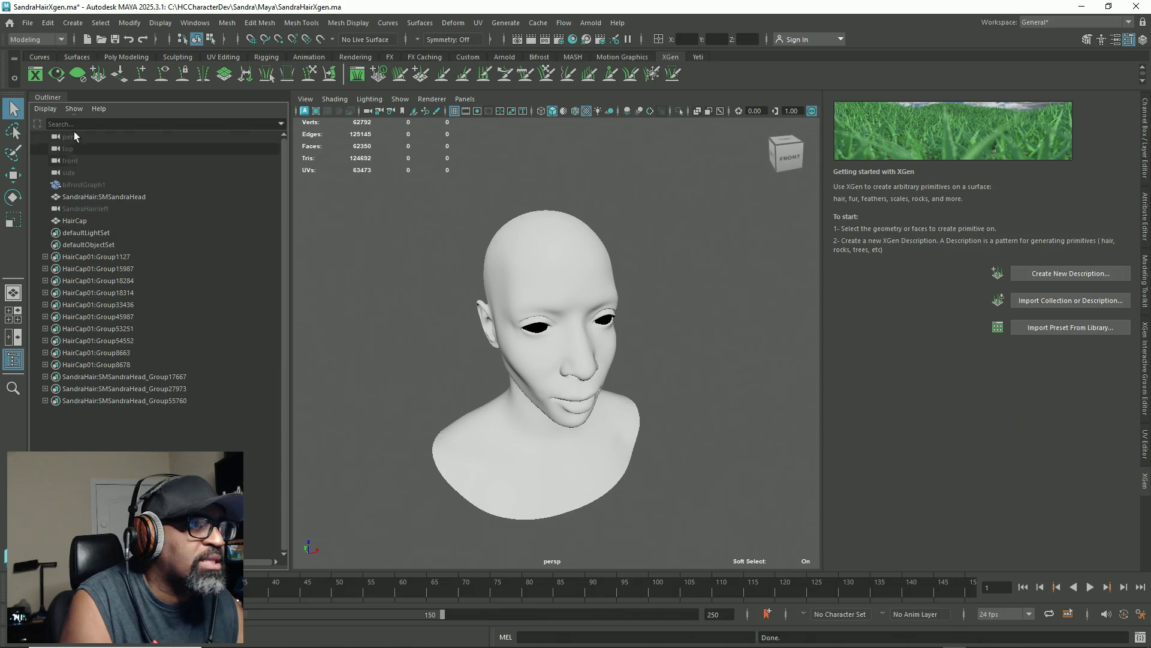
left_click(47, 22)
mouse_move(93, 169)
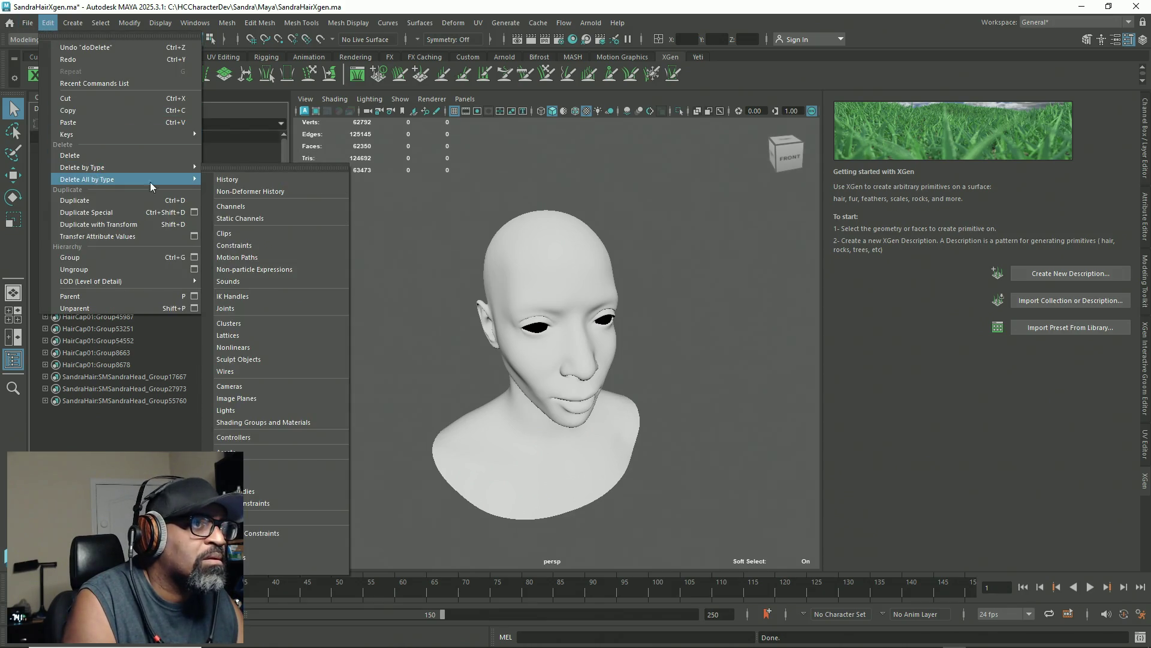
left_click(251, 178)
Step: Optimize the scene size, save, and begin a new description on HairCap
left_click(28, 24)
left_click(66, 120)
left_click(544, 340)
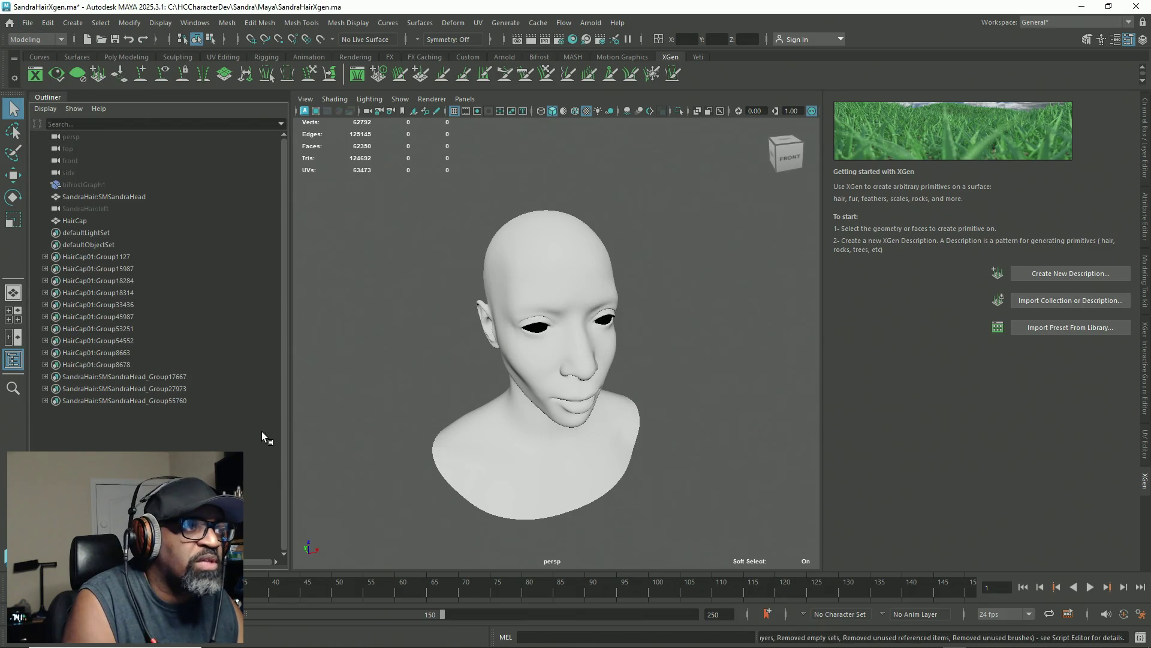
key("ctrl+s")
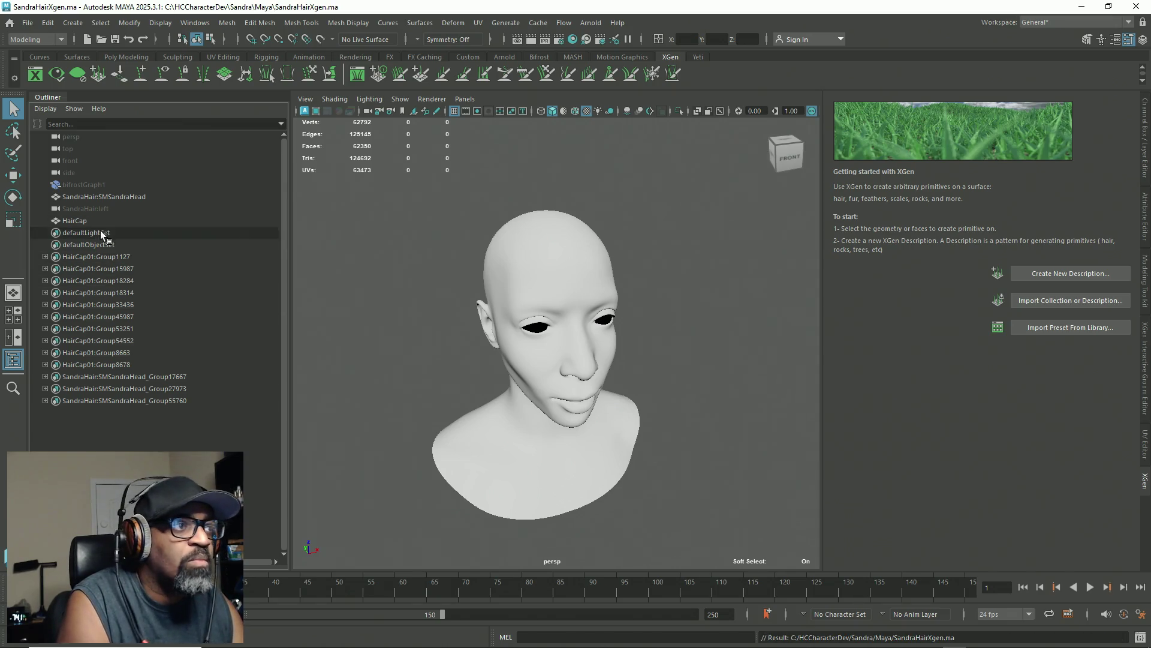
left_click(84, 221)
left_click(1050, 277)
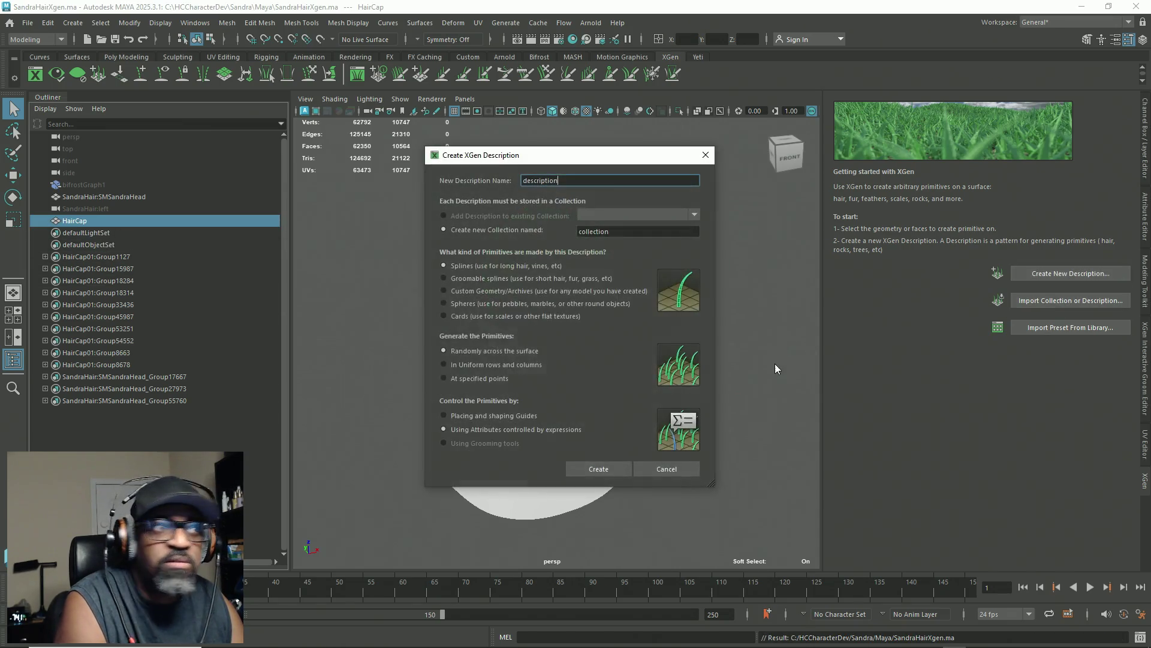
Step: Start naming the description BobCut, then cancel the dialog
left_click_drag(573, 181, 489, 190)
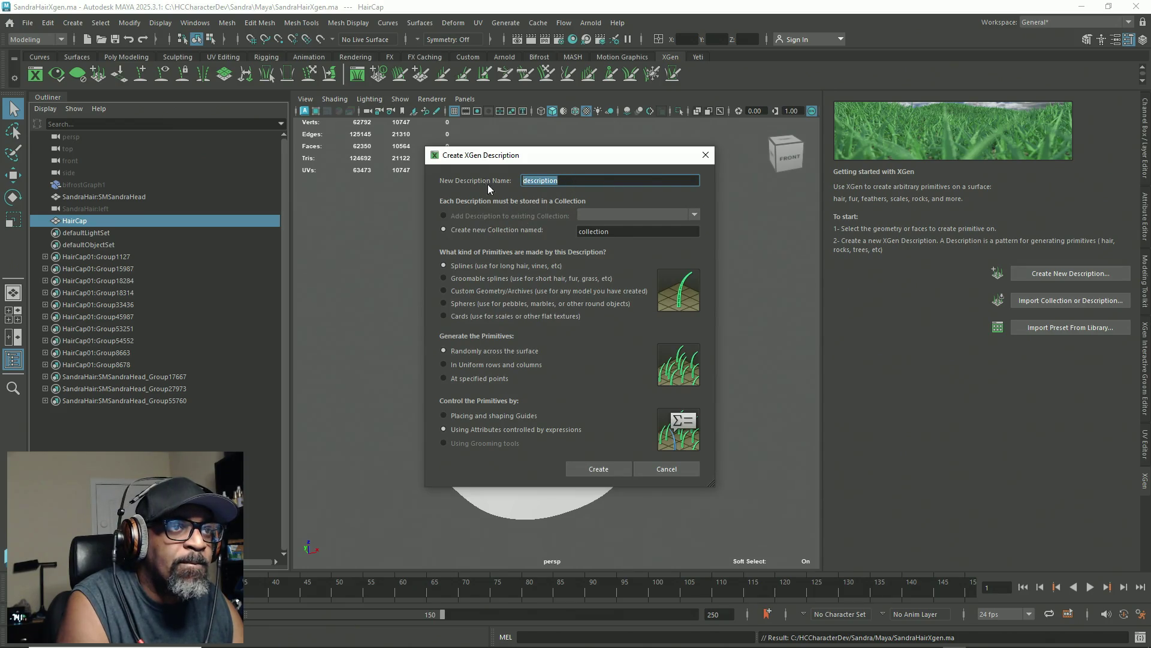
type("Bob")
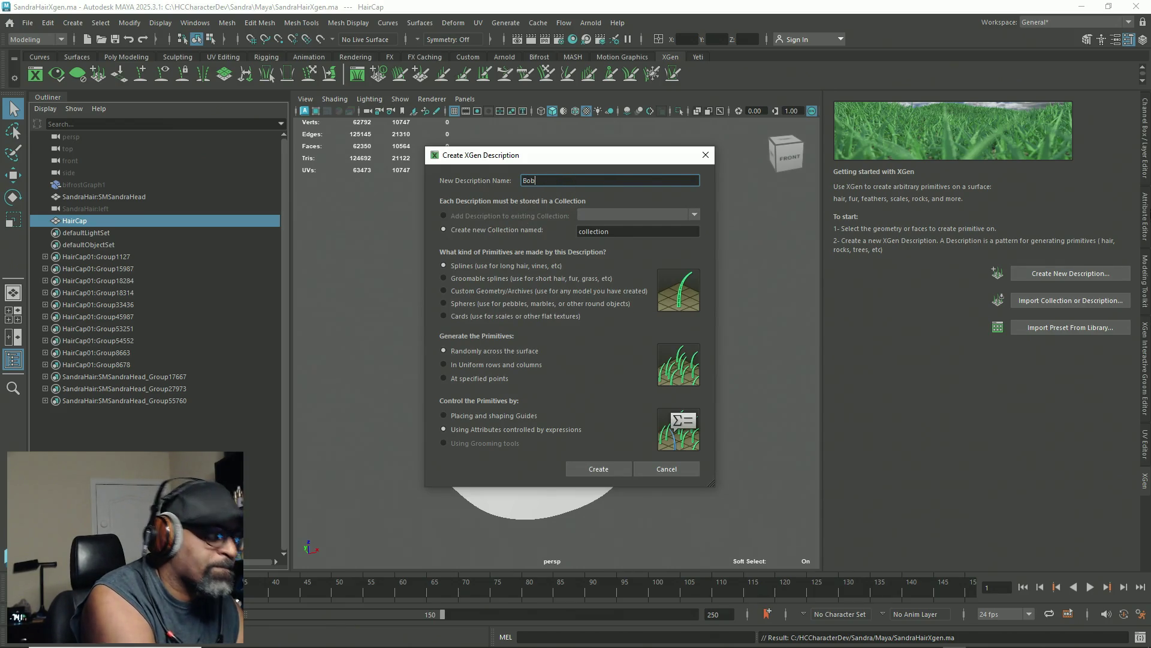
type("Cut")
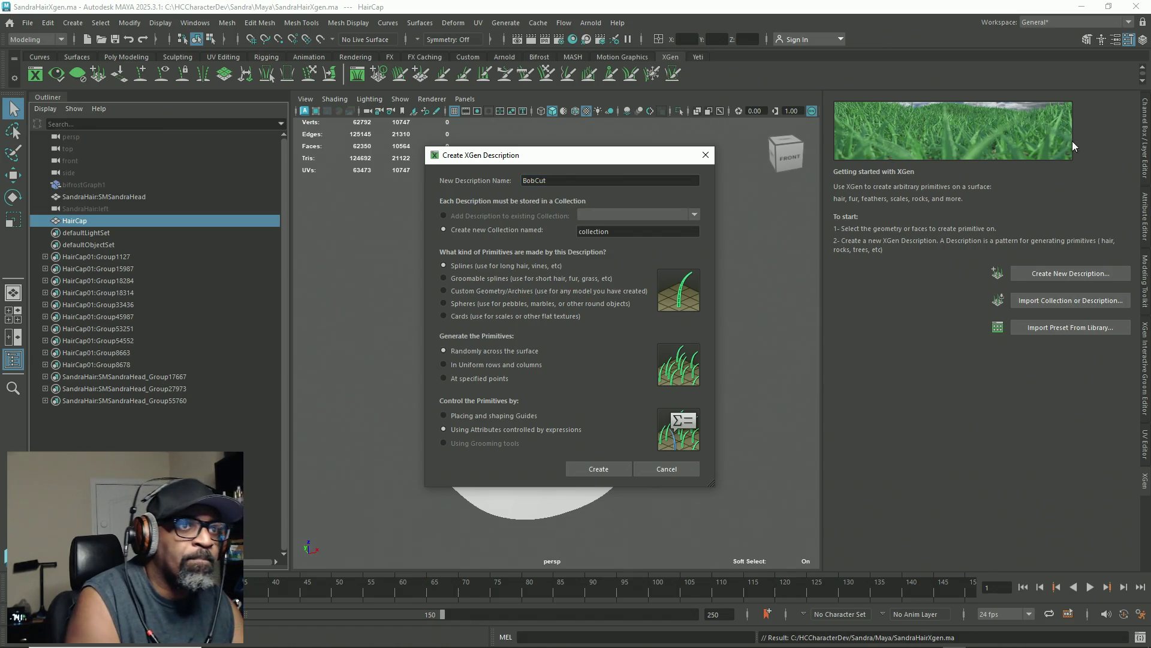
left_click_drag(617, 231, 572, 236)
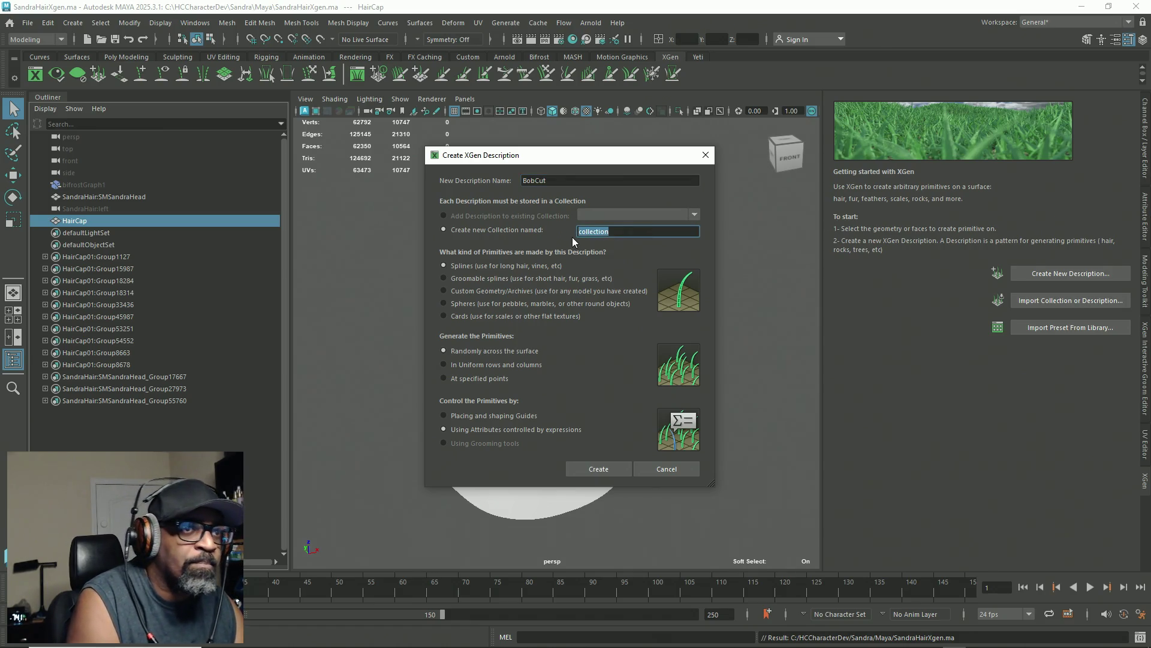
left_click(683, 472)
key("alt+Tab")
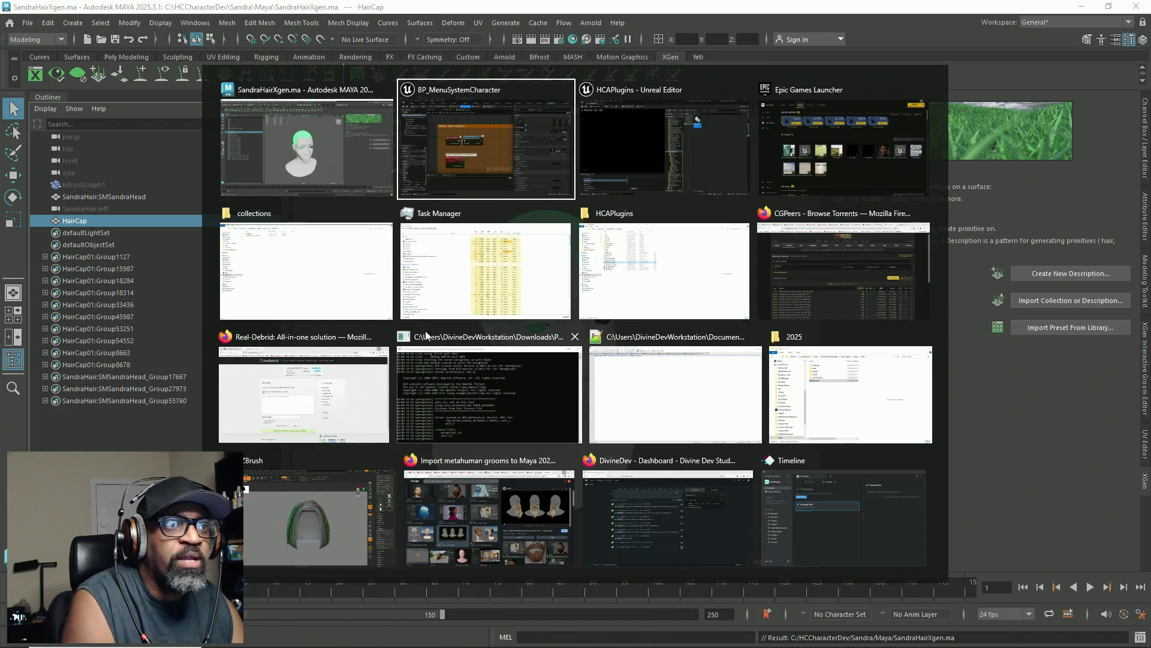
key("Escape")
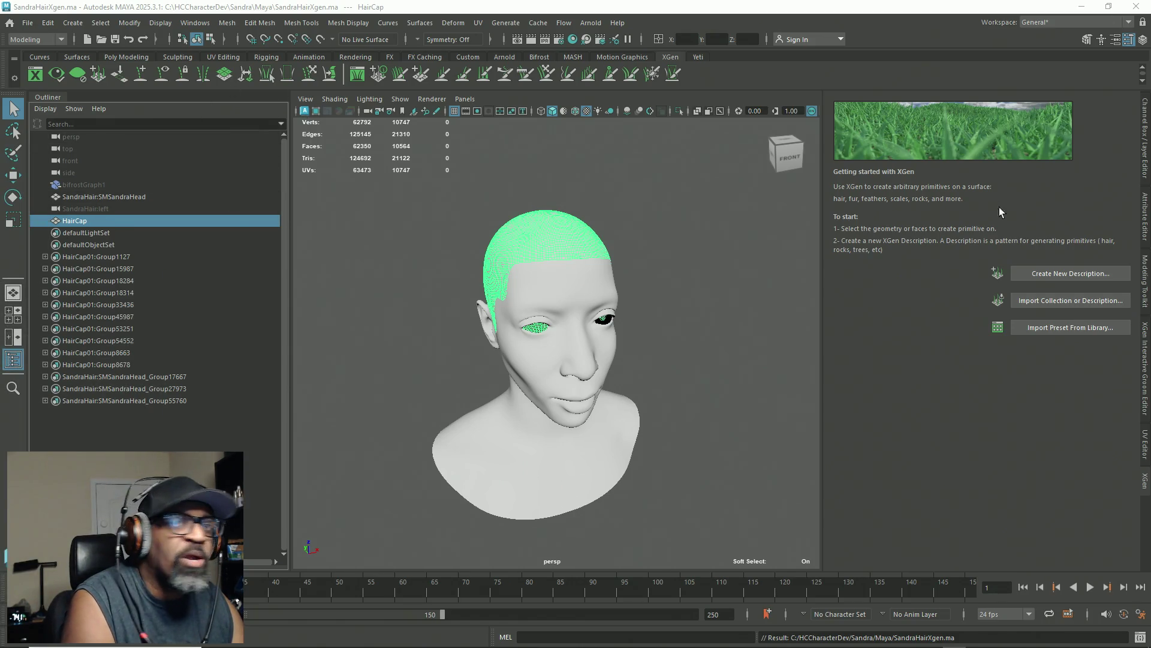
Step: Create a guide-controlled BobCut spline description in a new SandraHair collection
left_click(1071, 273)
double_click(562, 182)
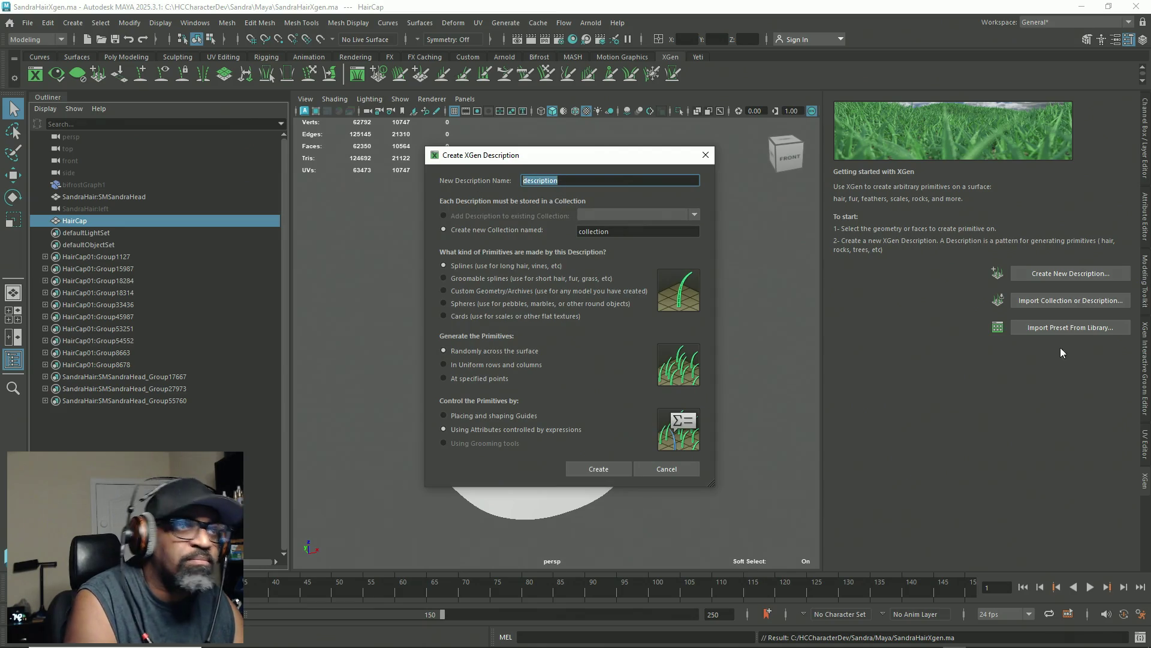
type("BobCut")
left_click(663, 233)
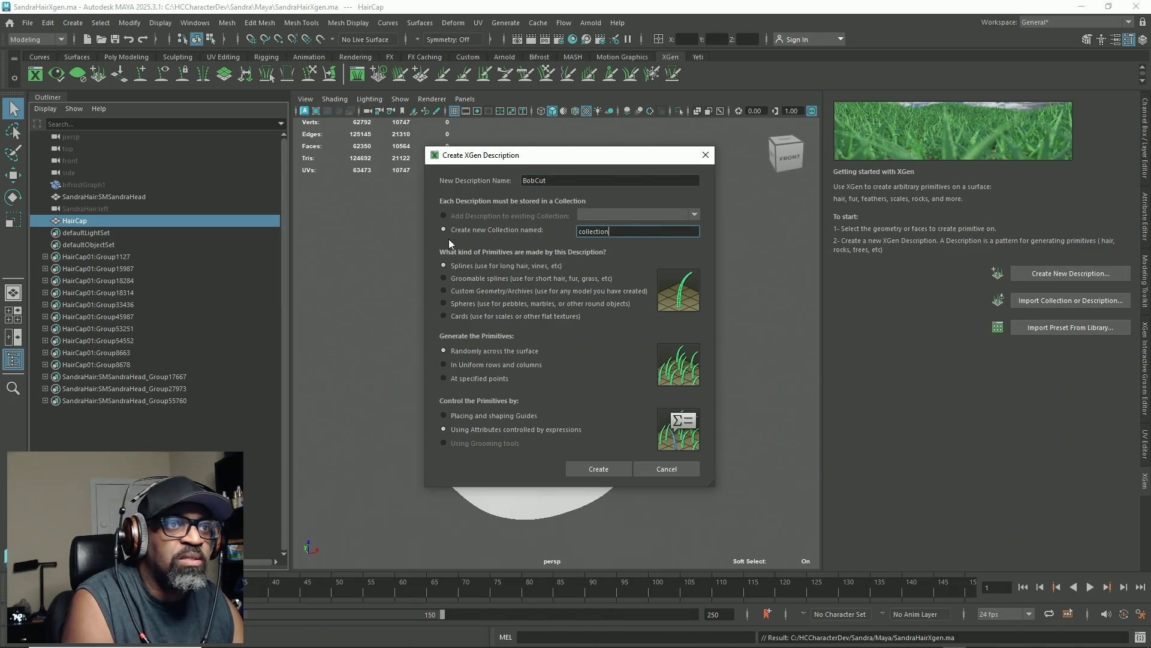
key("ctrl+a")
type("SandraHair")
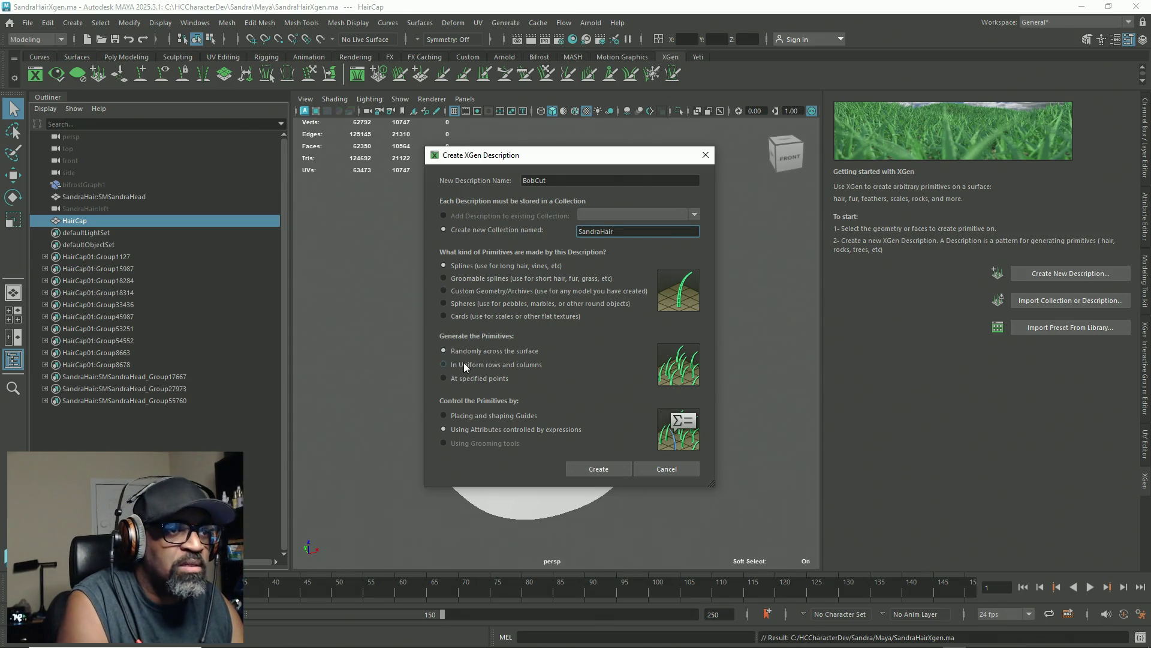
left_click(470, 417)
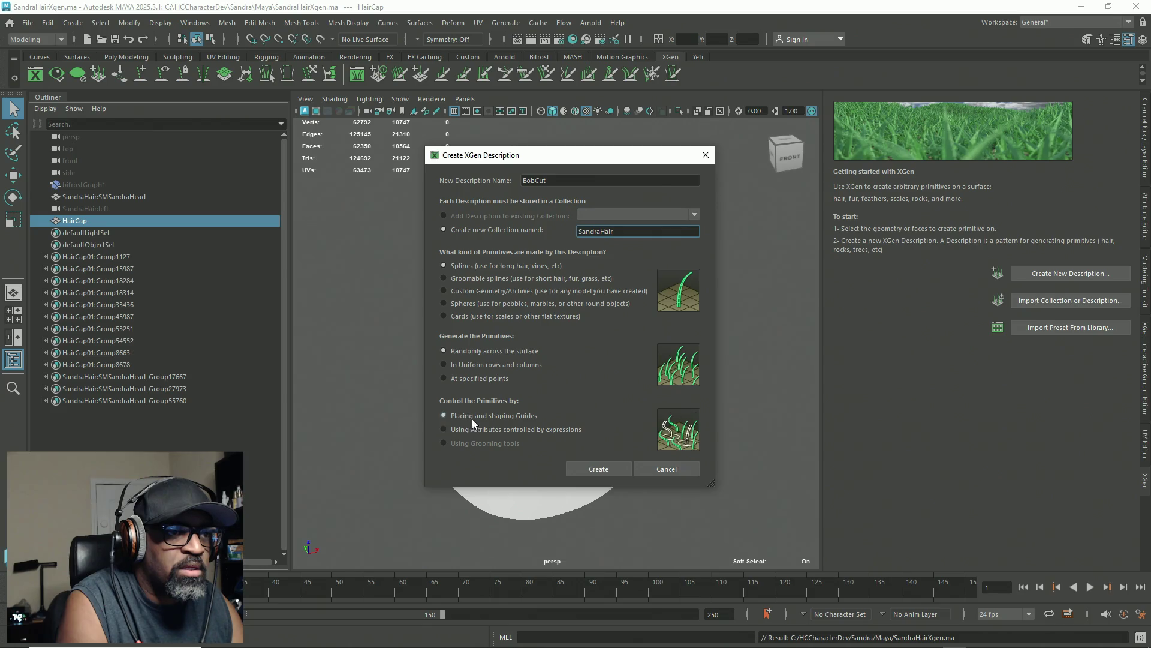
left_click(607, 470)
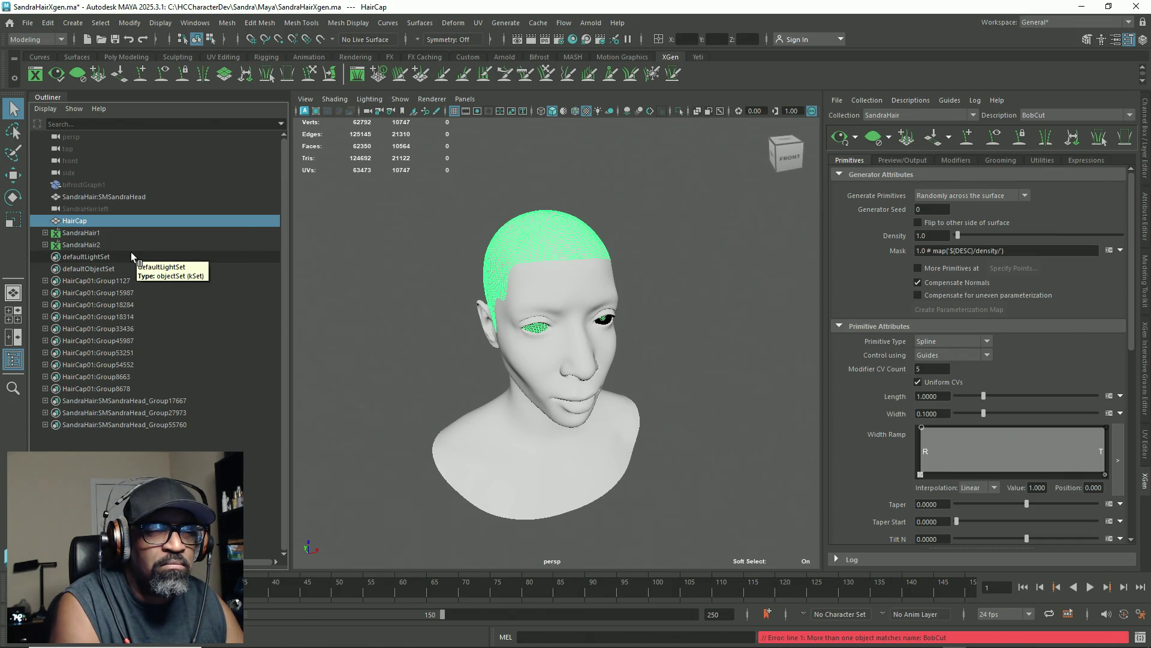
Step: Hide the duplicate SandraHair1 collection
left_click(92, 234)
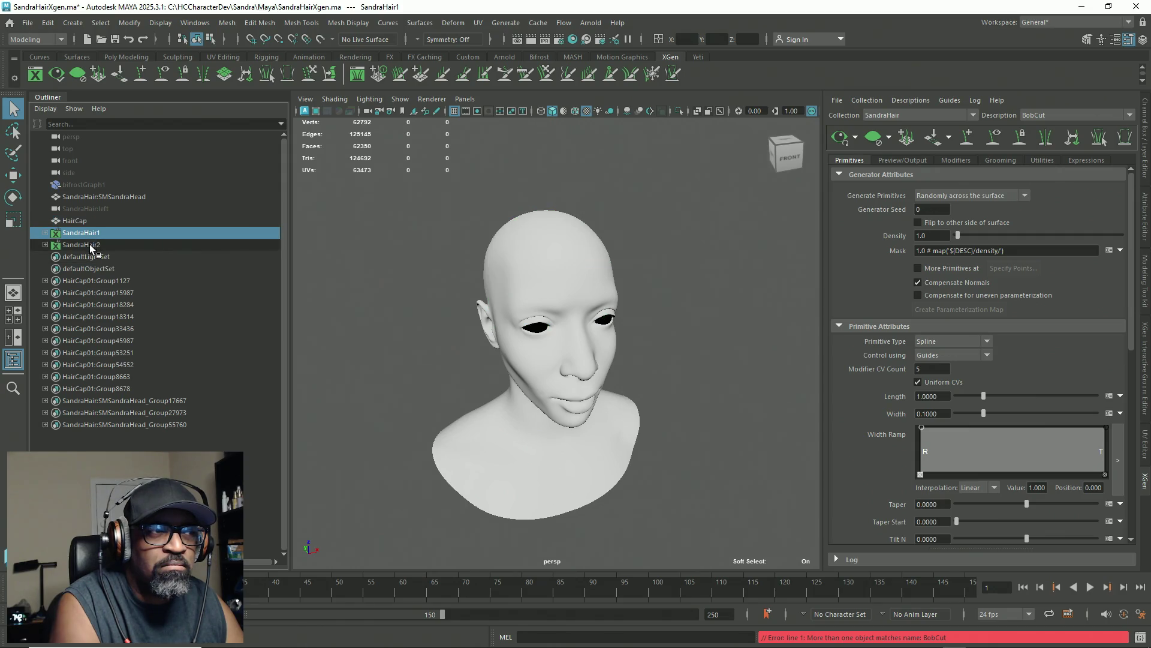
left_click(89, 244)
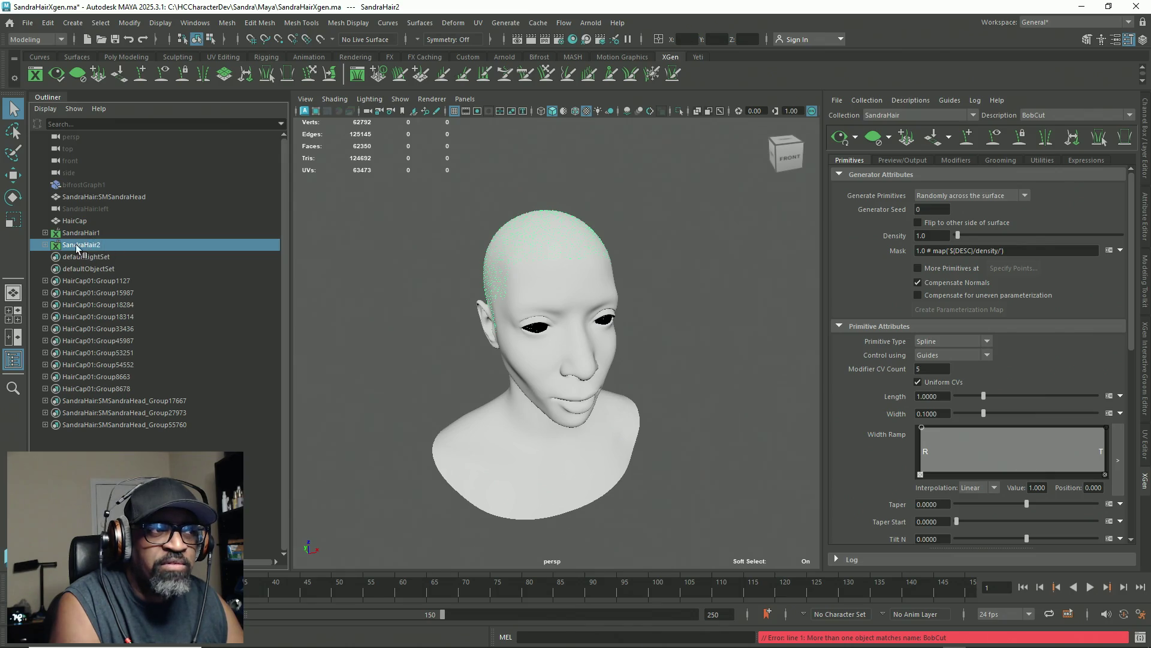
key("ctrl+h")
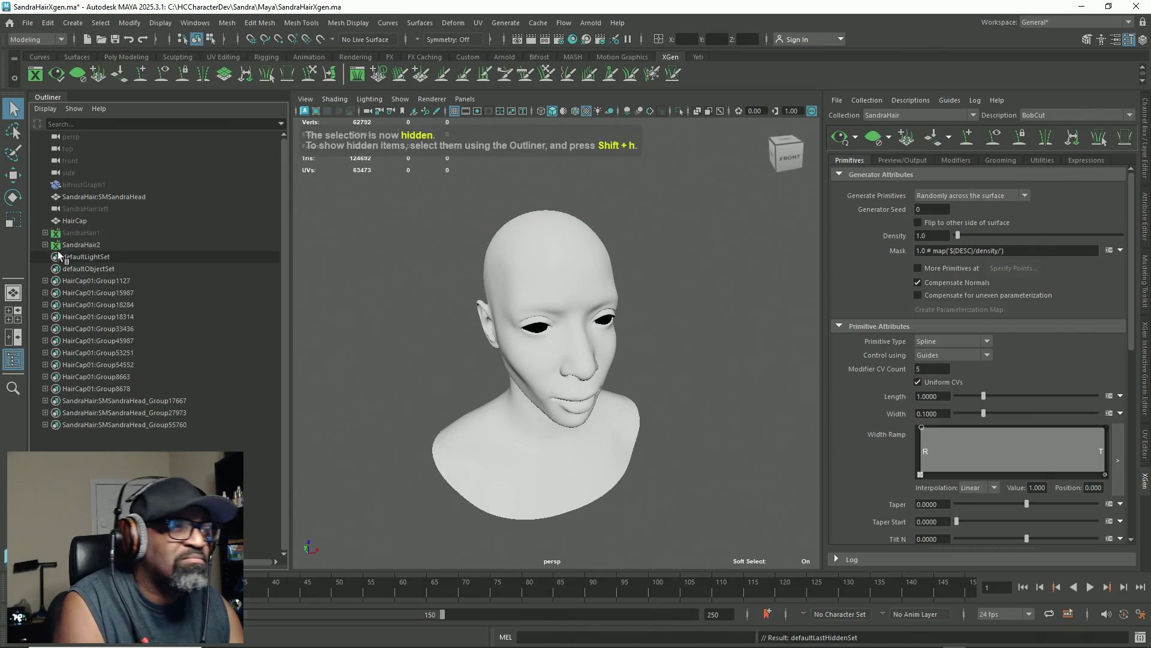
Step: Select HairCap_BobCut under SandraHair2 > BobCut and orbit to inspect the cap
left_click(45, 244)
left_click(52, 256)
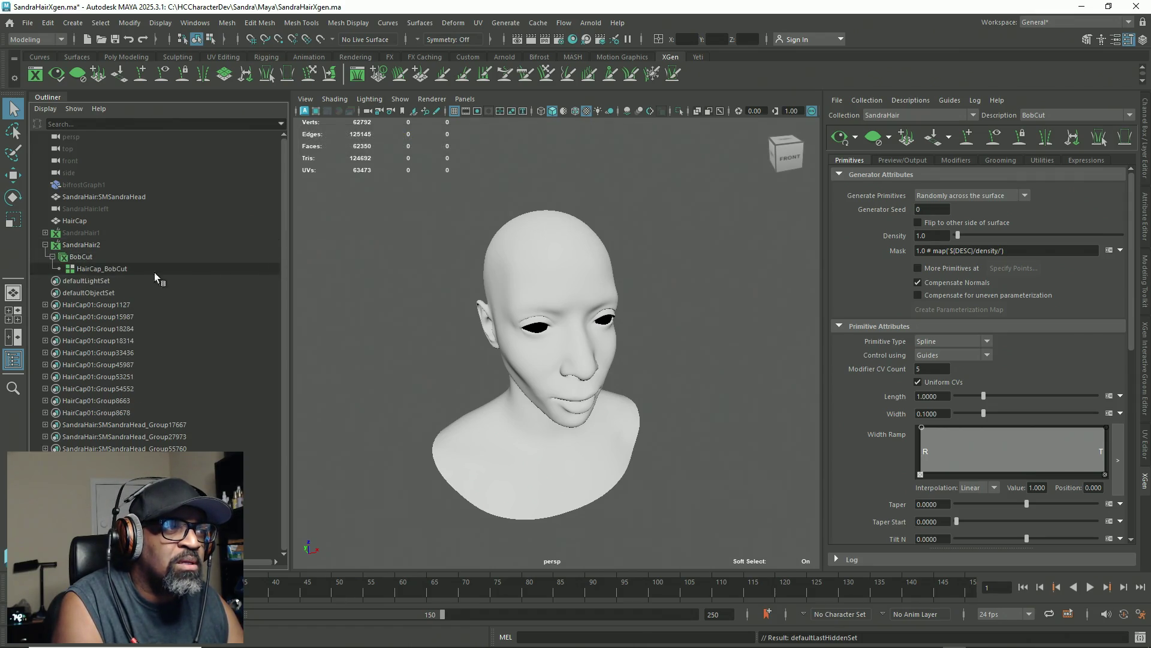
left_click(139, 270)
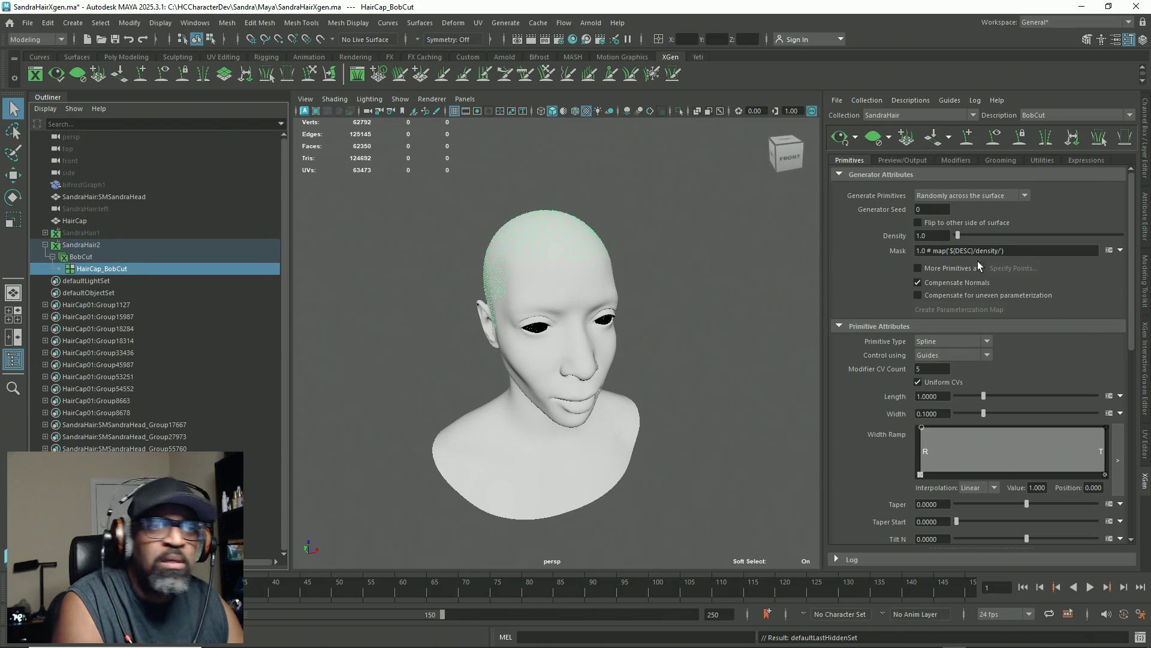
left_click_drag(642, 275, 680, 275, "alt")
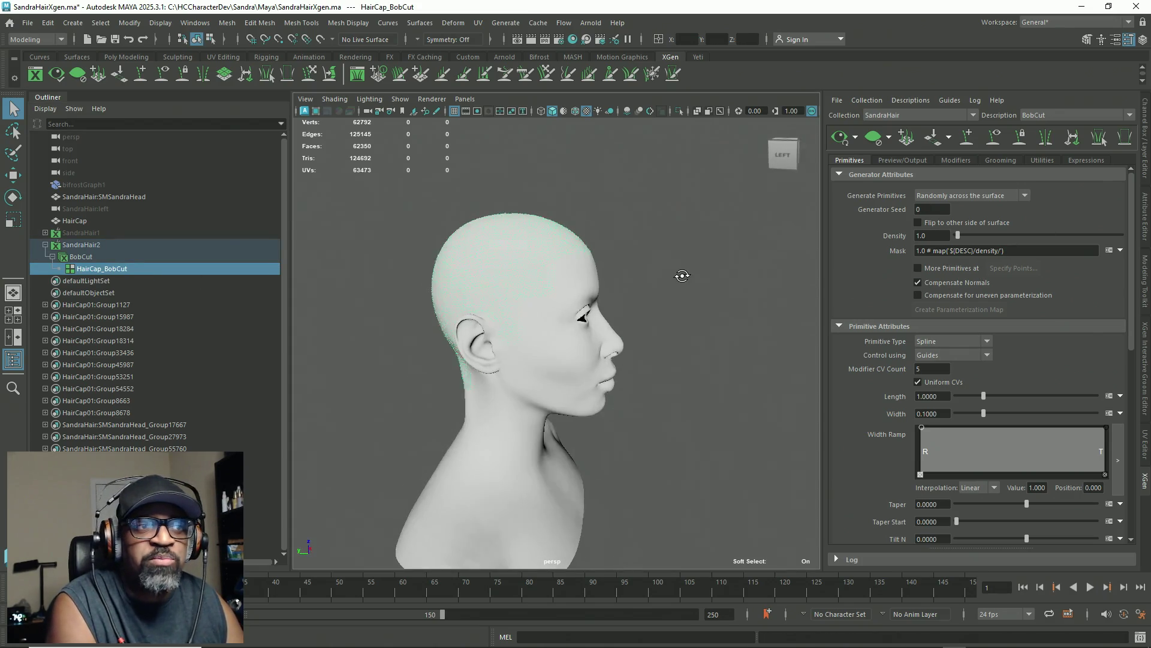
mouse_move(580, 245)
right_mouse_down("alt")
mouse_move(713, 280)
mouse_move(663, 265)
mouse_move(655, 280)
right_mouse_up("alt")
left_click_drag(656, 280, 599, 304, "alt")
mouse_move(571, 373)
left_mouse_down("alt")
mouse_move(612, 370)
mouse_move(613, 386)
mouse_move(596, 344)
mouse_move(568, 346)
mouse_move(568, 362)
left_mouse_up("alt")
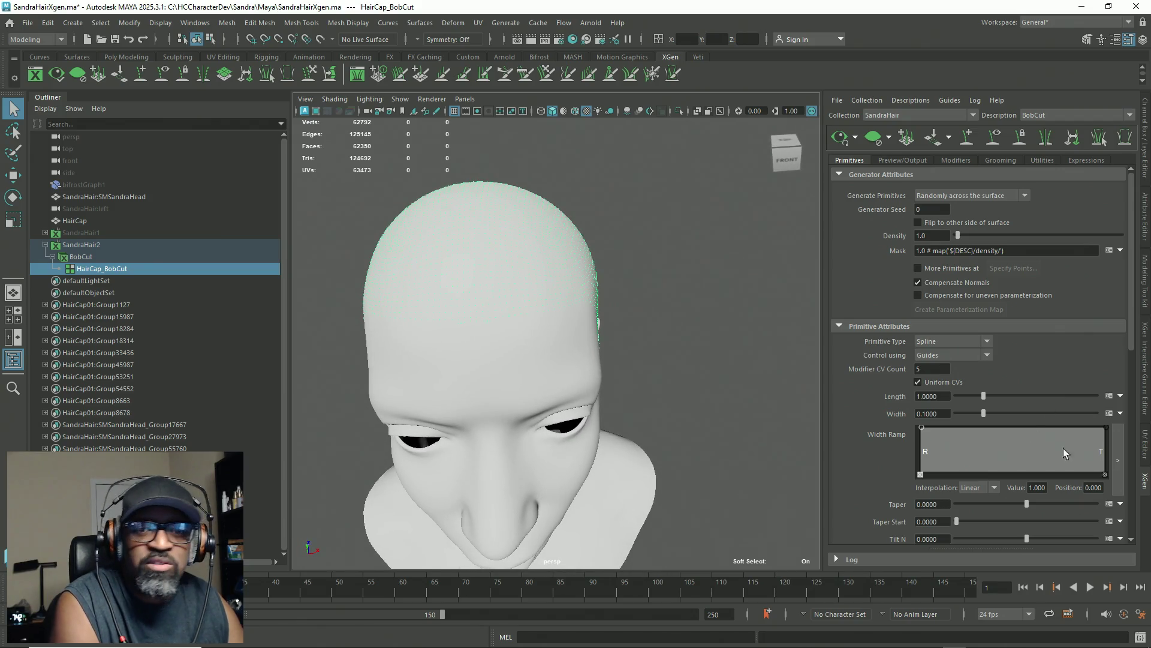
left_click(1145, 133)
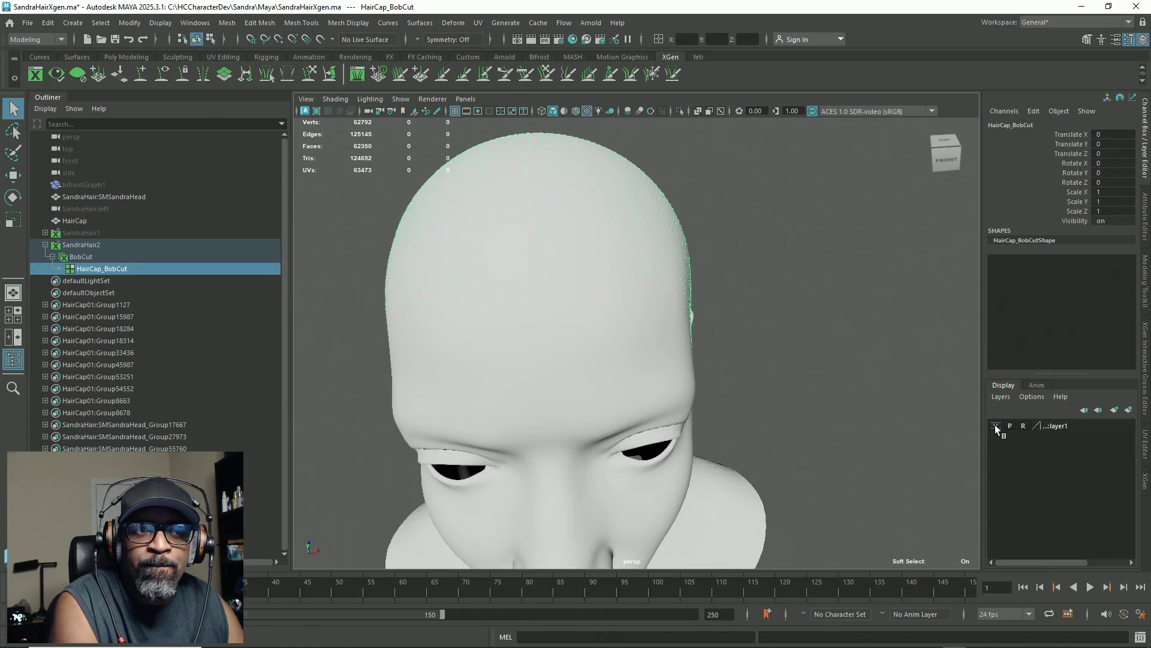
Step: Create layer1 from the selected hair cap and set SandraHair:layer1 to reference
left_click(1075, 422)
left_click(1009, 399)
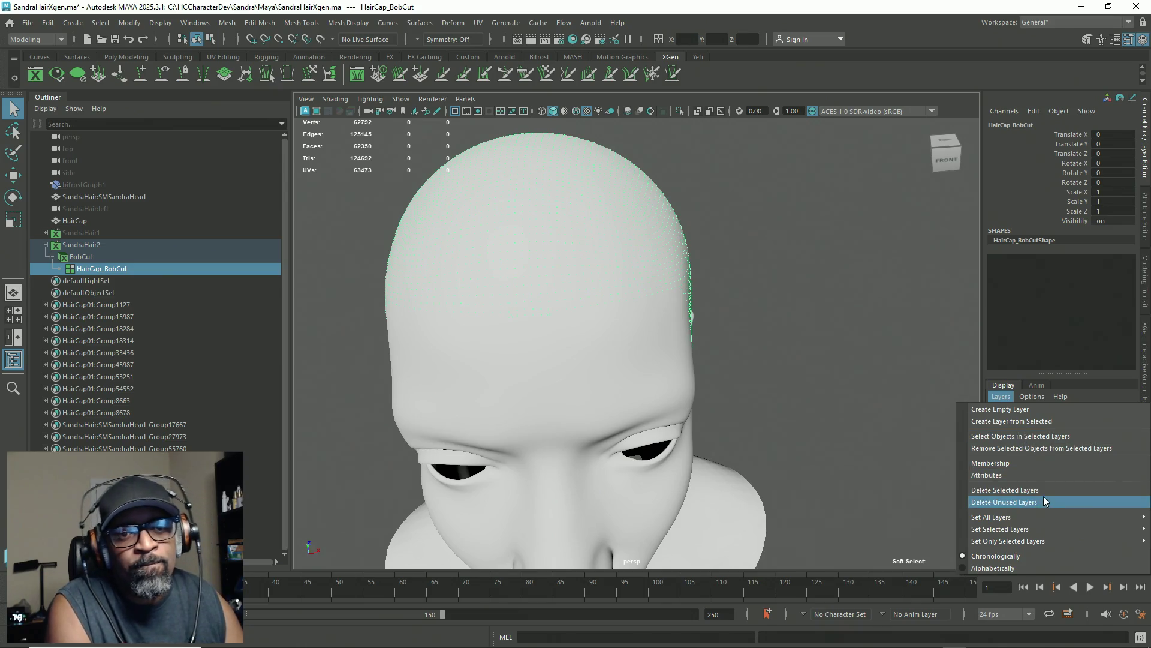
left_click(1034, 422)
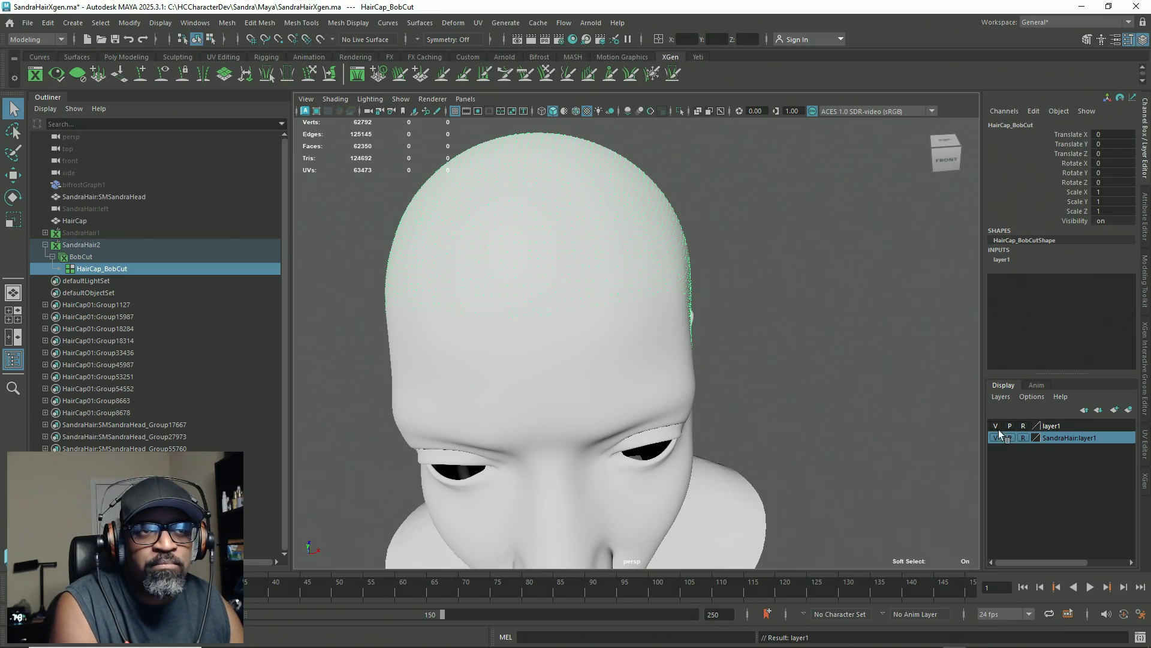
left_click(819, 288)
left_click(689, 264)
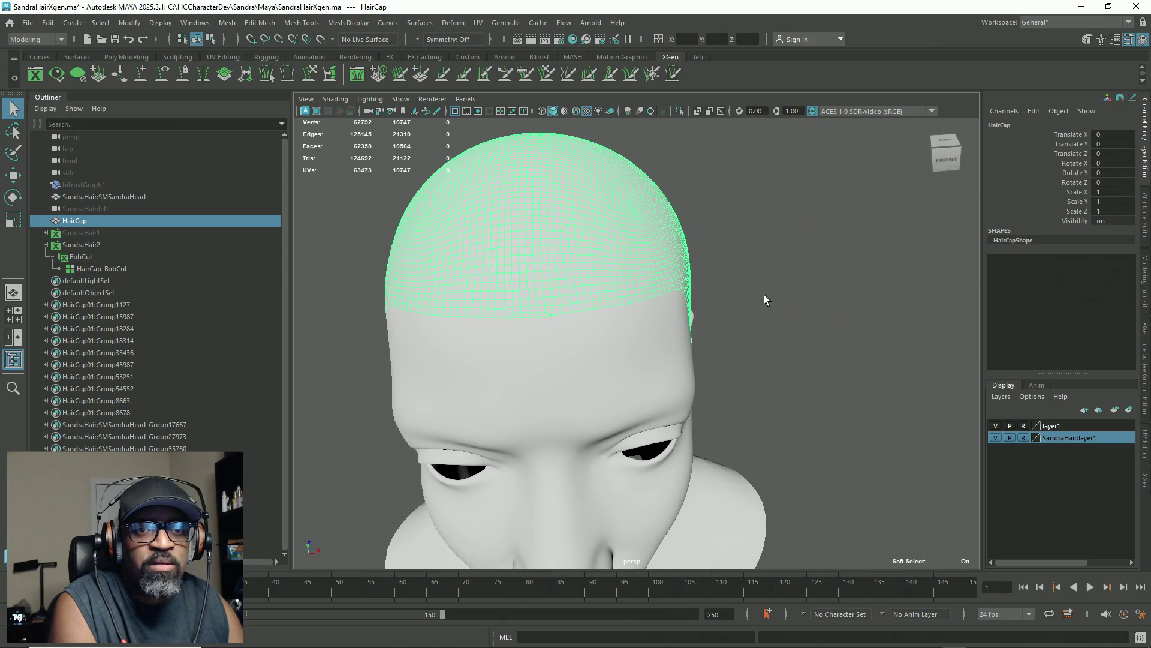
left_click(1022, 437)
left_click(1022, 437)
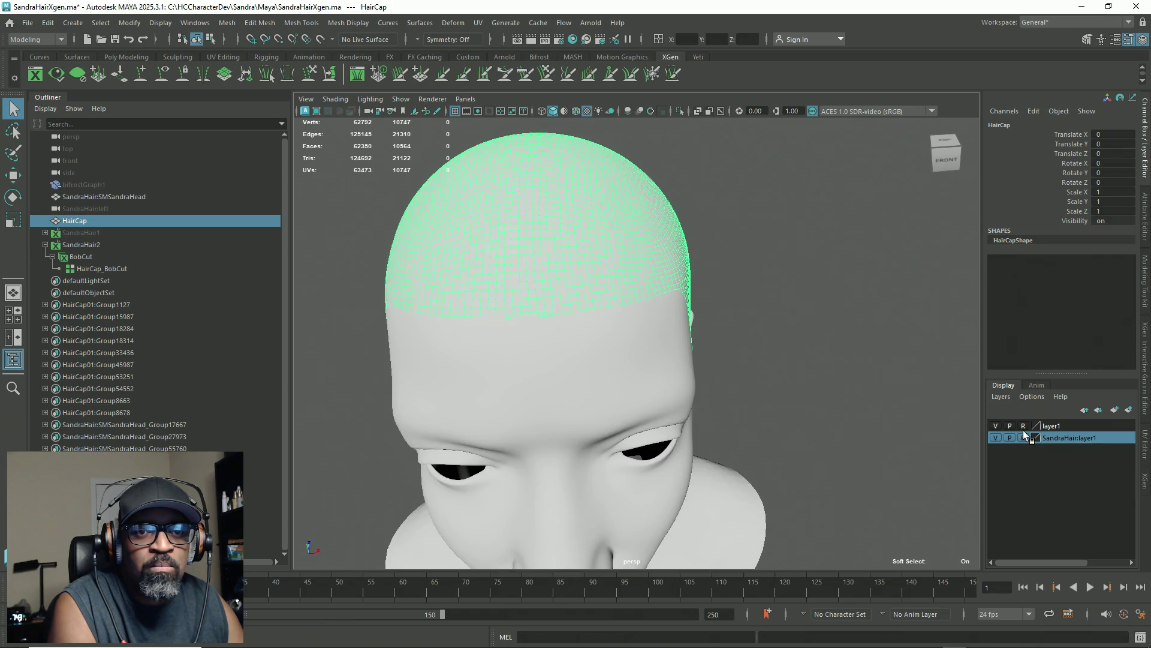
Step: Add the HairCap to layer1 and toggle its visibility to check it
left_click(1085, 426)
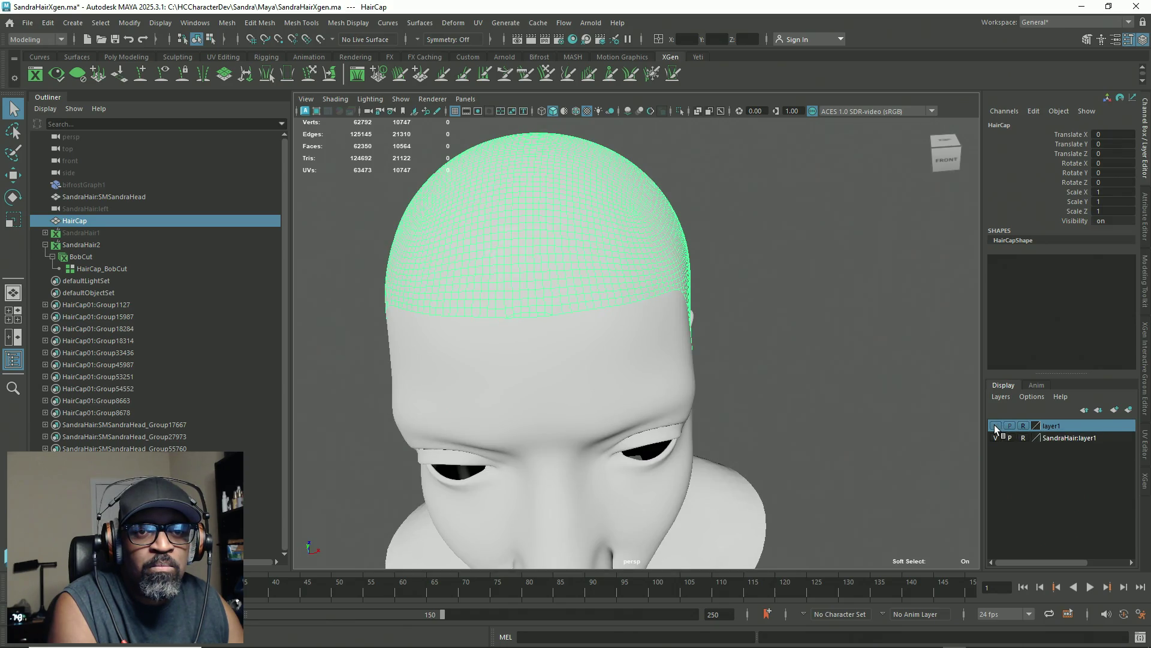
right_click(1081, 425)
left_click(1070, 453)
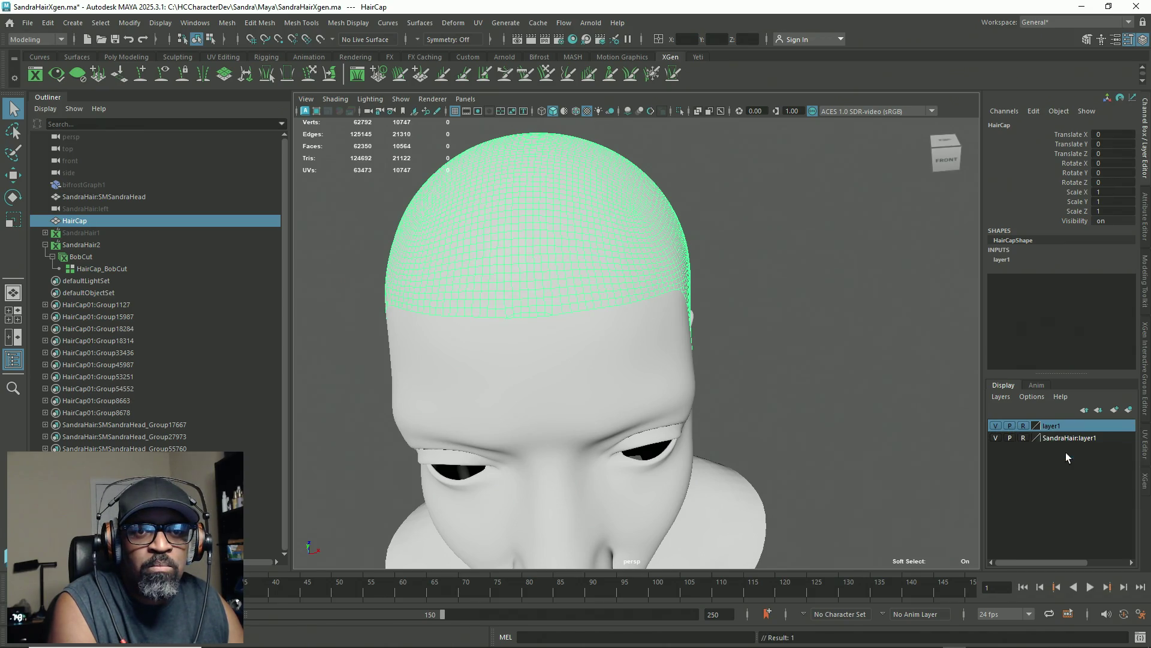
left_click(994, 426)
left_click(994, 425)
Step: Select HairCap_BobCut, reopen the XGen editor, and zoom in on the scalp
left_click(771, 351)
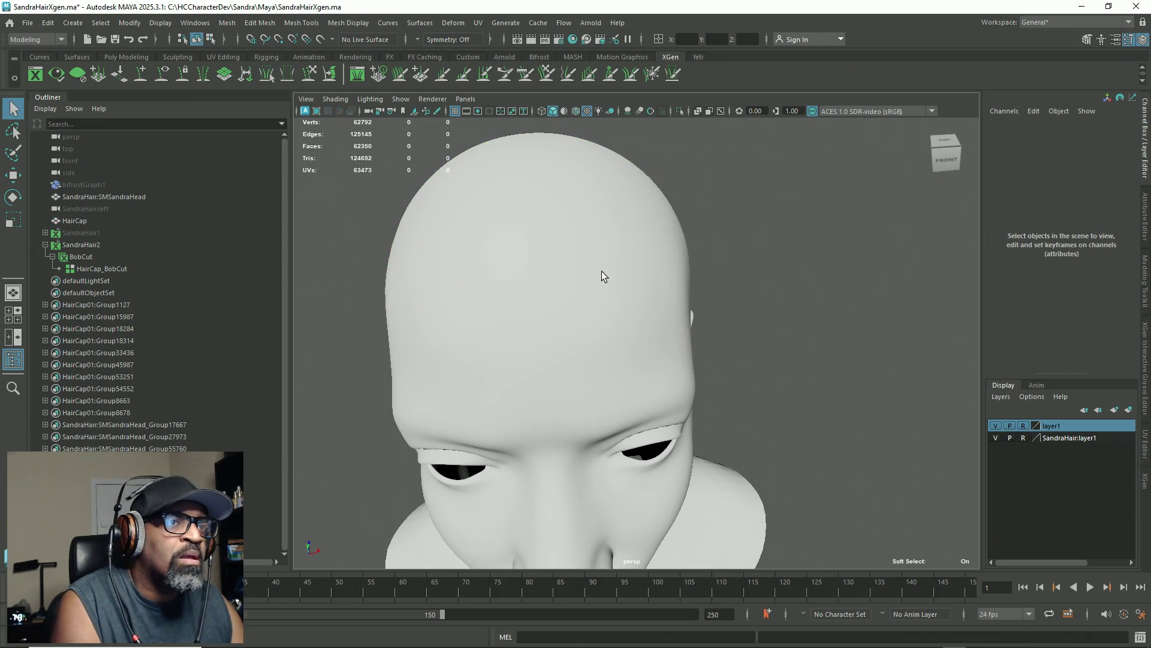
left_click(90, 268)
mouse_move(874, 259)
left_mouse_down("alt")
mouse_move(784, 334)
mouse_move(1021, 404)
left_mouse_up("alt")
left_click(1145, 479)
mouse_move(725, 348)
left_mouse_down("alt")
mouse_move(699, 360)
mouse_move(687, 303)
left_mouse_up("alt")
mouse_move(677, 291)
right_mouse_down("alt")
mouse_move(693, 311)
mouse_move(666, 316)
mouse_move(658, 297)
mouse_move(624, 288)
right_mouse_up("alt")
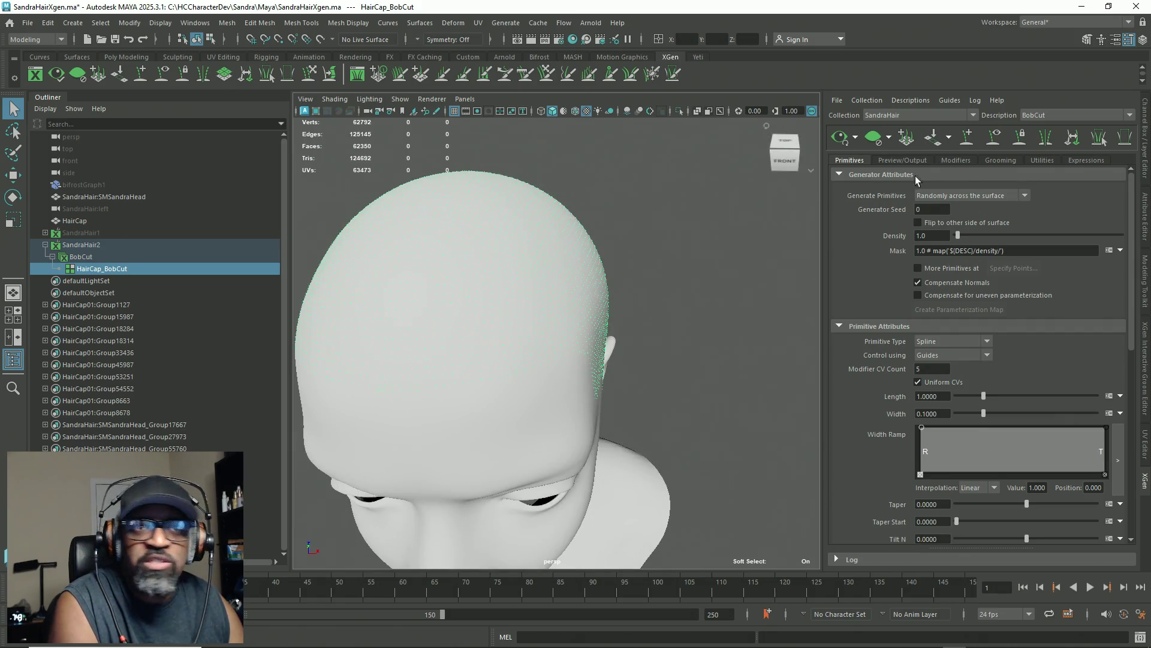
Step: Activate Add/Modify Guides and orbit to a right-side profile of the head
left_click(967, 137)
left_click_drag(729, 354, 726, 342, "alt")
mouse_move(780, 372)
left_mouse_down("alt")
mouse_move(581, 365)
mouse_move(663, 355)
left_mouse_up("alt")
mouse_move(470, 269)
left_mouse_down("alt")
mouse_move(491, 318)
mouse_move(545, 358)
left_mouse_up("alt")
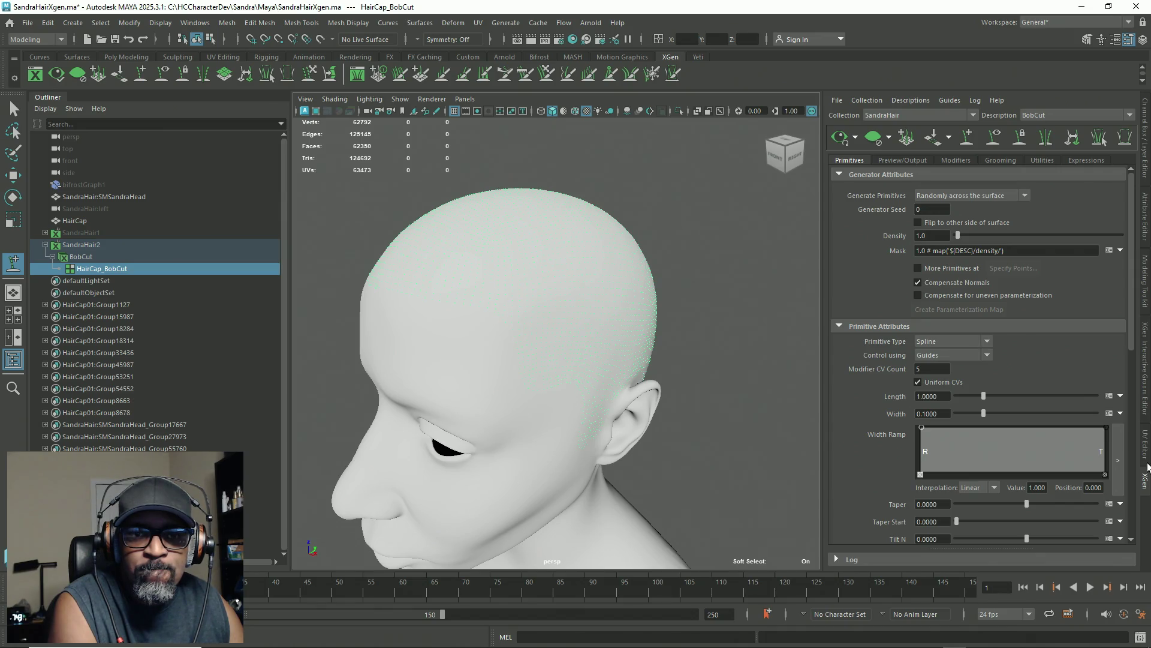
Step: Set layer1 to template, then try placing a guide on the scalp
left_click(1146, 141)
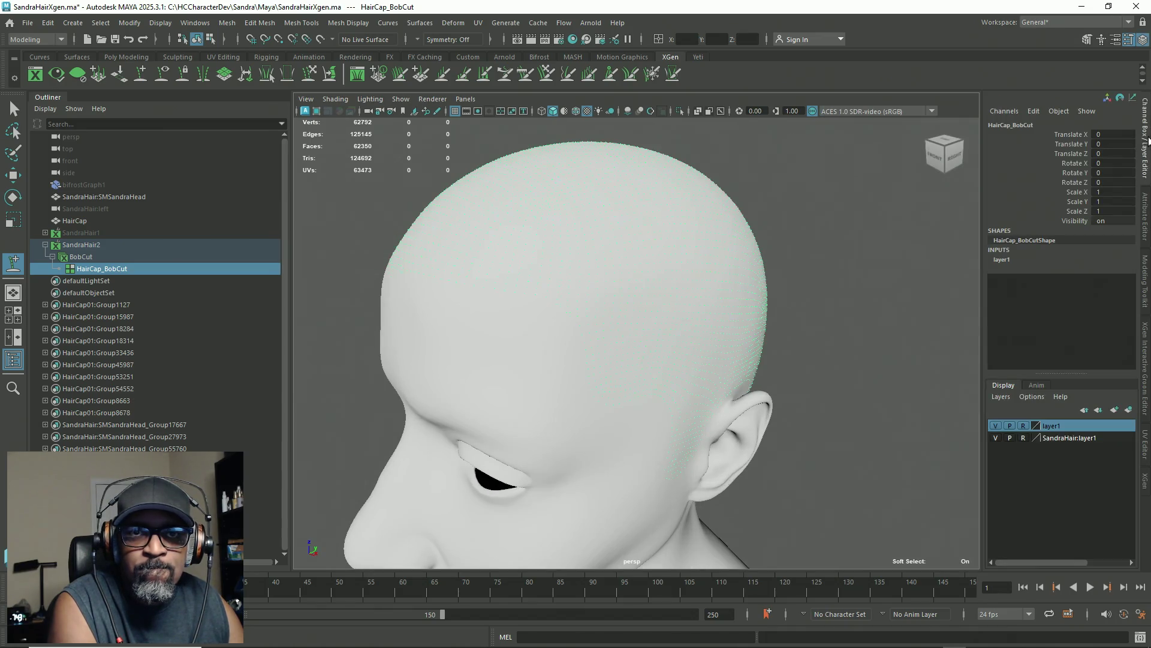
left_click(1023, 426)
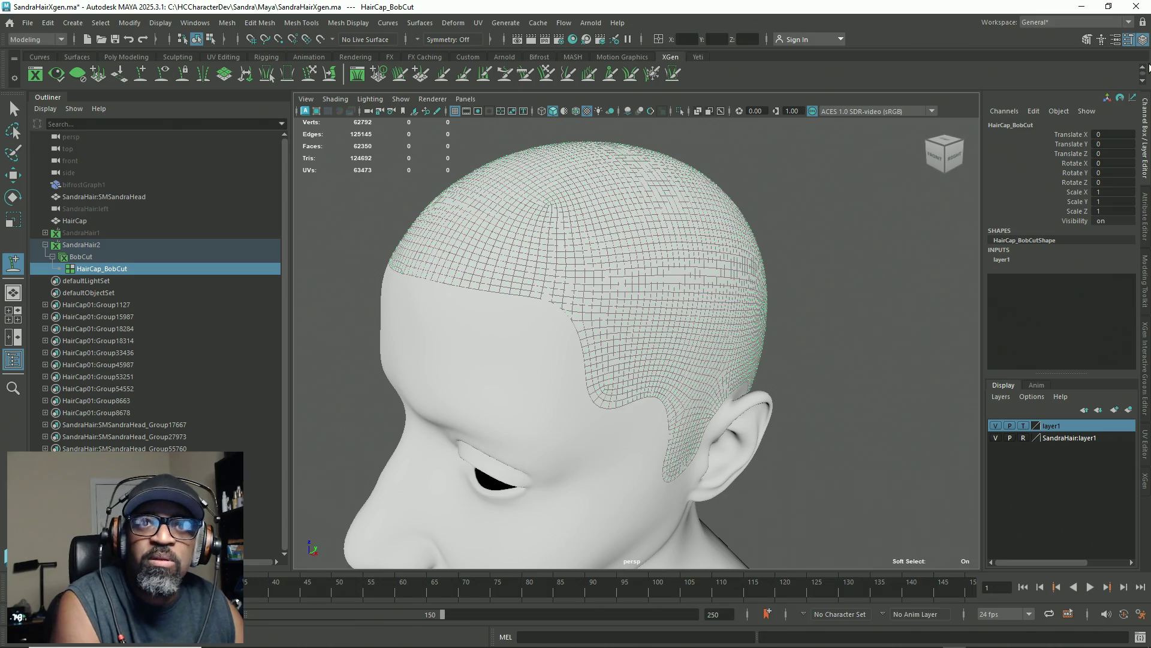
left_click(1145, 483)
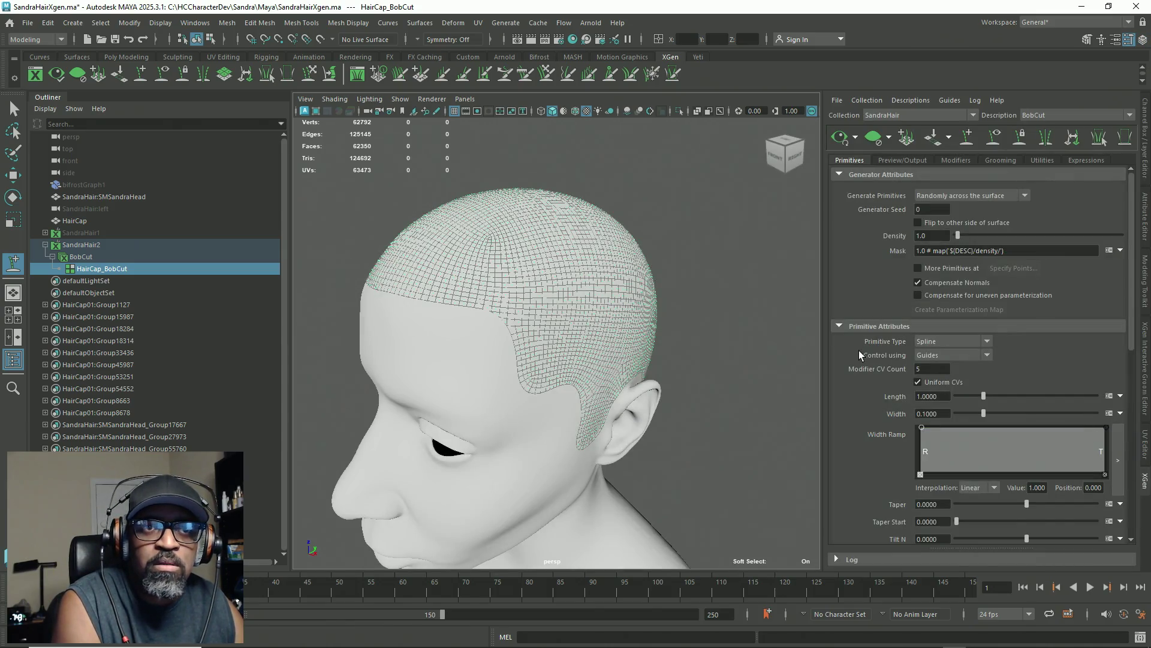
mouse_move(630, 307)
left_mouse_down("alt")
mouse_move(514, 244)
mouse_move(506, 275)
mouse_move(522, 288)
mouse_move(660, 258)
mouse_move(558, 312)
mouse_move(565, 272)
mouse_move(598, 307)
left_mouse_up("alt")
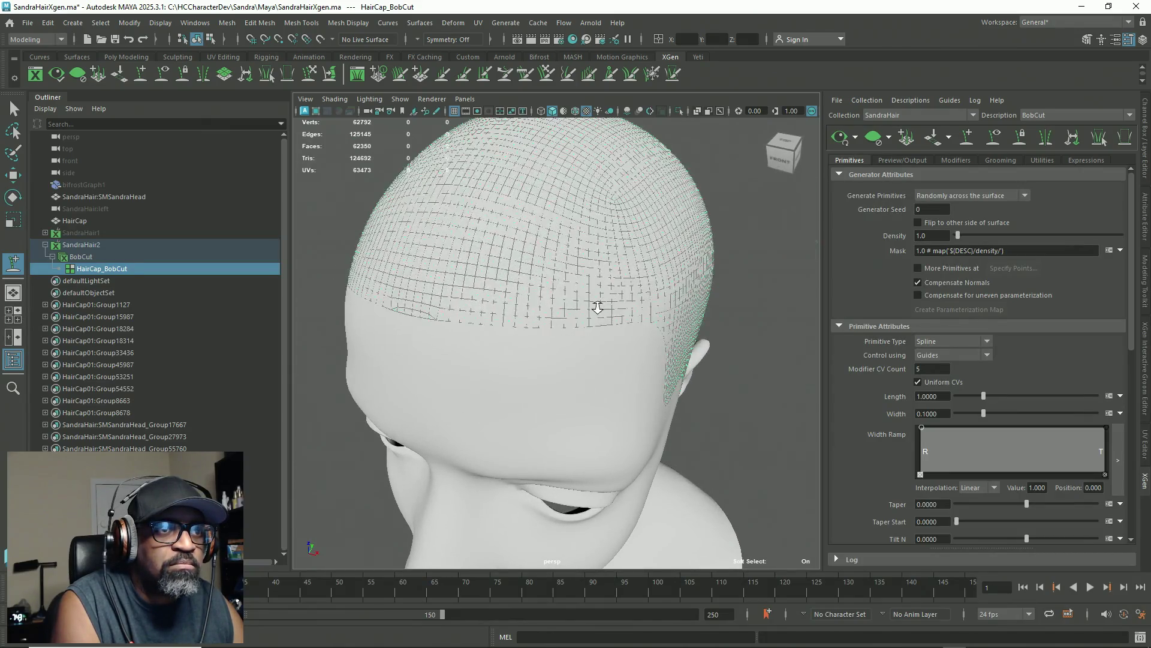
left_click(507, 305)
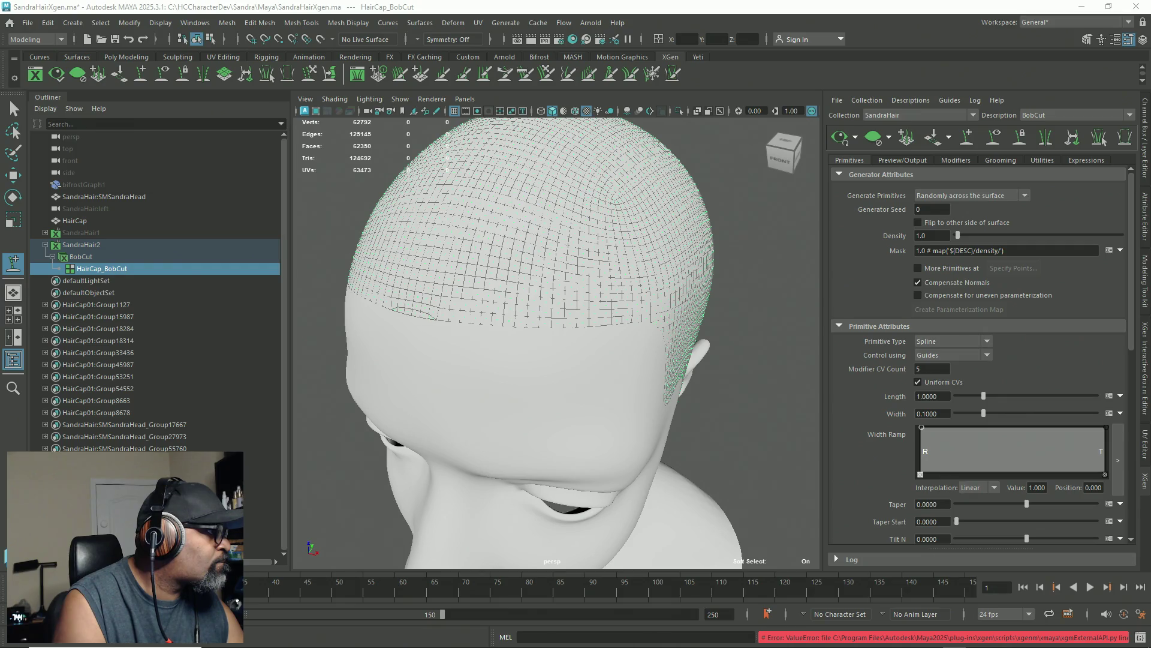
left_click(77, 247)
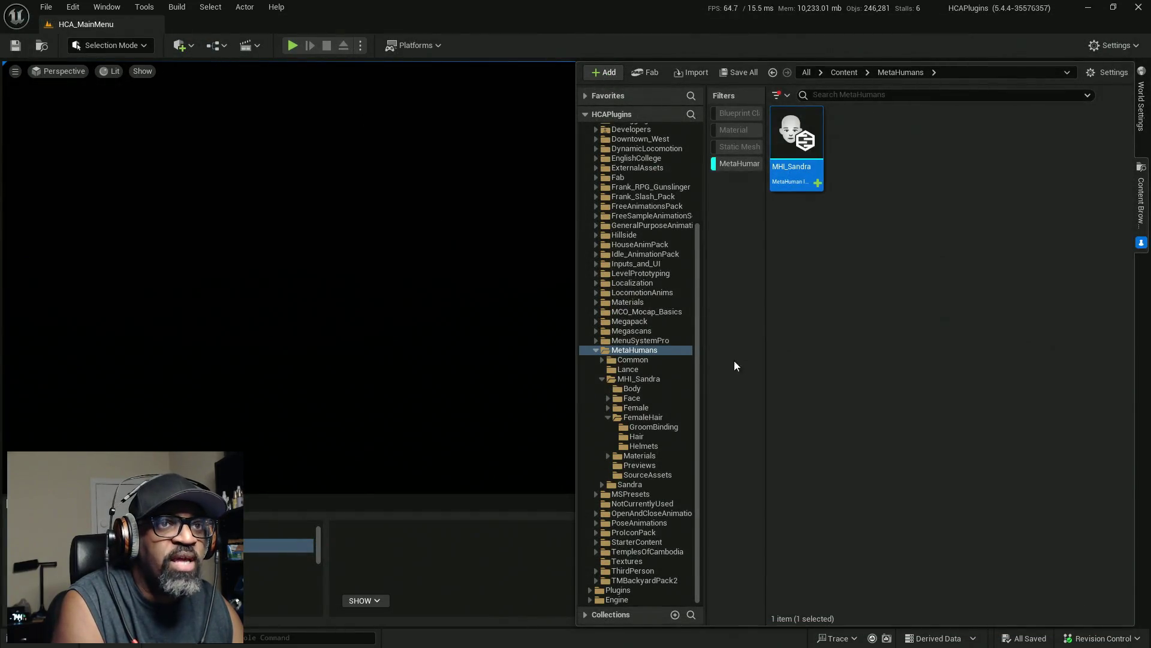
Step: Turn off the MetaHuman filter in Unreal, then launch Maya 2025 from the Start menu
left_click(743, 162)
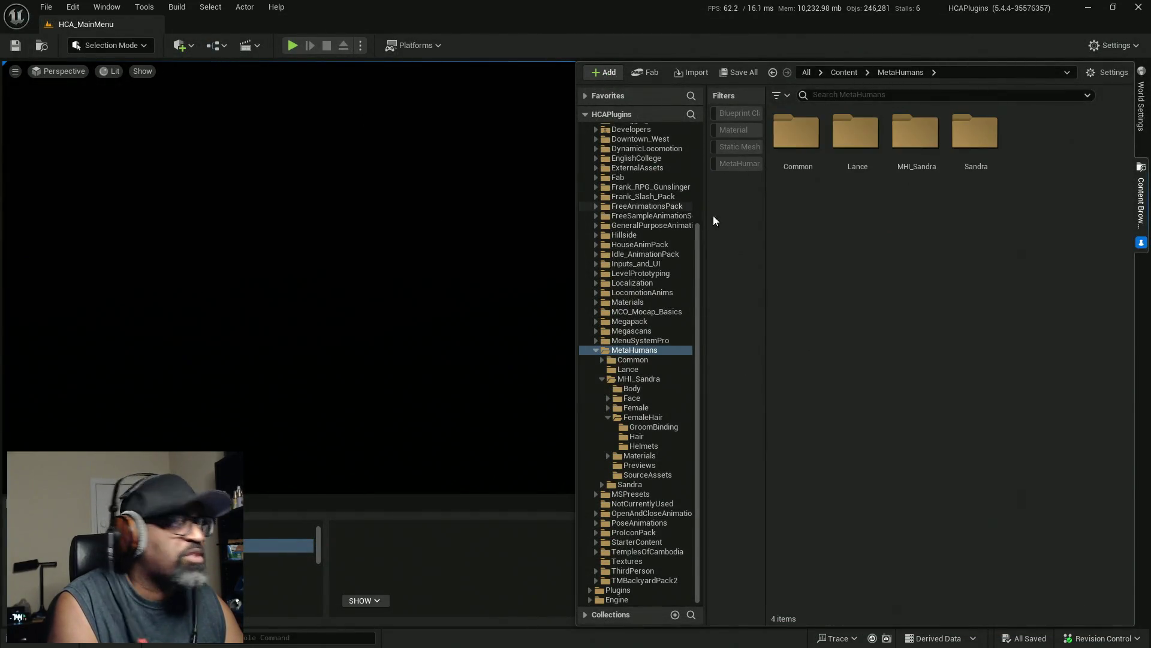
key("alt+Tab")
key("super")
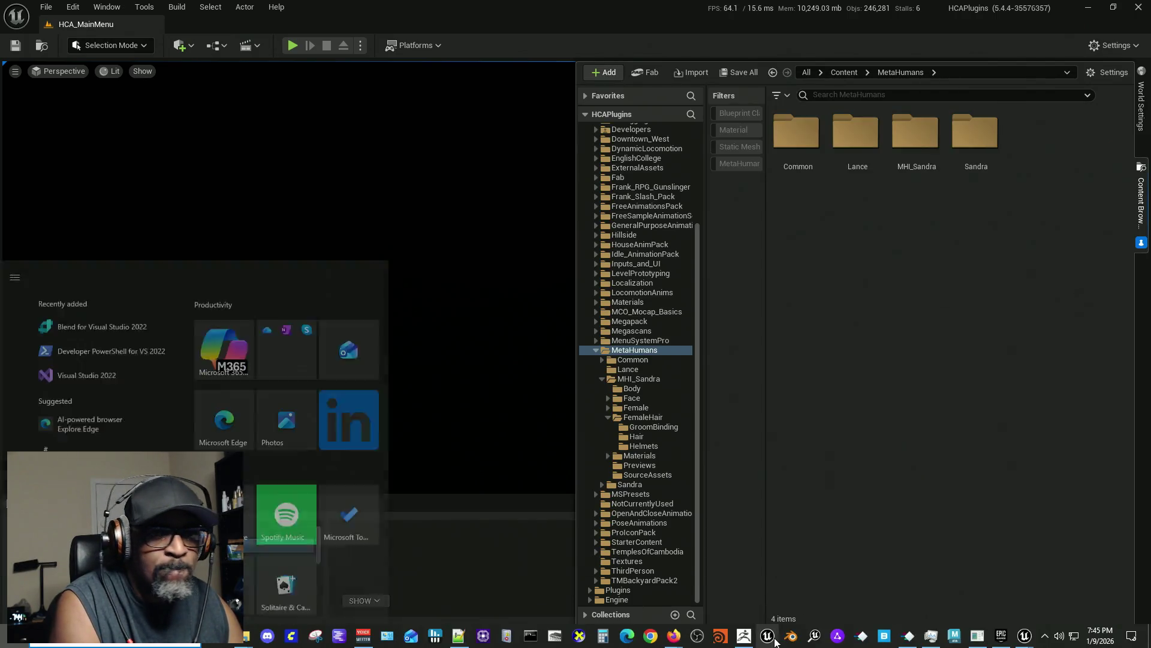
left_click(819, 390)
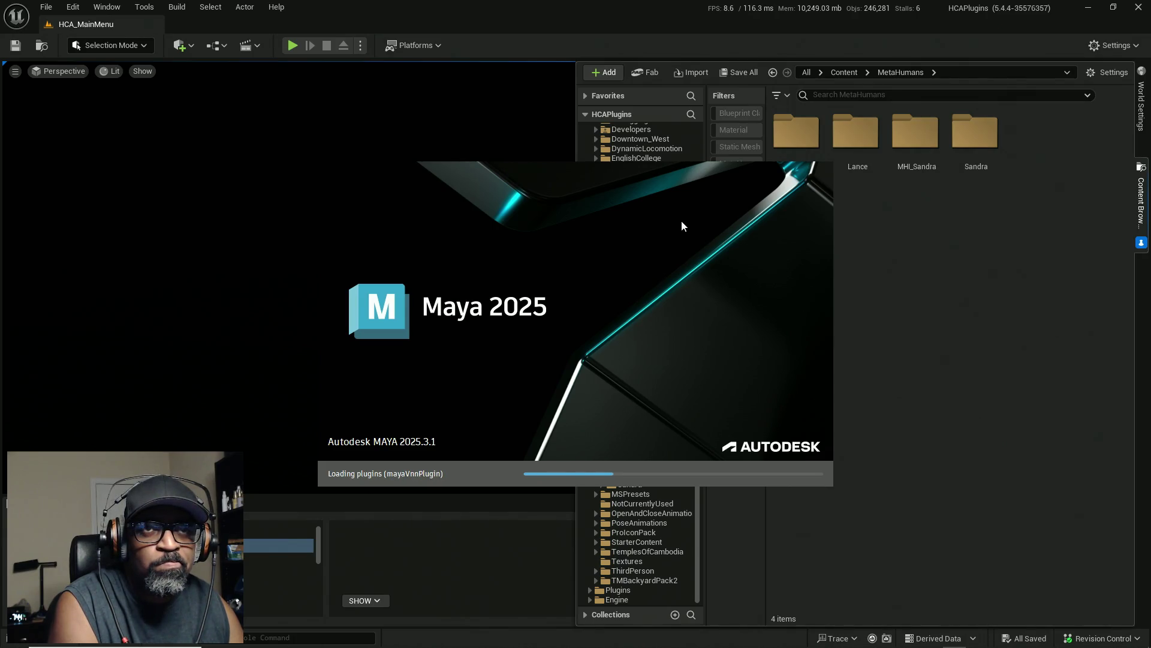
key("alt+Tab")
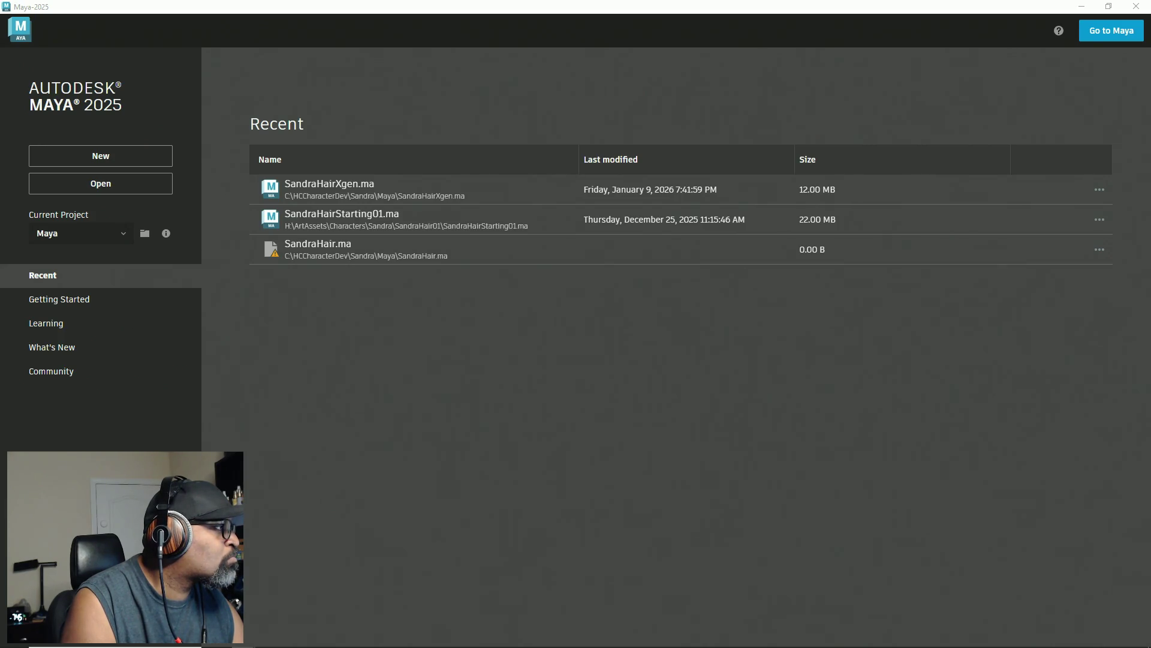
Step: Open SandraHairXgen.ma from the Home screen's Recent list
left_click(324, 186)
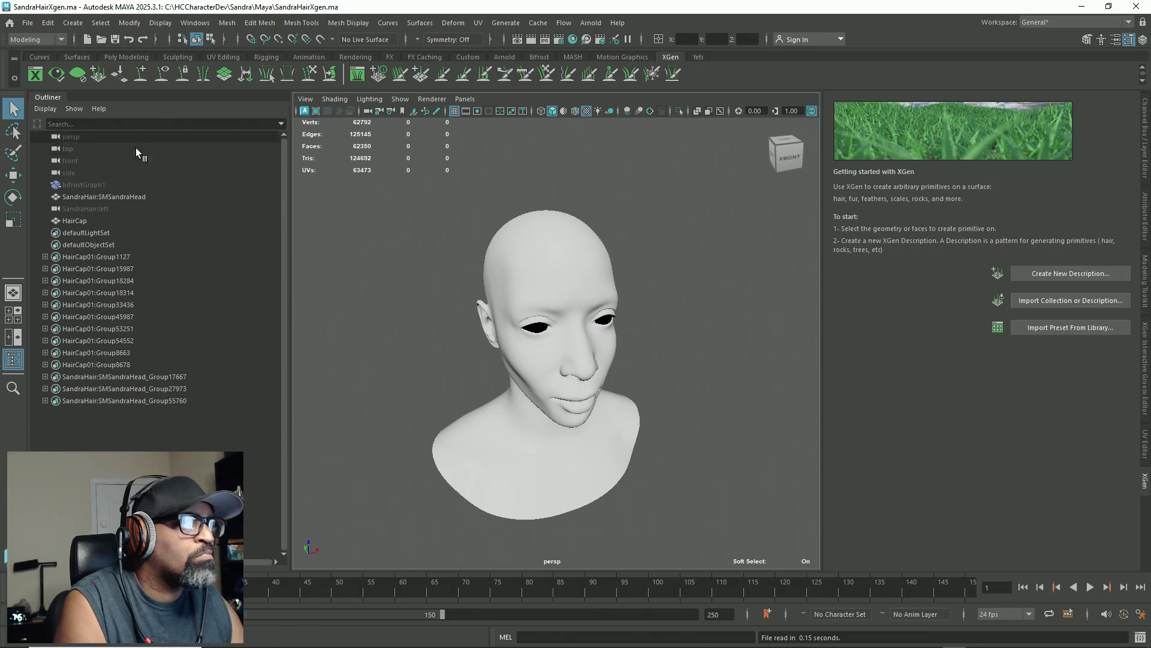
Step: With HairCap selected, delete all construction history and optimize the scene size
left_click(101, 220)
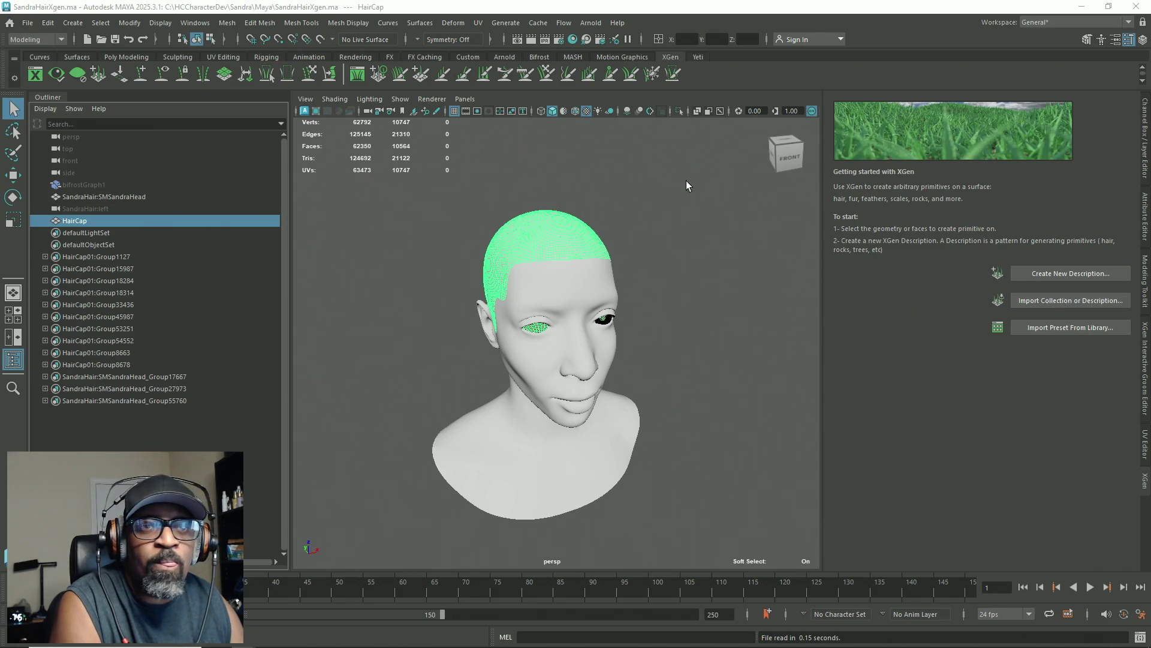
left_click(47, 22)
mouse_move(123, 177)
left_click(219, 180)
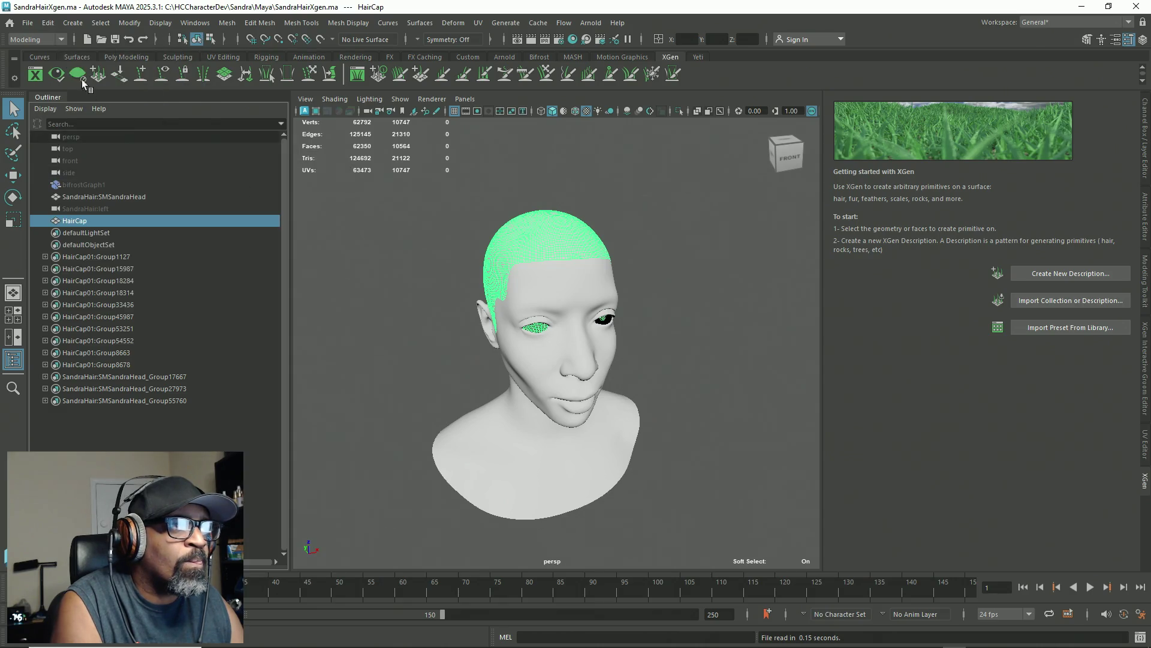
left_click(29, 22)
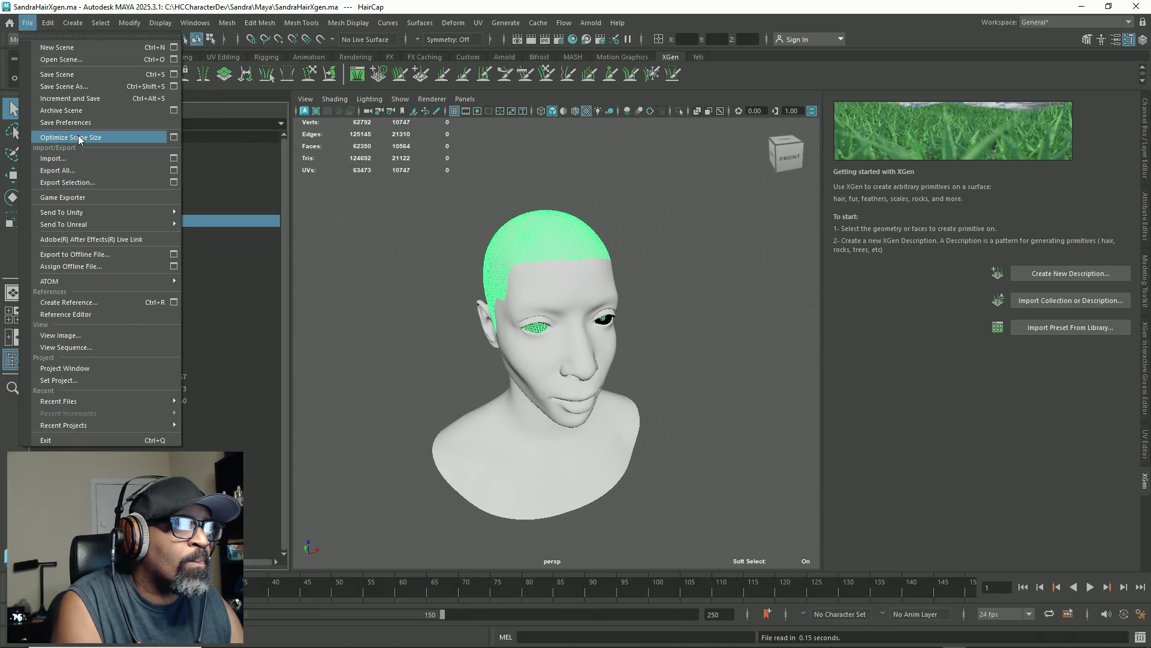
left_click(72, 137)
left_click(553, 341)
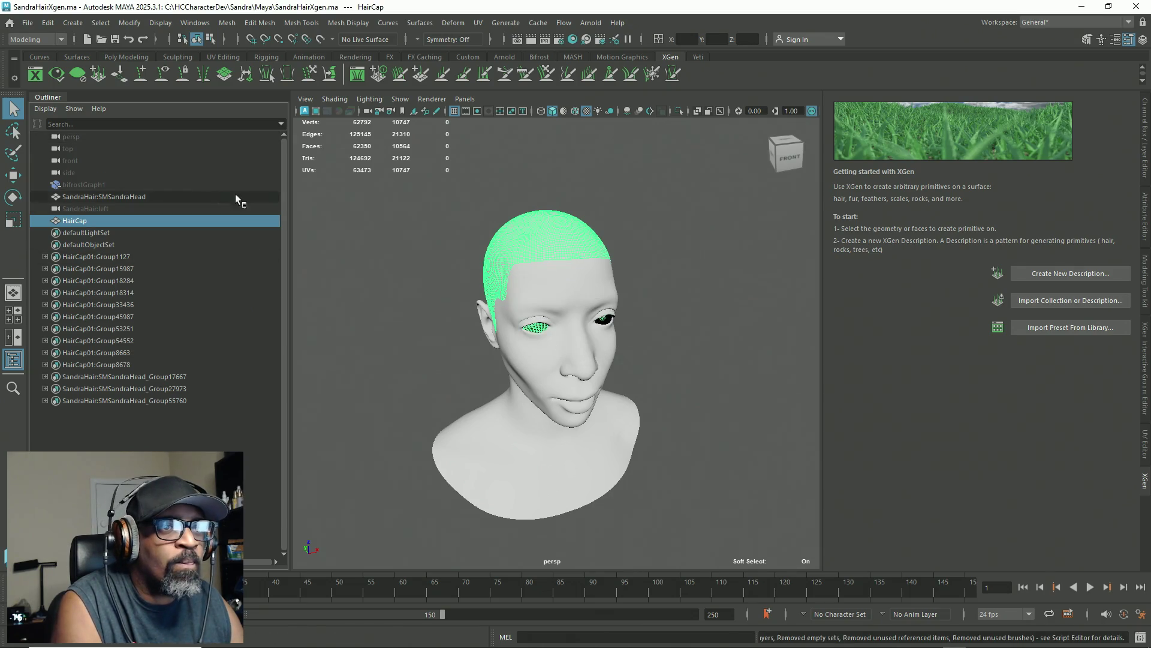
Step: Put HairCap on a new layer created from the selection and template it
left_click(1146, 161)
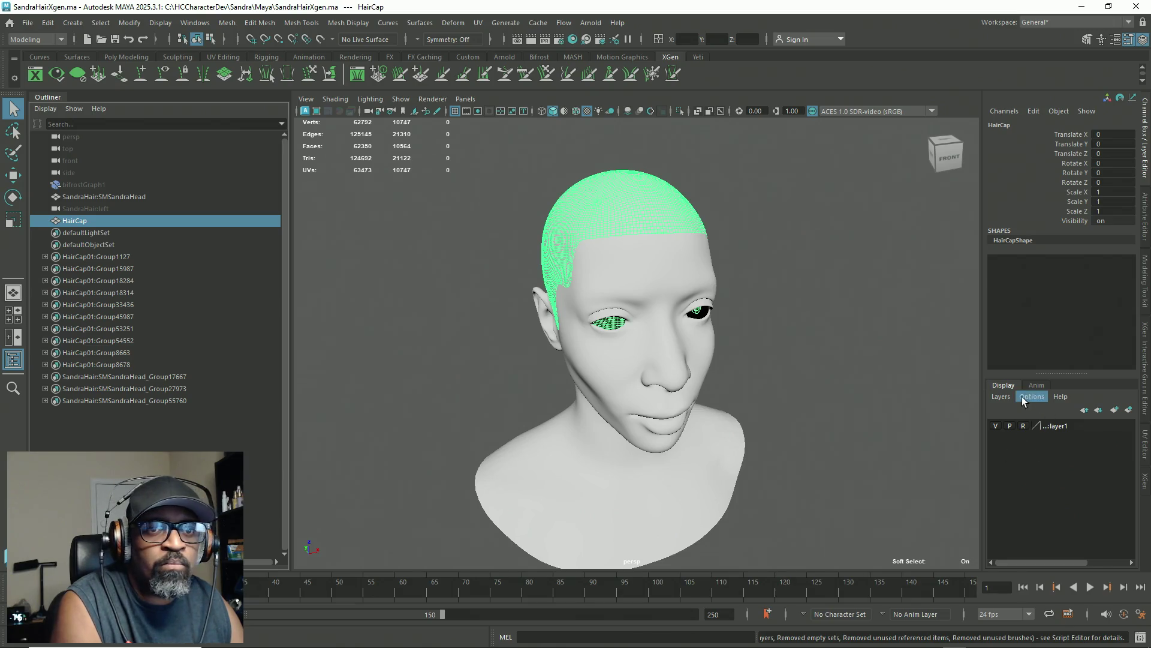
left_click(998, 398)
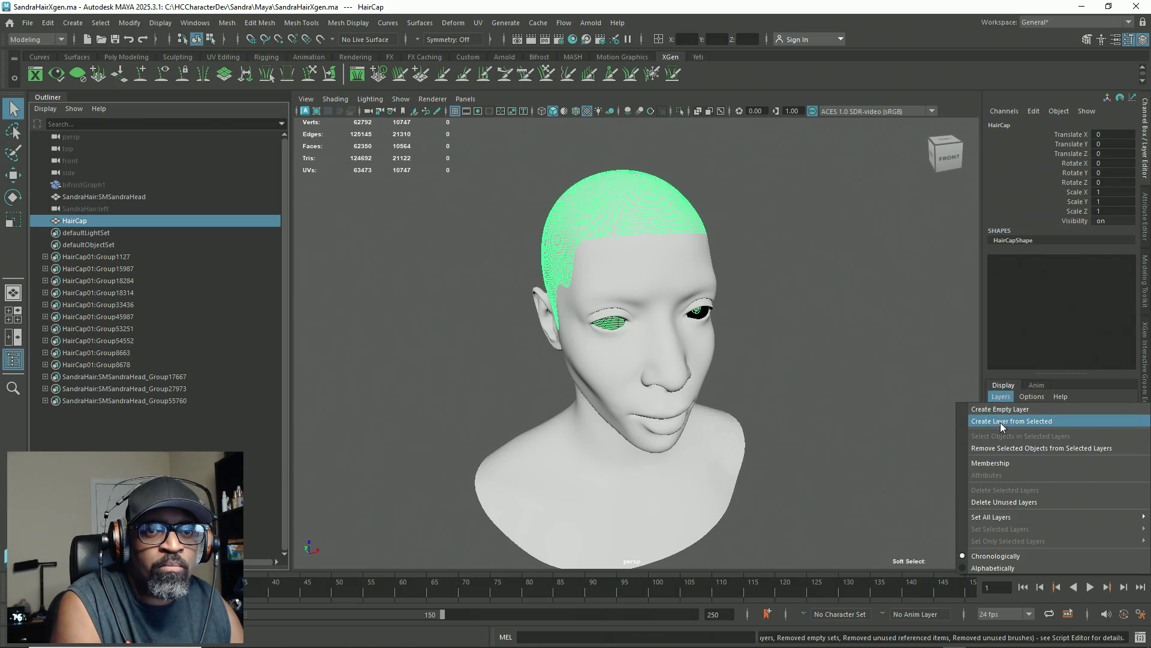
left_click(999, 425)
left_click(1023, 427)
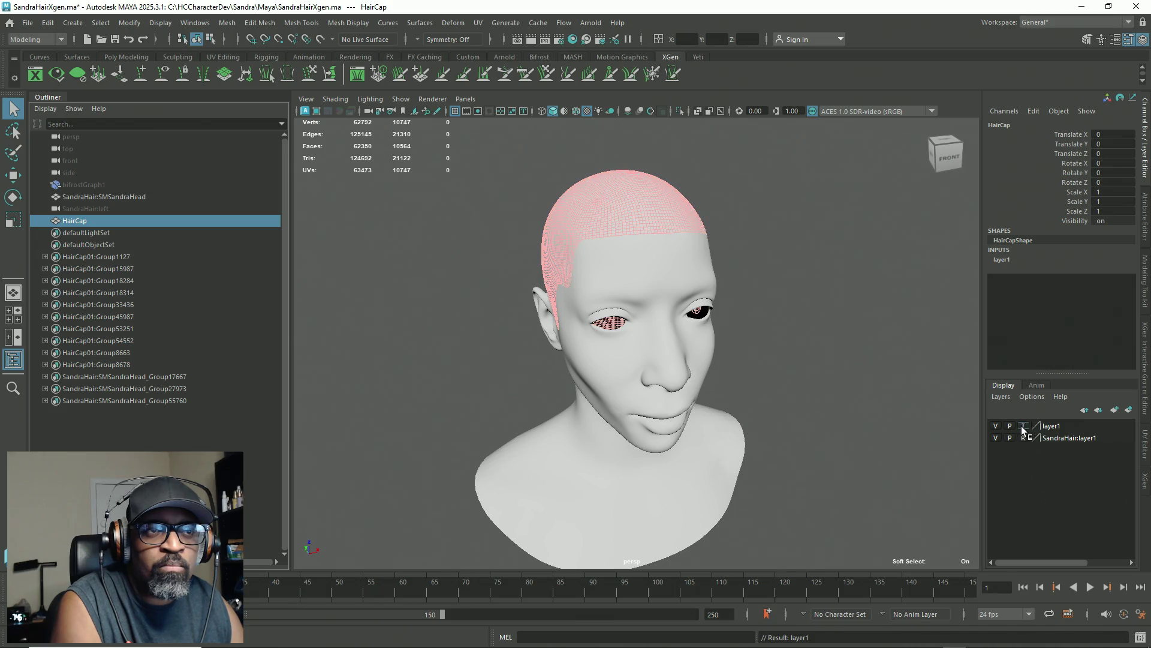
Step: Reselect HairCap and start a new XGen description from the XGen panel
left_click_drag(727, 340, 807, 314, "alt")
left_click(807, 318)
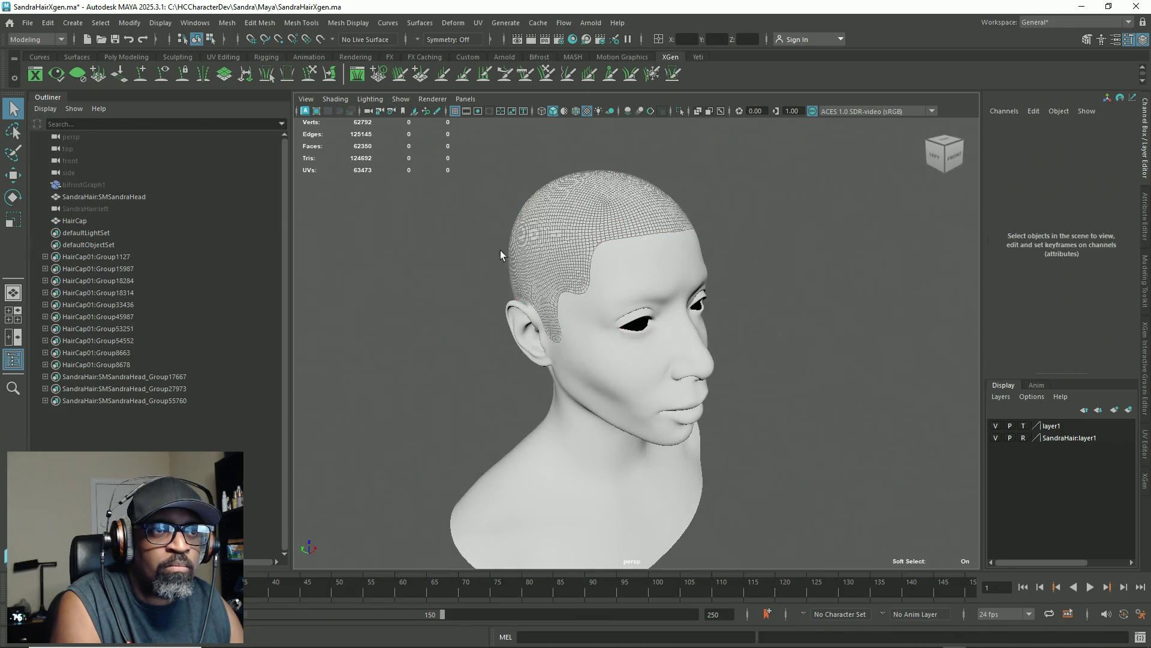
left_click(85, 225)
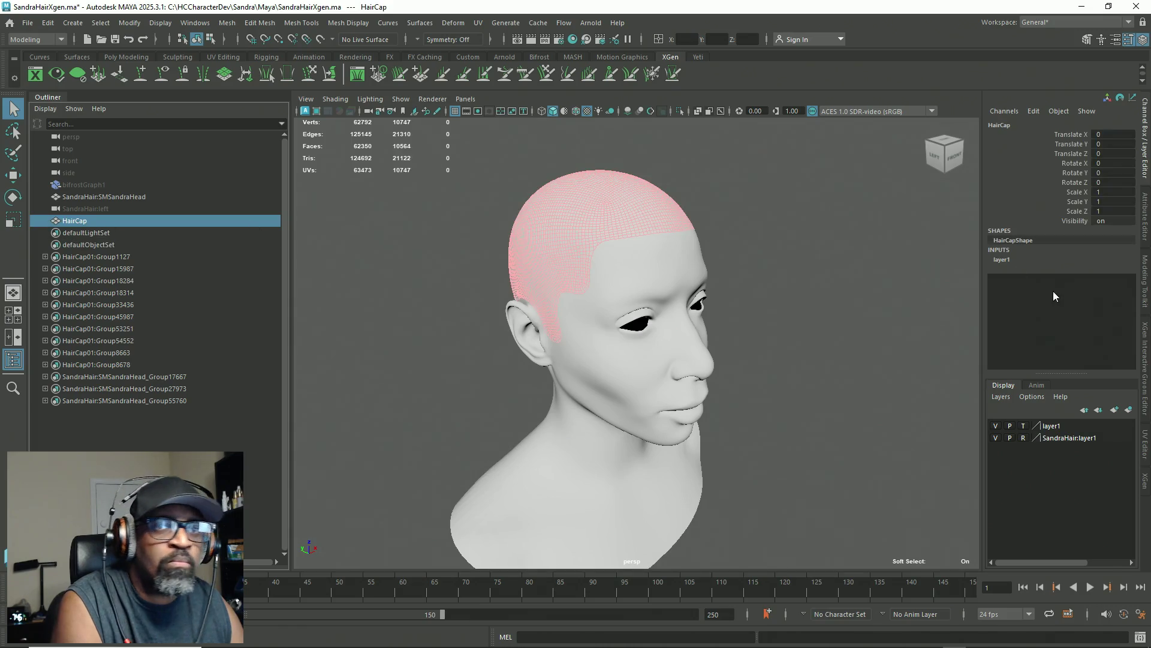
left_click(1145, 486)
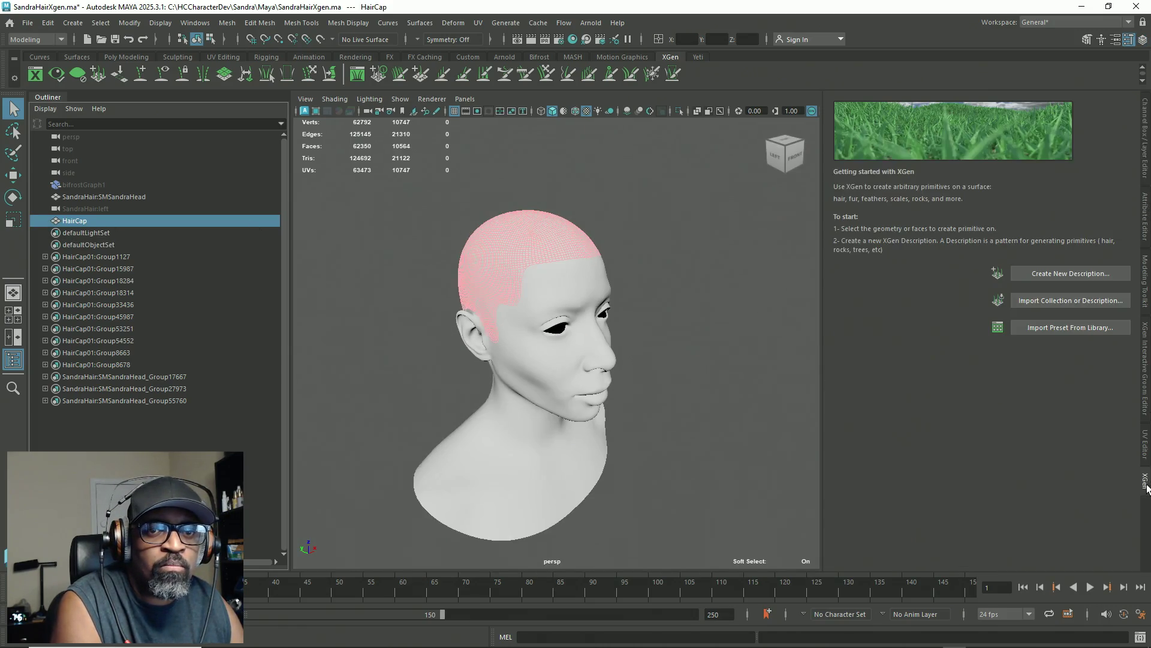
left_click(1061, 273)
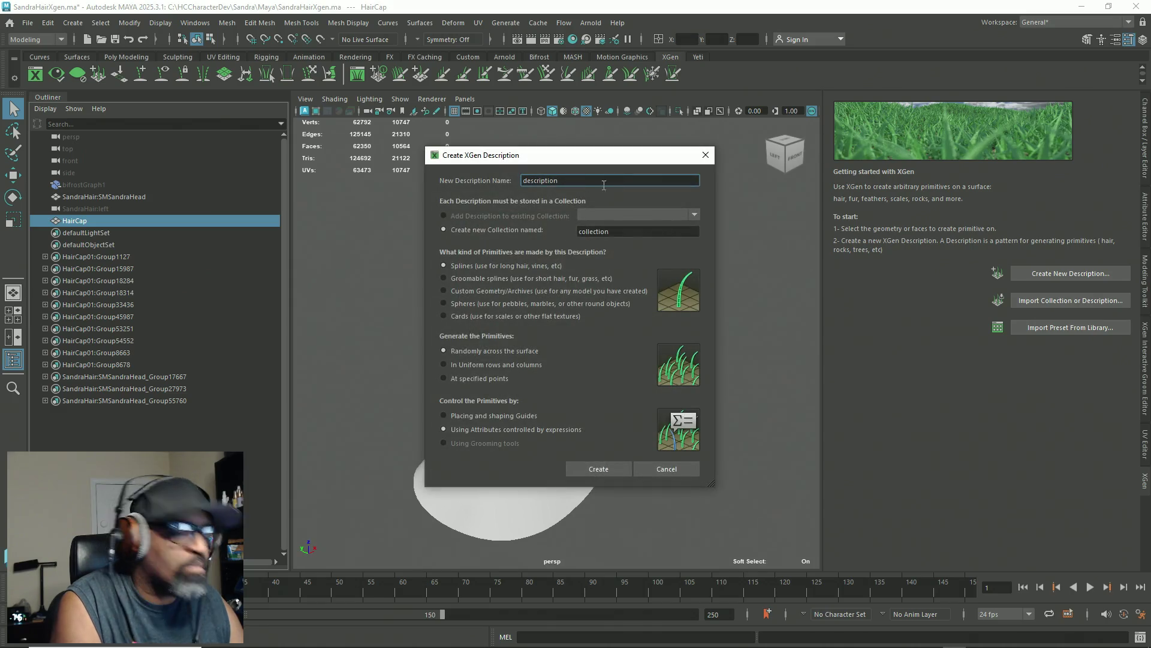
Step: Create a guide-placed description named BobCut in collection SandraHair
double_click(587, 185)
type("BobCut")
key("Tab")
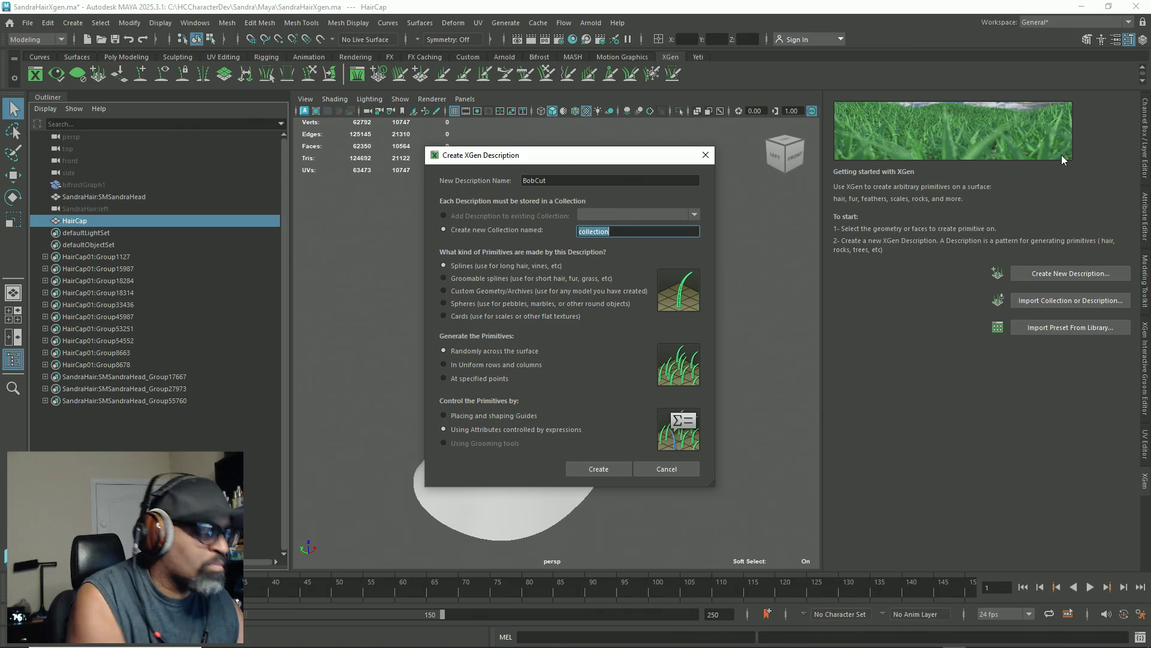
type("SandraHa")
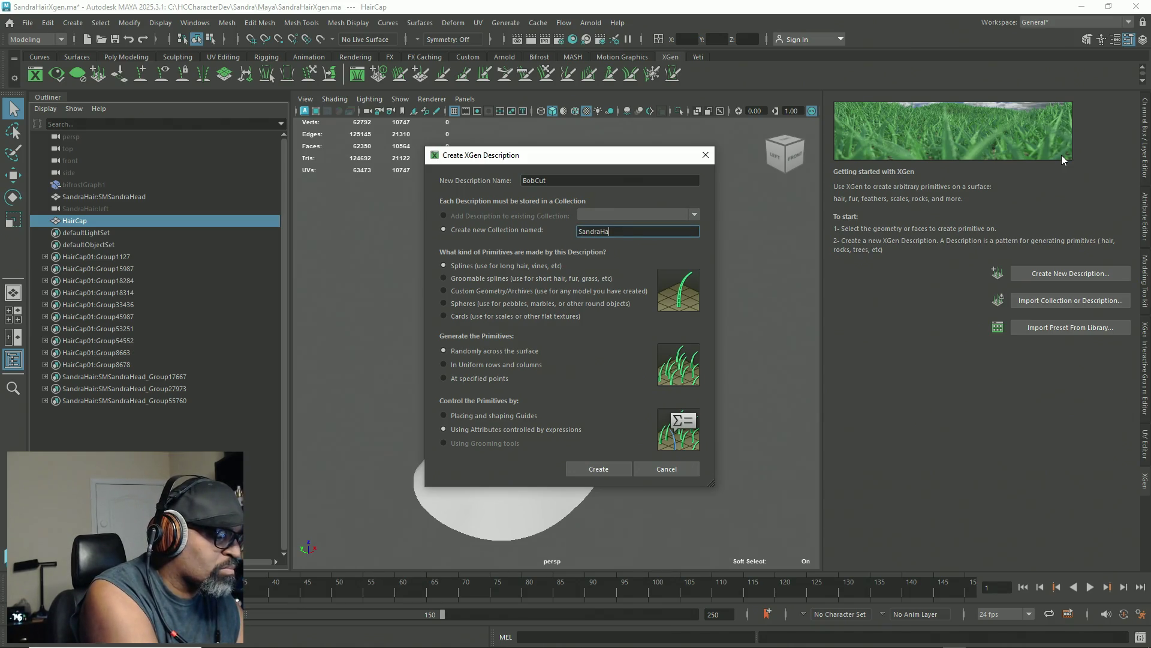
left_click(478, 414)
left_click(606, 471)
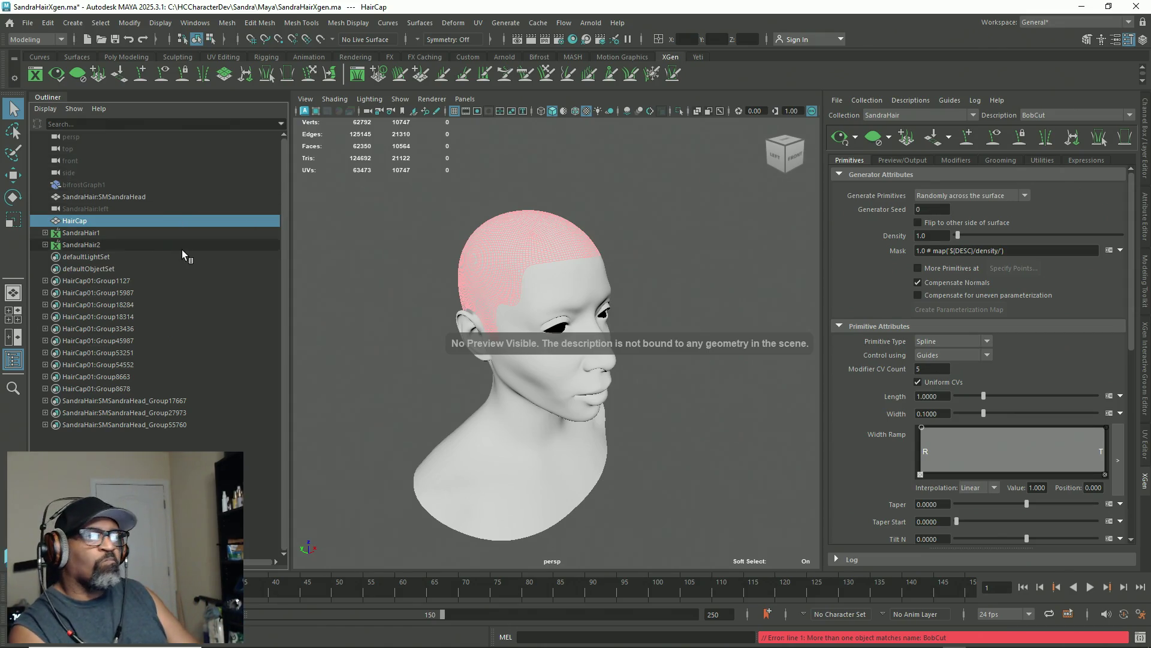
Step: Run Optimize Scene Size from its options, confirm it, and save SandraHairXgen.ma
left_click(36, 24)
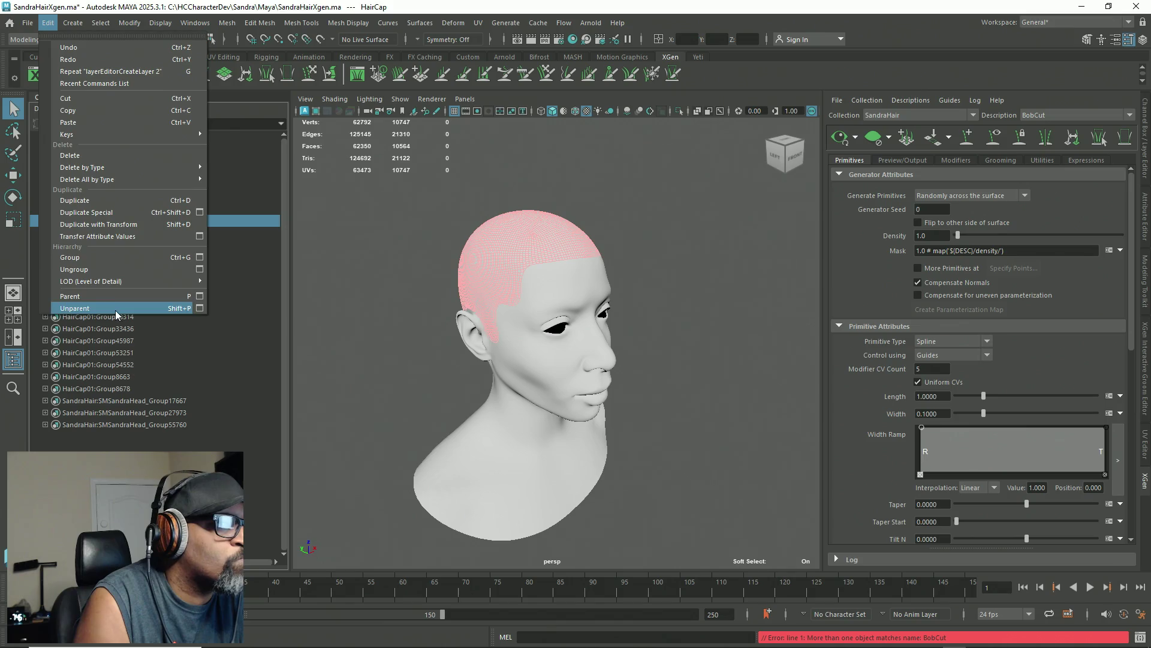
left_click(27, 22)
left_click(87, 379)
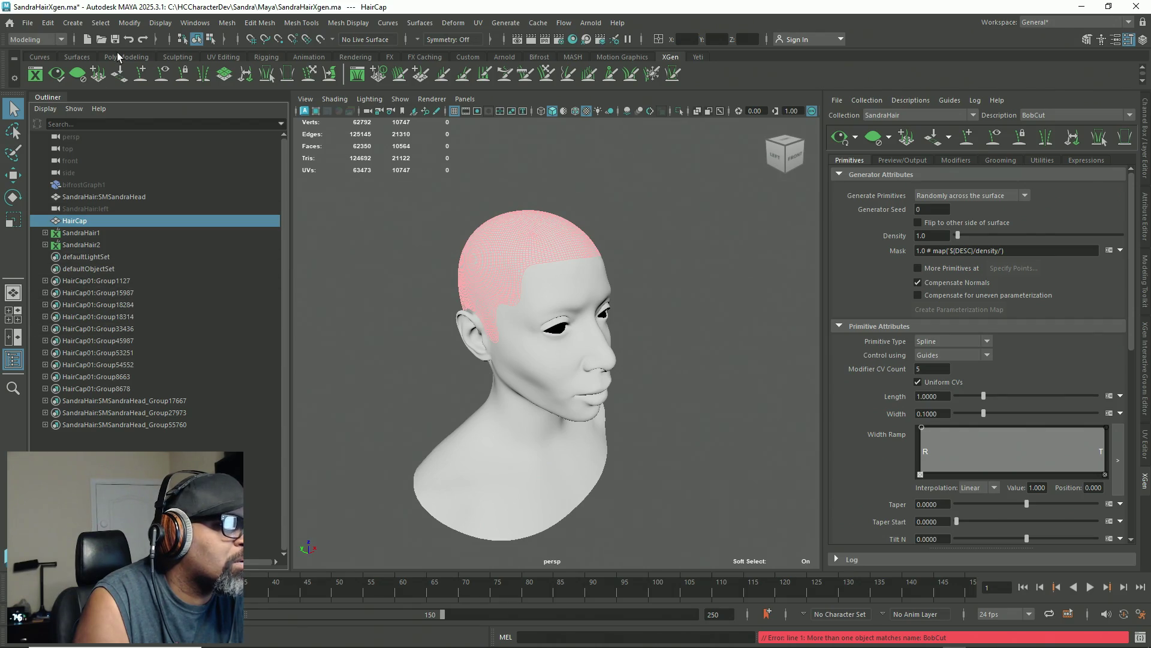
left_click(29, 23)
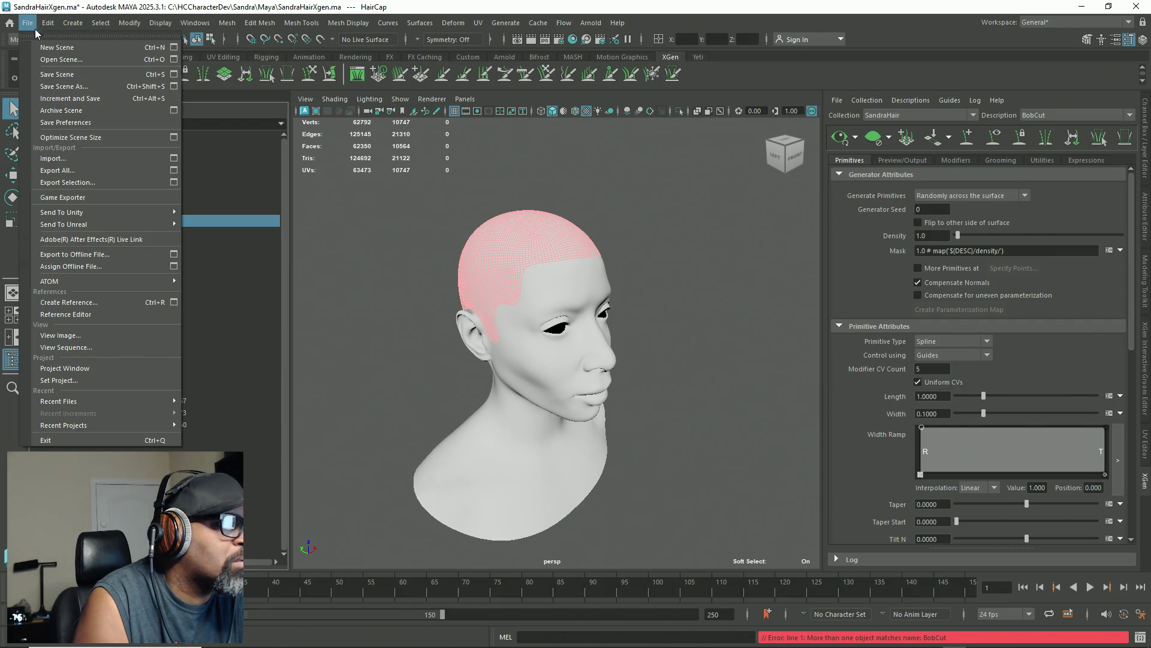
left_click(176, 128)
left_click(681, 329)
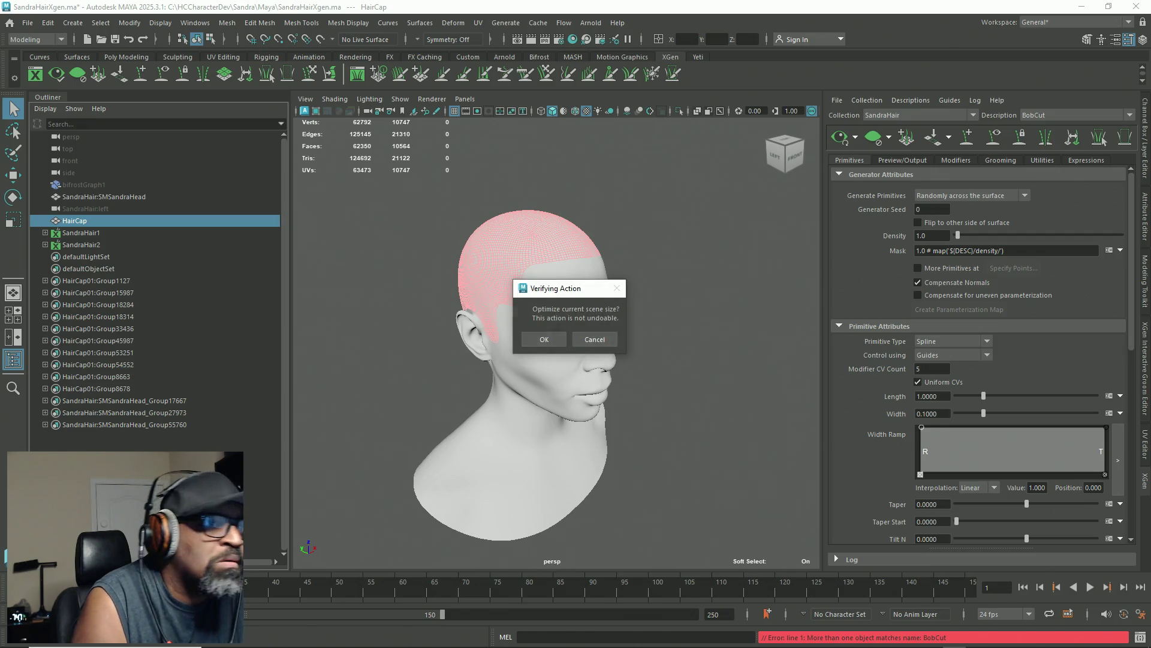
left_click(543, 340)
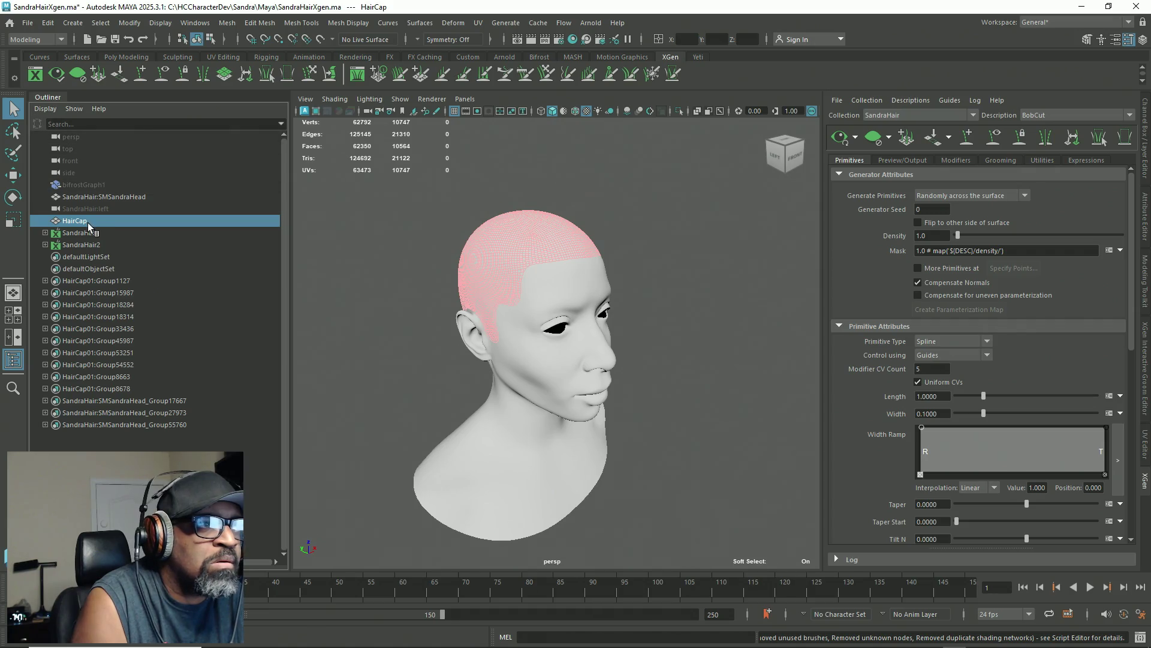
left_click(28, 24)
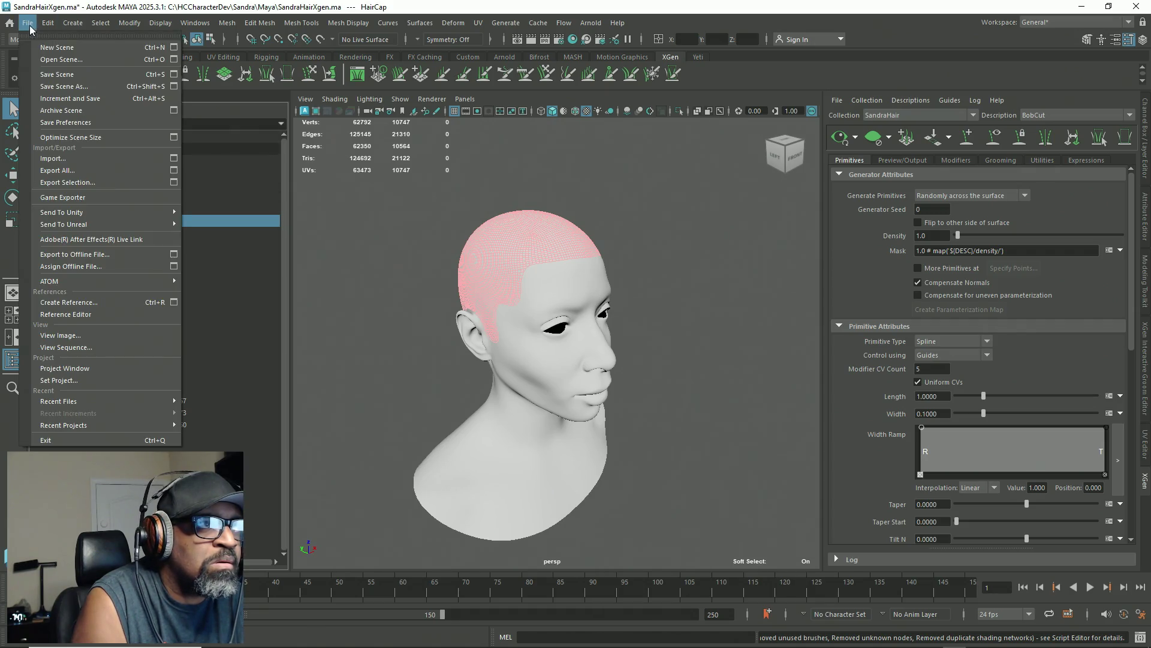
left_click(60, 74)
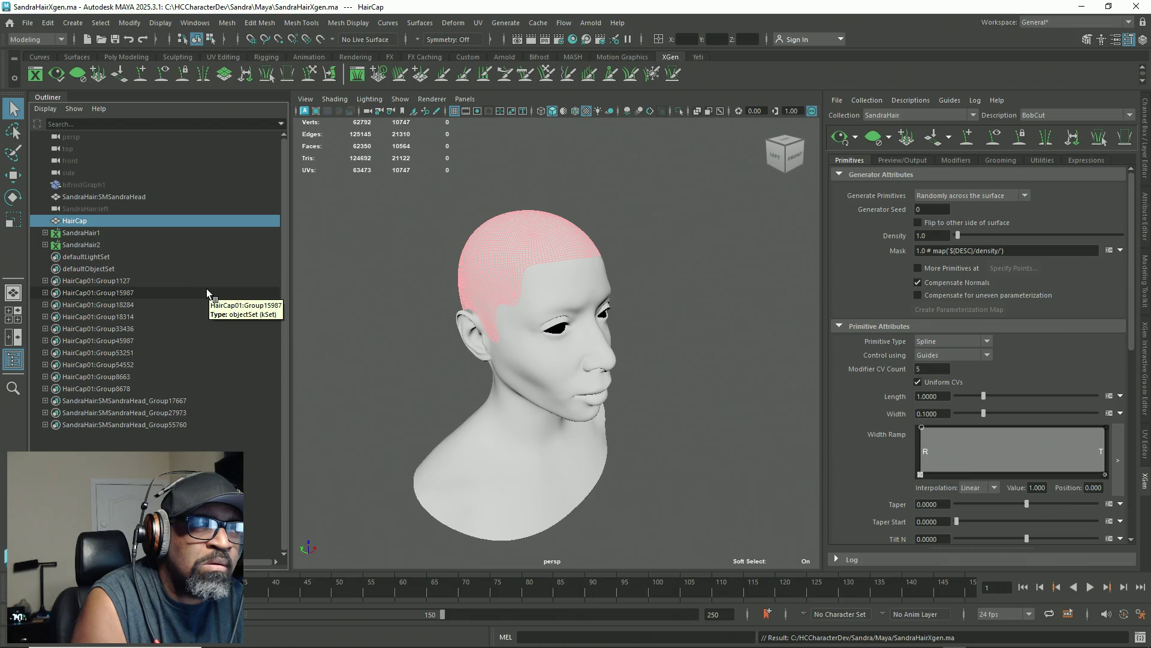
Step: Expand SandraHair2 and its BobCut description to select the HairCap_BobCut patch
left_click(112, 241)
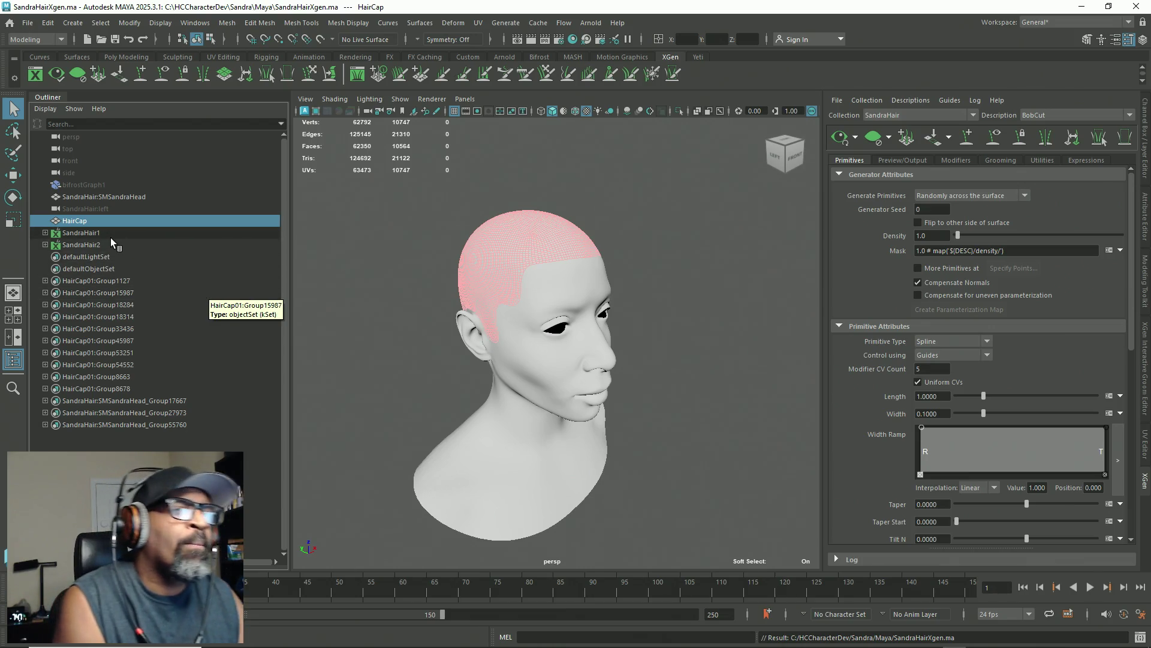
left_click(45, 245)
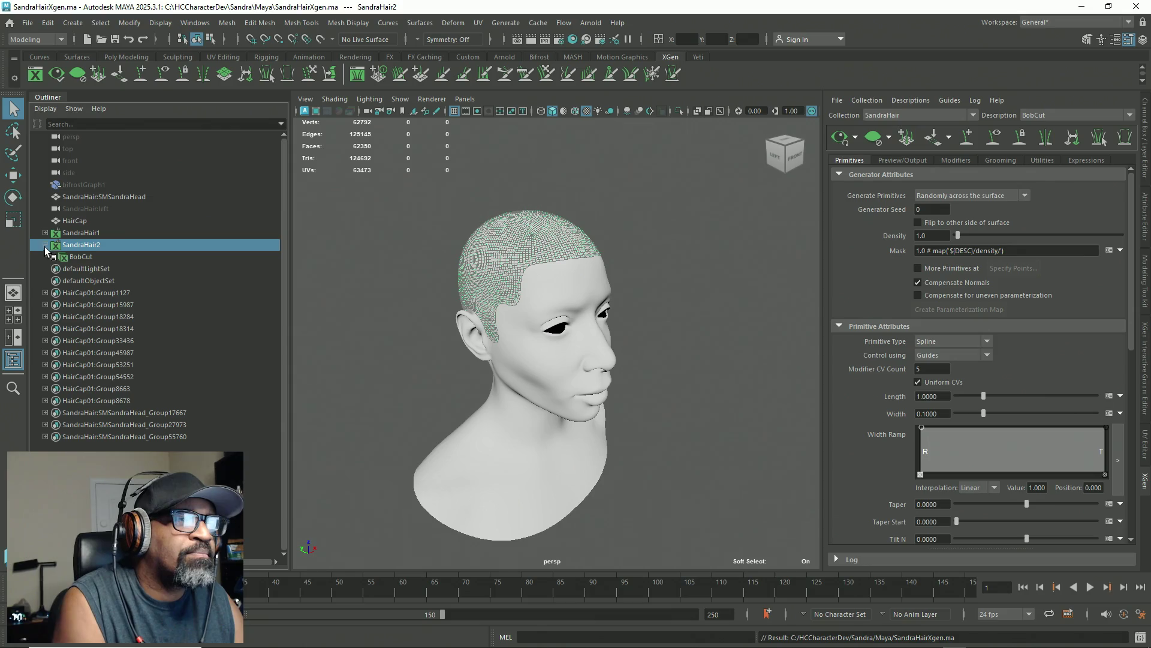
left_click(53, 256)
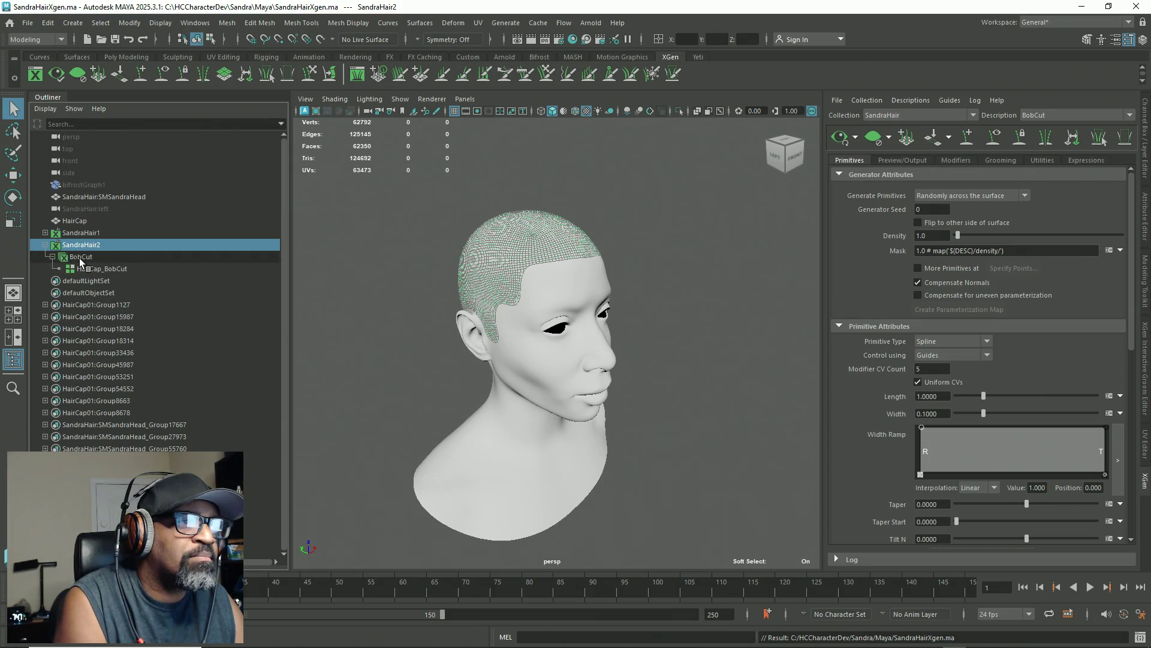
left_click(81, 256)
double_click(89, 268)
key("Return")
Step: Move HairCap_BobCut under SandraHair1's BobCut and select the SandraHair1 collection
left_click(46, 233)
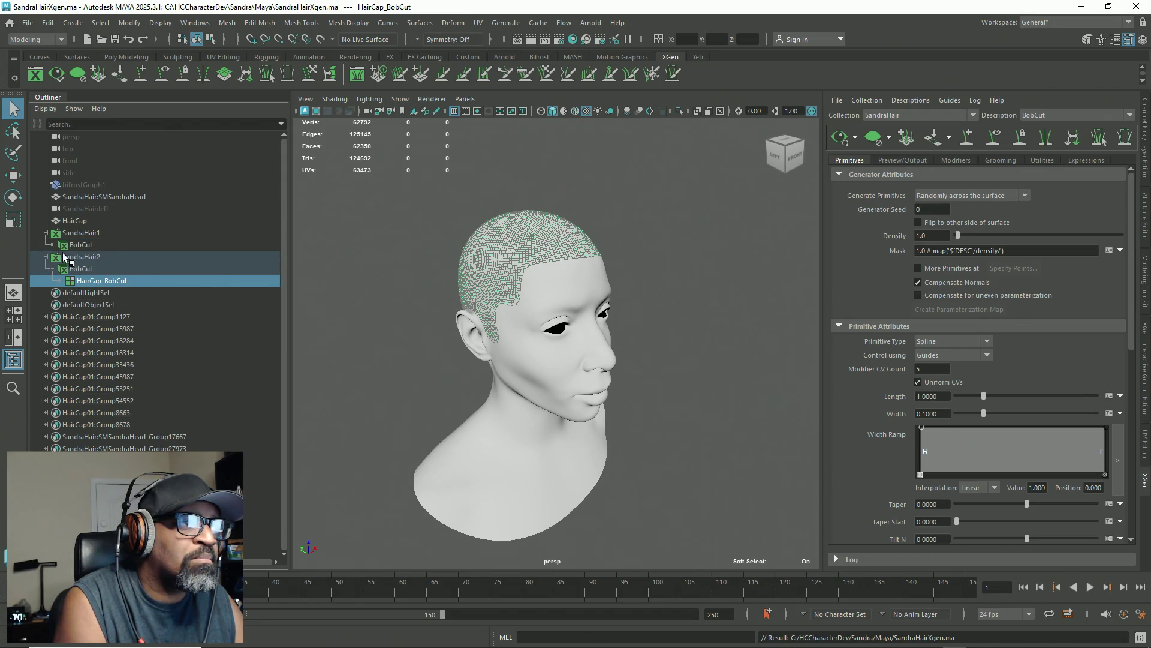
mouse_move(60, 264)
left_mouse_down()
mouse_move(65, 295)
mouse_move(75, 233)
mouse_move(75, 249)
mouse_move(225, 244)
mouse_move(100, 250)
left_mouse_up()
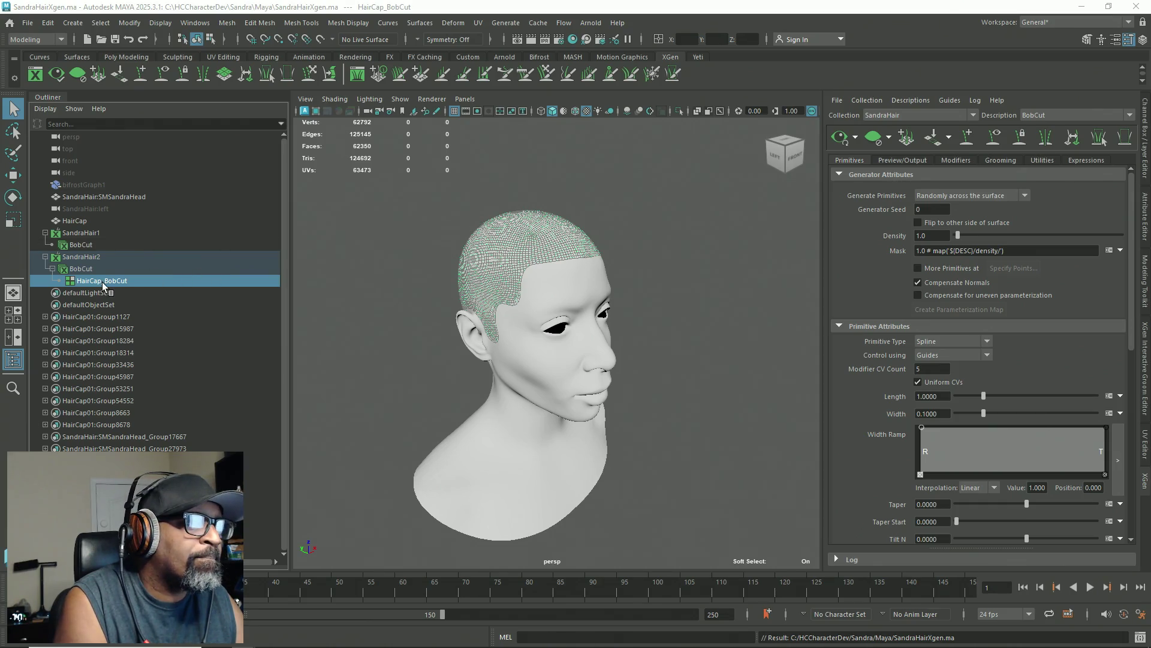
left_click_drag(89, 257, 85, 243)
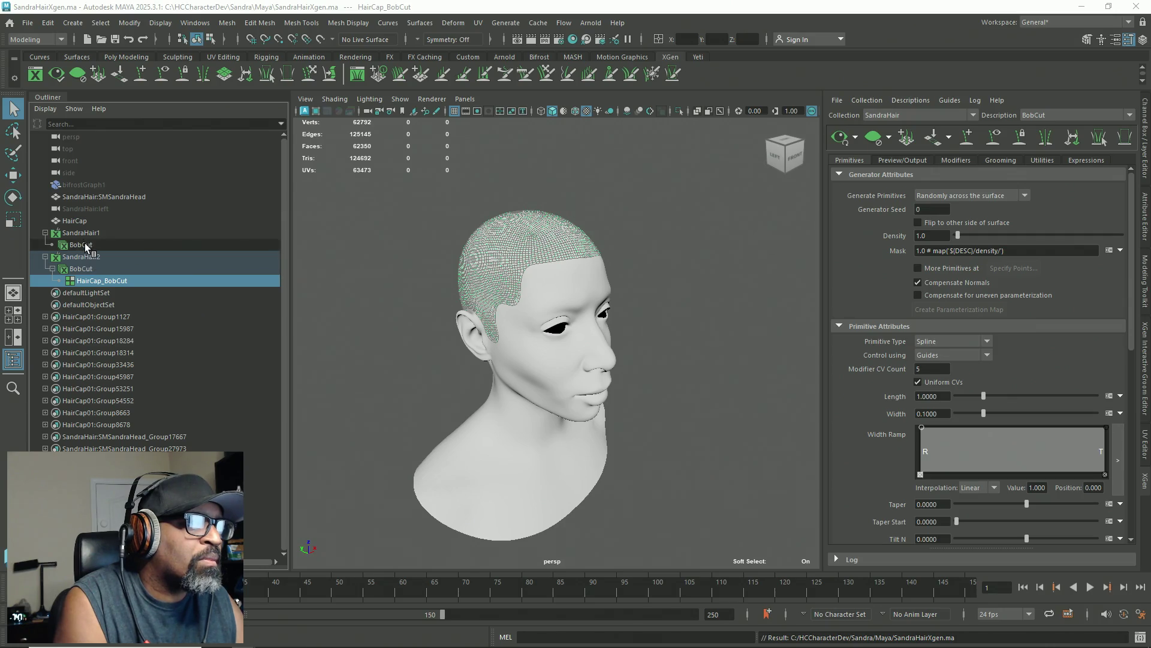
left_click(85, 243)
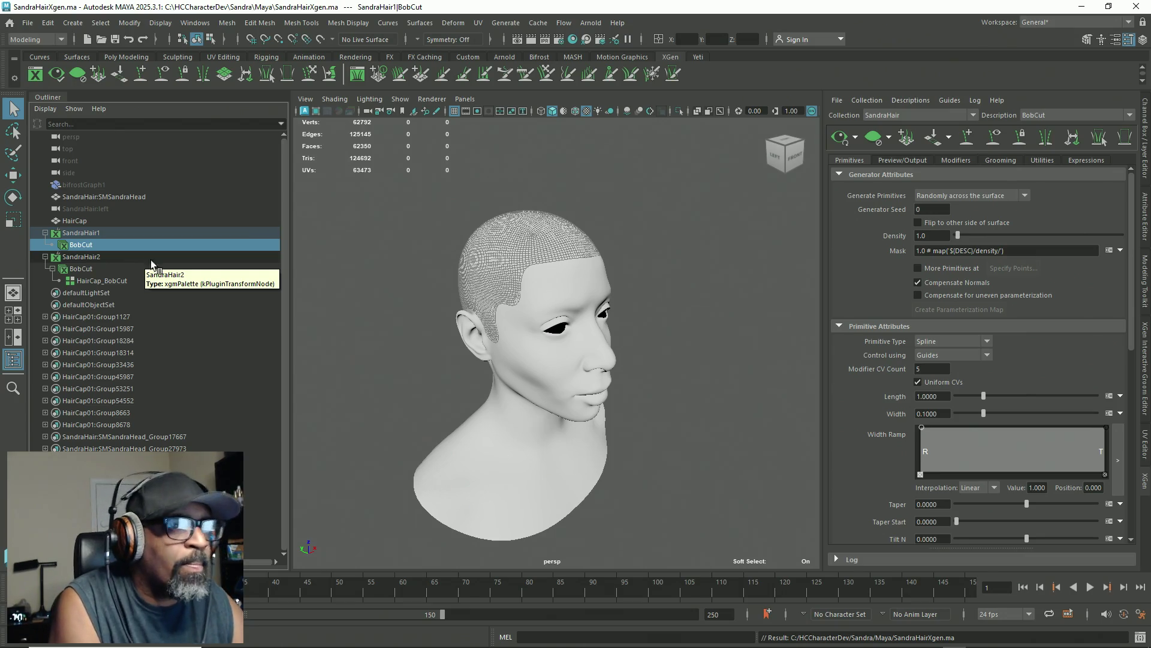
left_click(96, 233)
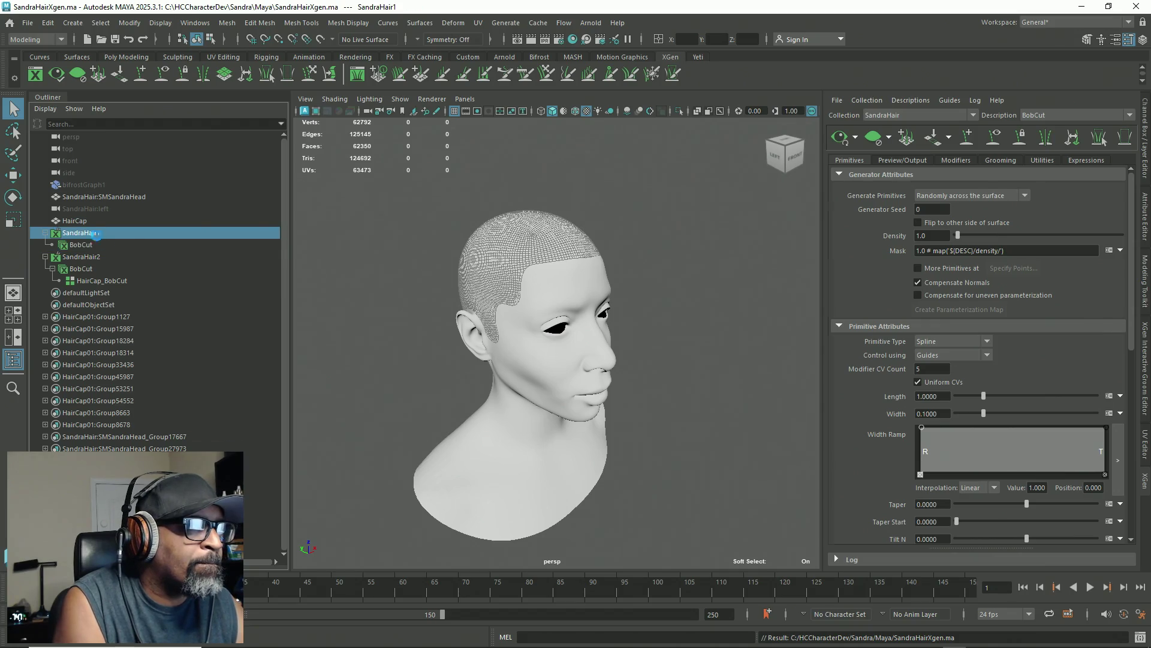
left_click(29, 26)
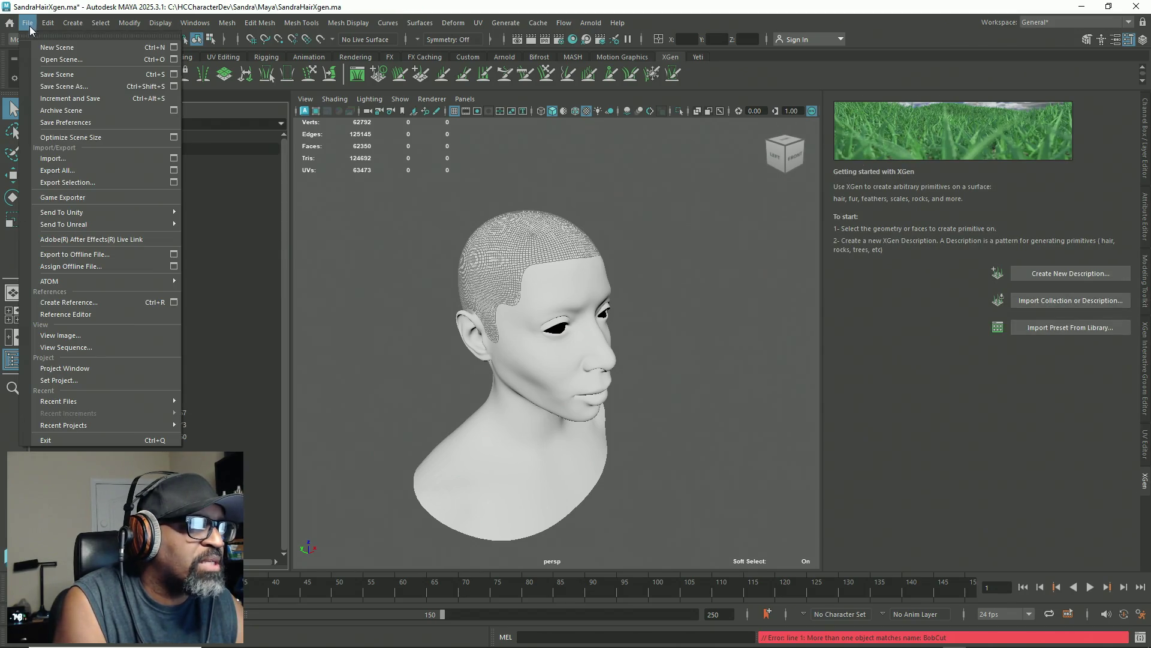
Step: Save the hair scene, then reopen Maya after the crash and close the error report unsent
left_click(60, 74)
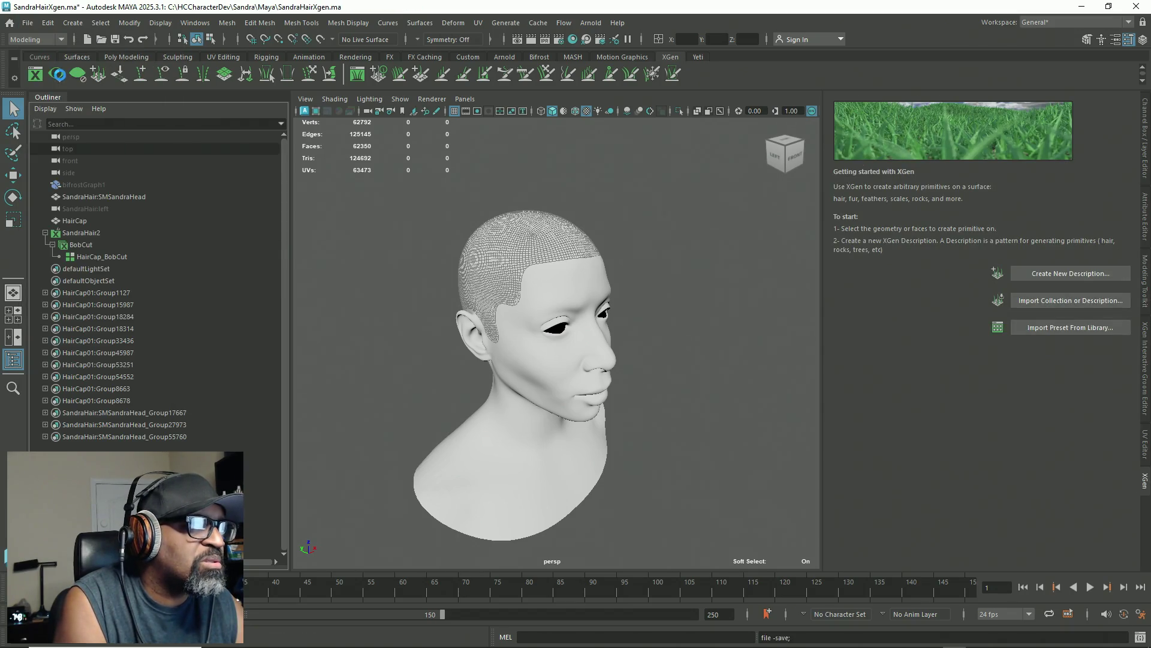
left_click(93, 253)
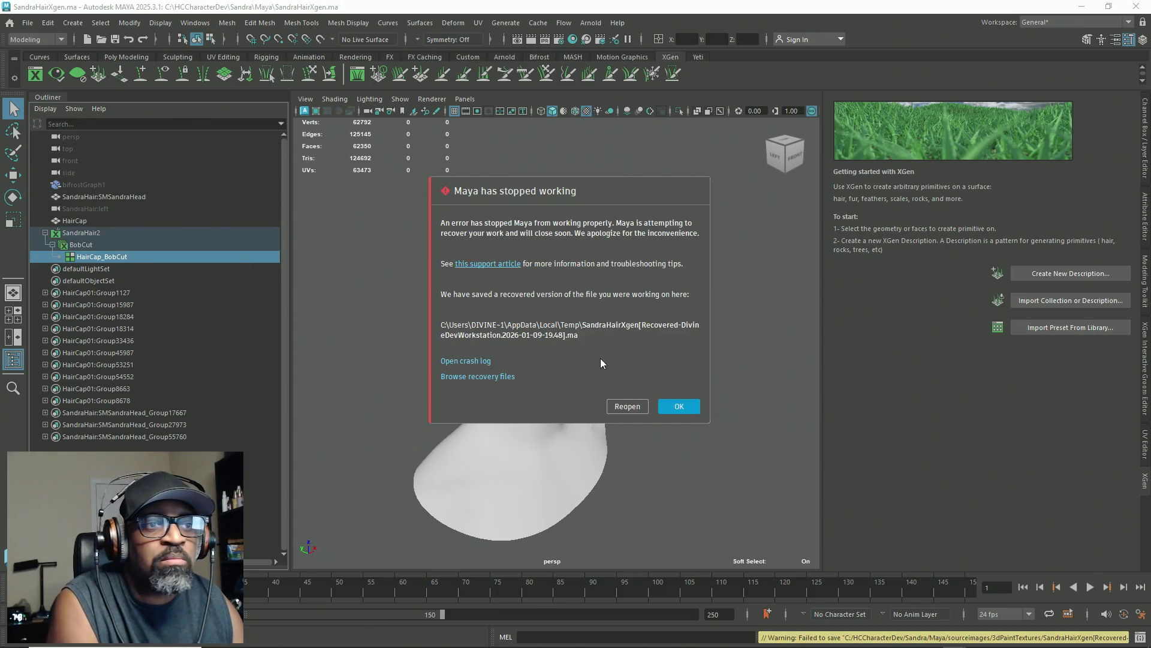
left_click(628, 406)
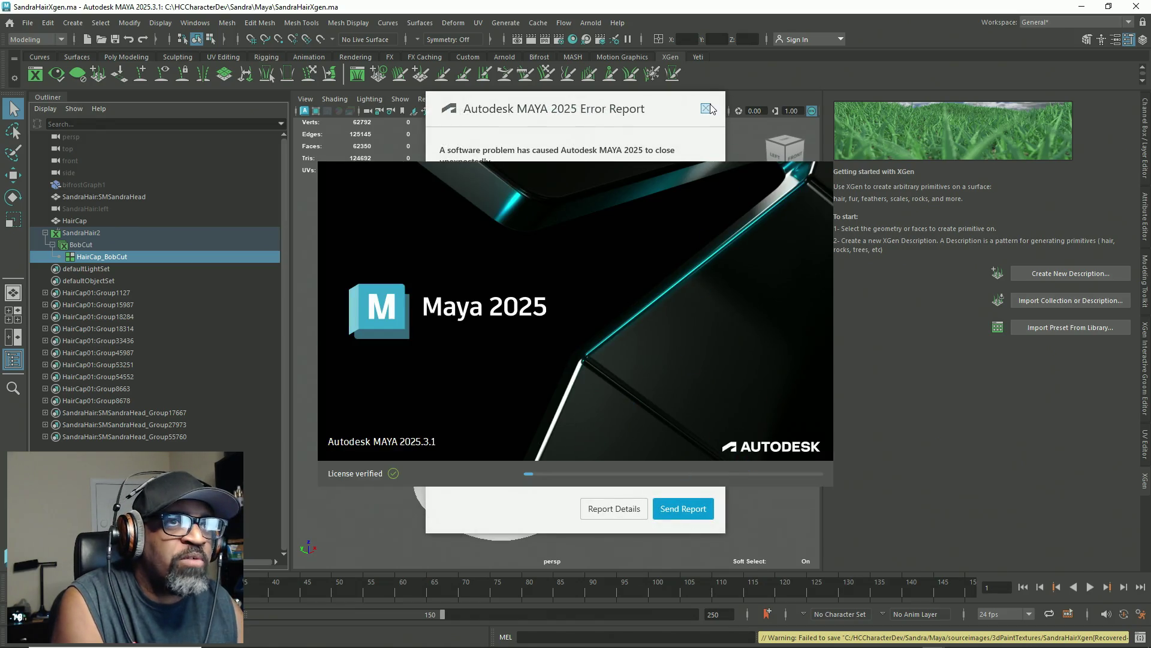
left_click(711, 107)
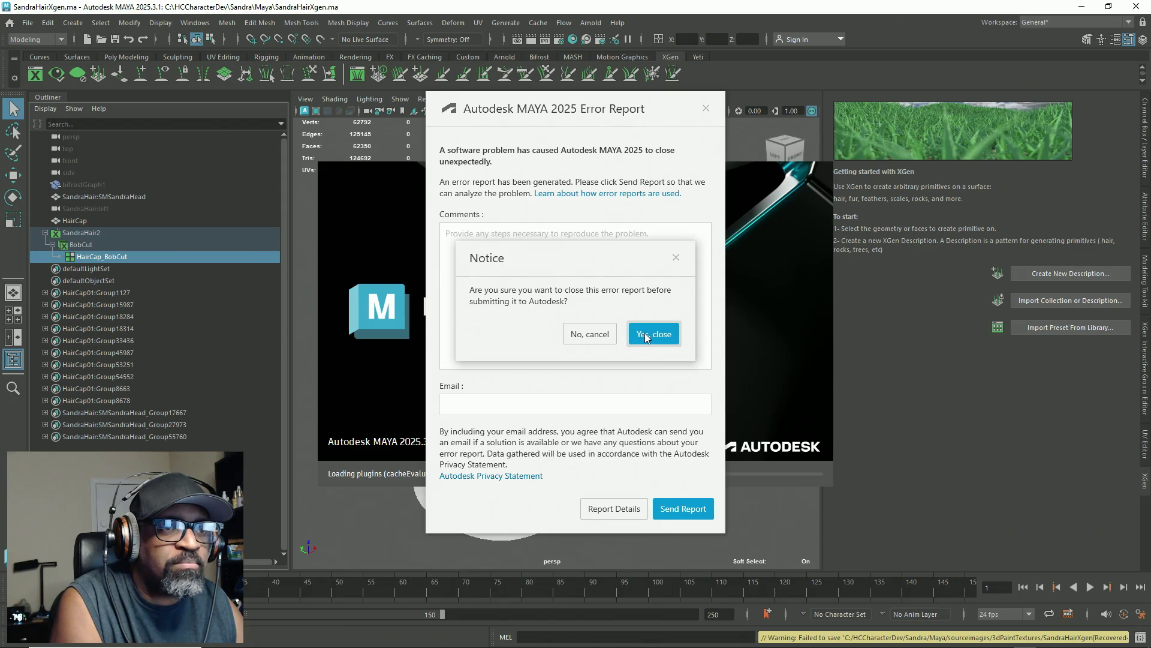
left_click(647, 337)
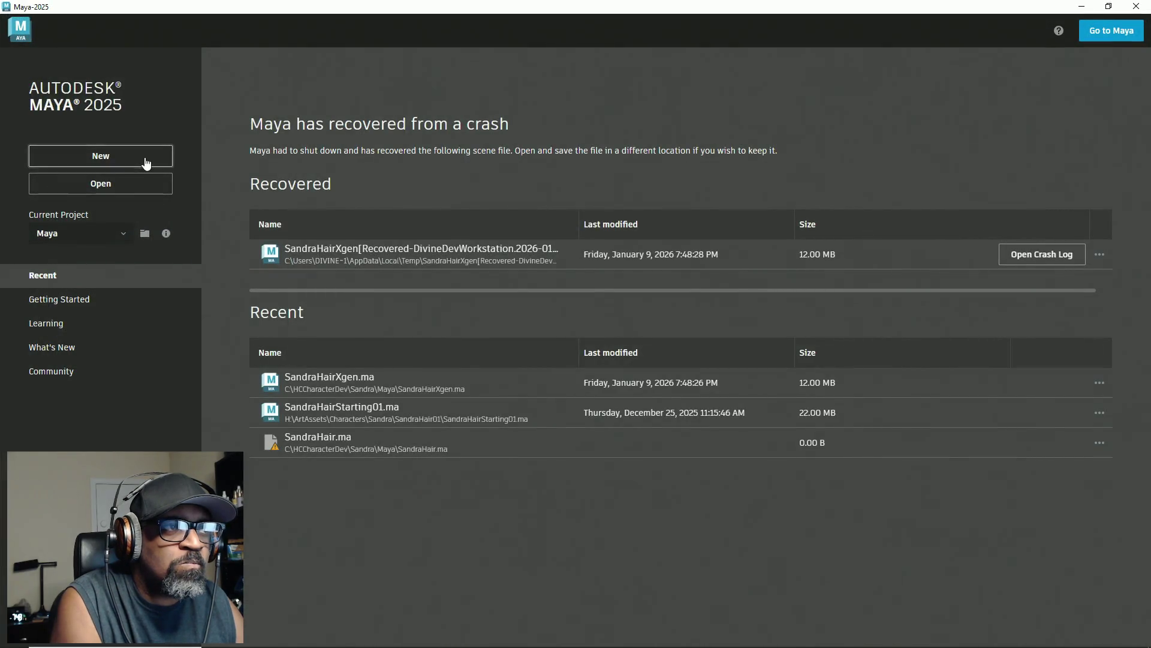
Step: Choose New on the start screen for an empty untitled scene, then dismiss the File menu
left_click(144, 159)
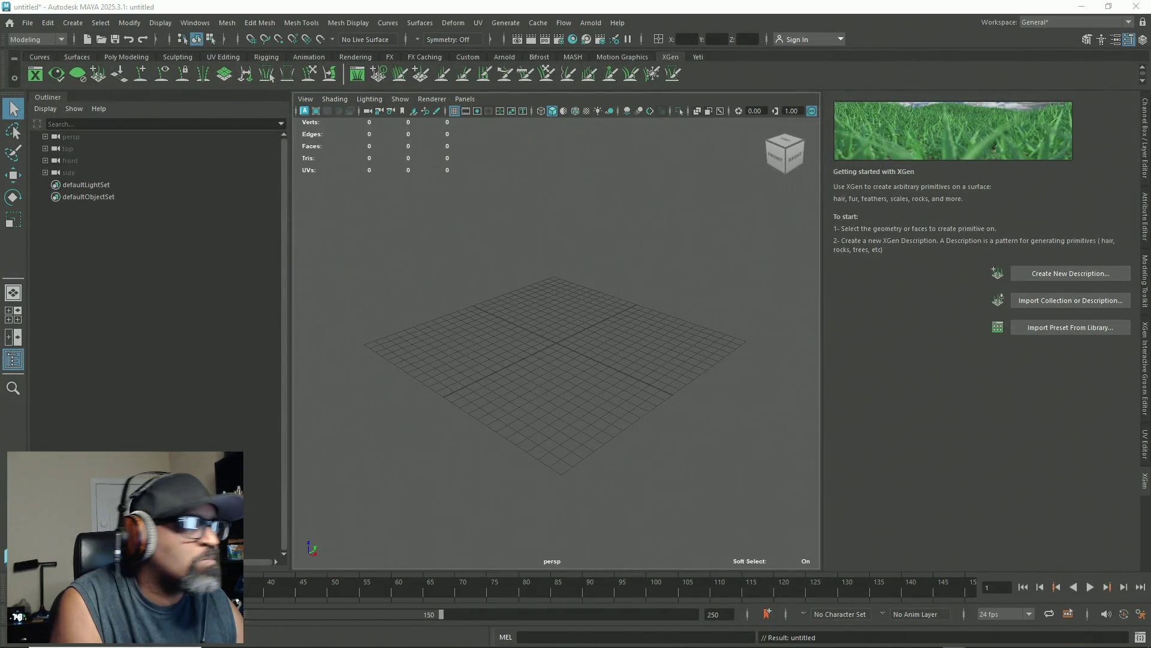
left_click(27, 24)
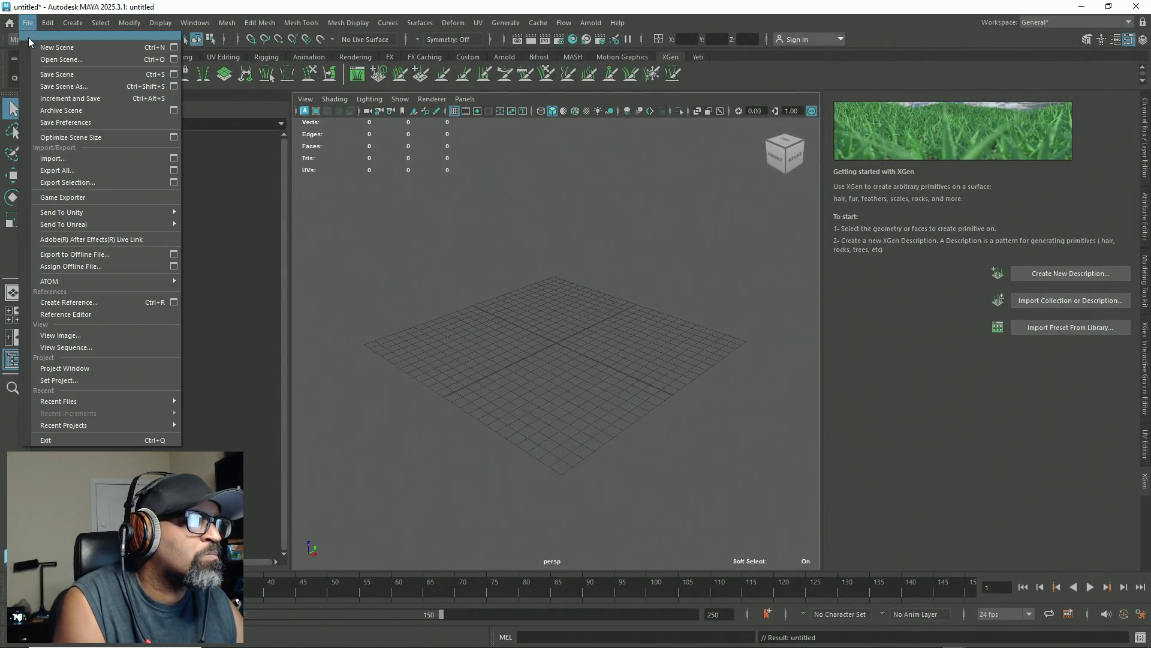
key("Escape")
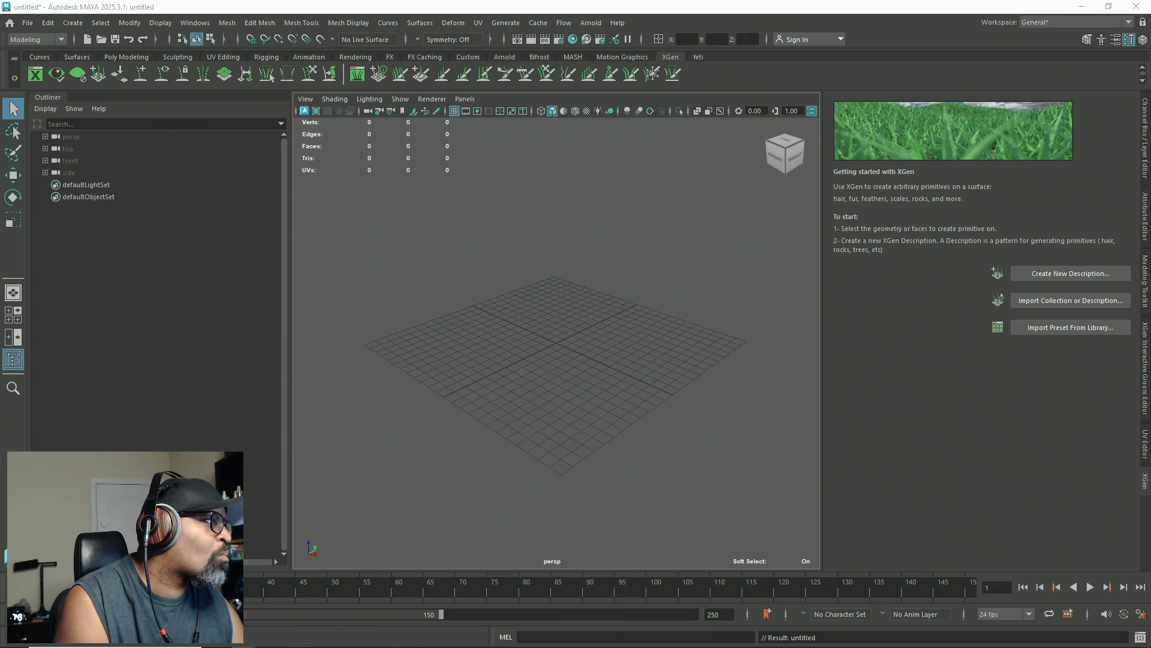
Step: Import HairCap01.obj by dragging it in and hide shape nodes in the Outliner
mouse_move(0, 288)
left_mouse_down()
mouse_move(159, 330)
mouse_move(618, 299)
left_mouse_up()
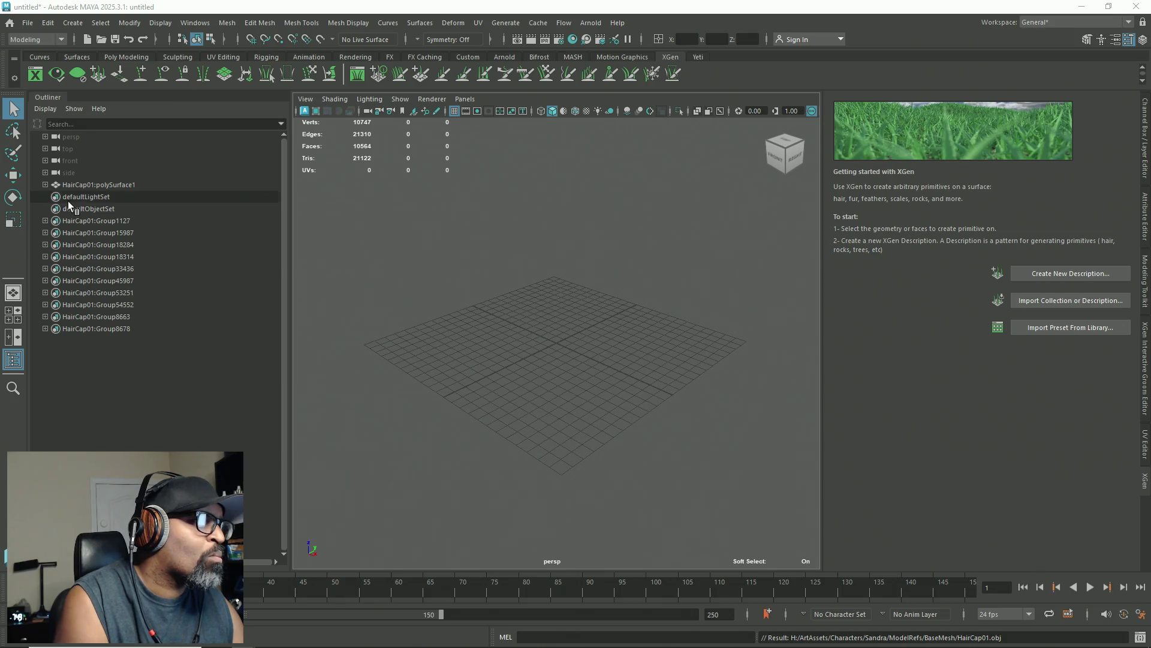
left_click(106, 184)
right_click(89, 186)
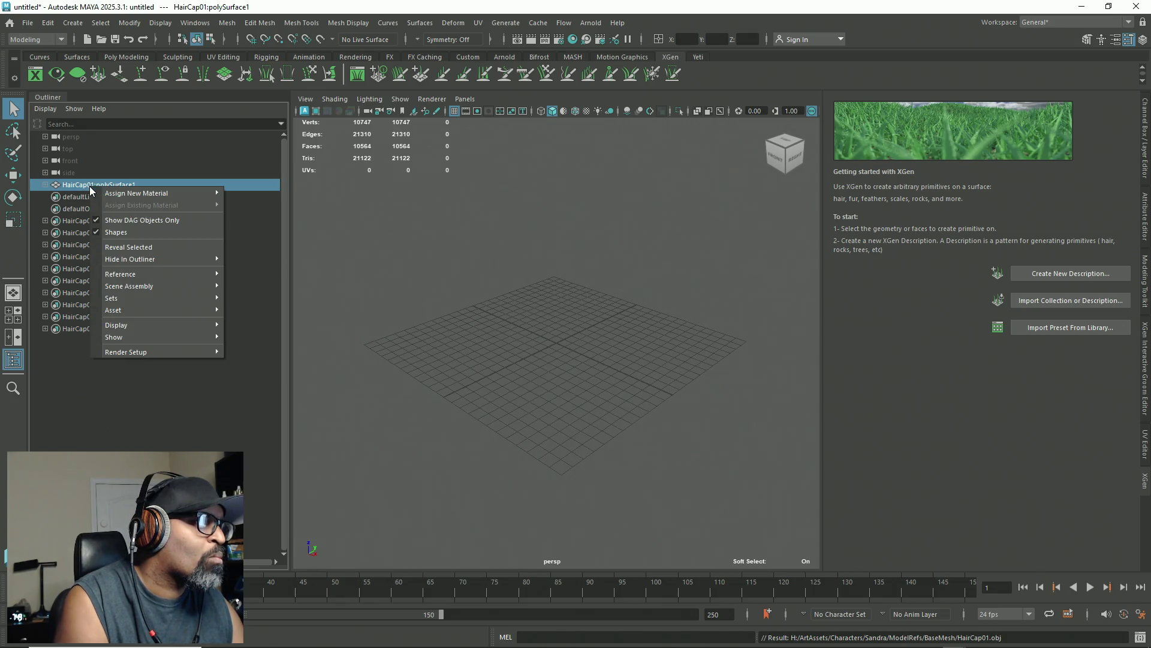
left_click(98, 231)
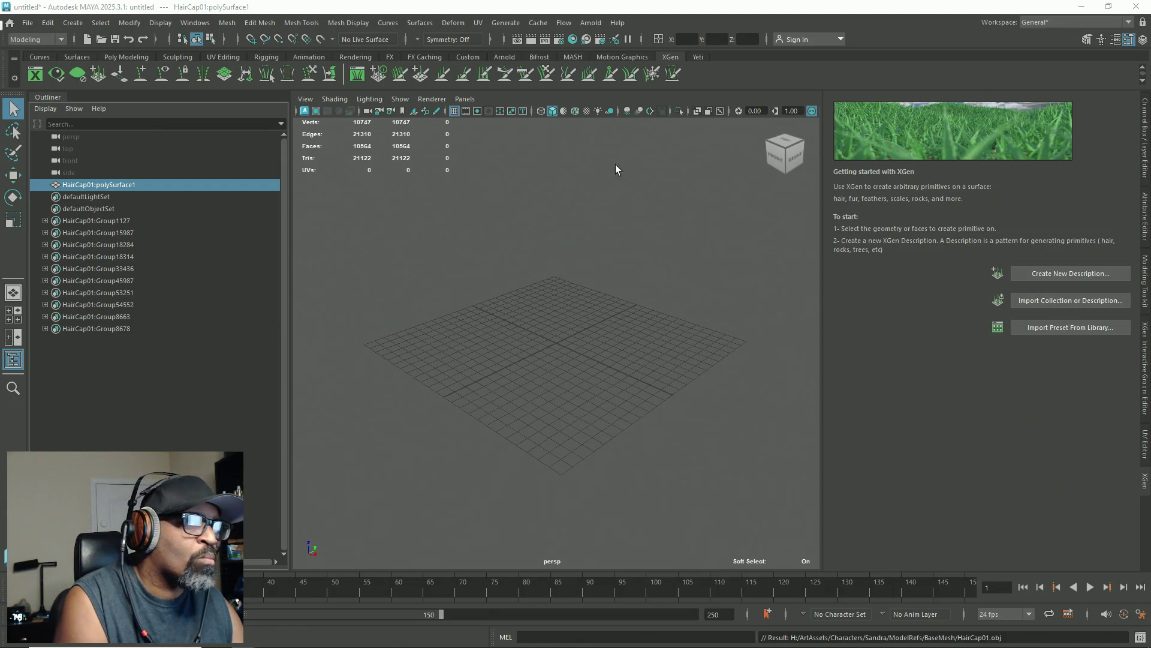
Step: Import the MHI_Sandra_FaceMesh FBX into the scene
mouse_move(669, 206)
left_mouse_down("alt")
mouse_move(586, 264)
mouse_move(374, 276)
mouse_move(419, 270)
left_mouse_up("alt")
mouse_move(694, 228)
left_mouse_down("alt")
mouse_move(727, 219)
mouse_move(428, 250)
left_mouse_up("alt")
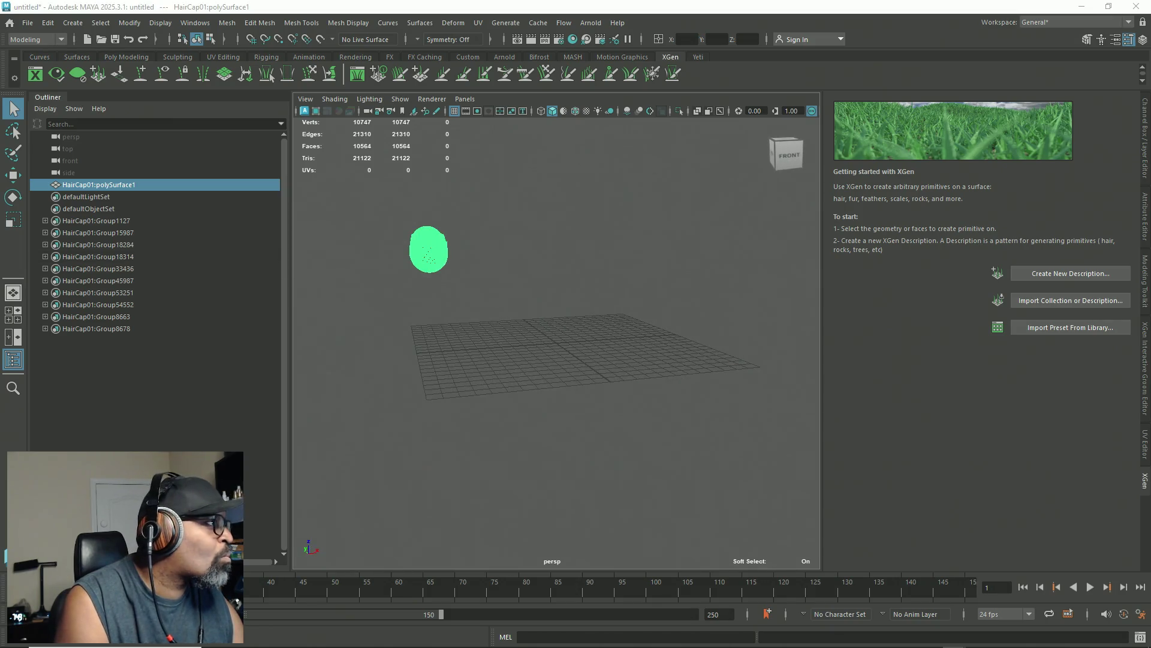
mouse_move(15, 283)
left_mouse_down()
mouse_move(312, 375)
mouse_move(459, 340)
left_mouse_up()
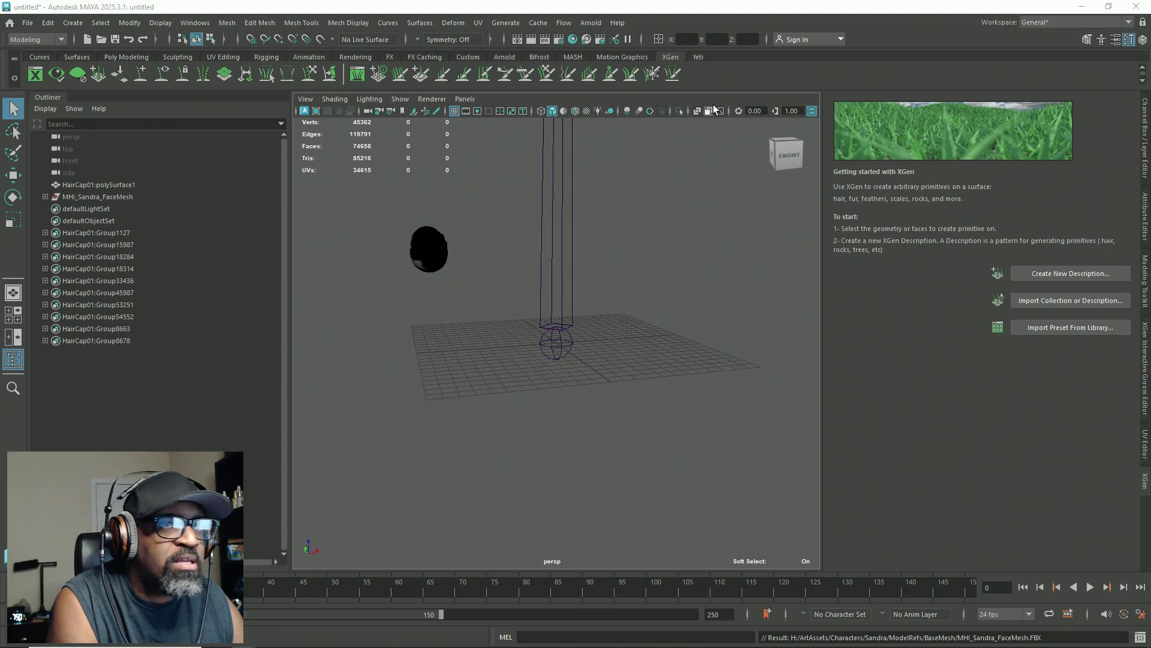
Step: Select the Sandra face mesh and frame it from the front
mouse_move(598, 277)
left_mouse_down("alt")
mouse_move(646, 187)
mouse_move(640, 198)
left_mouse_up("alt")
left_click(563, 196)
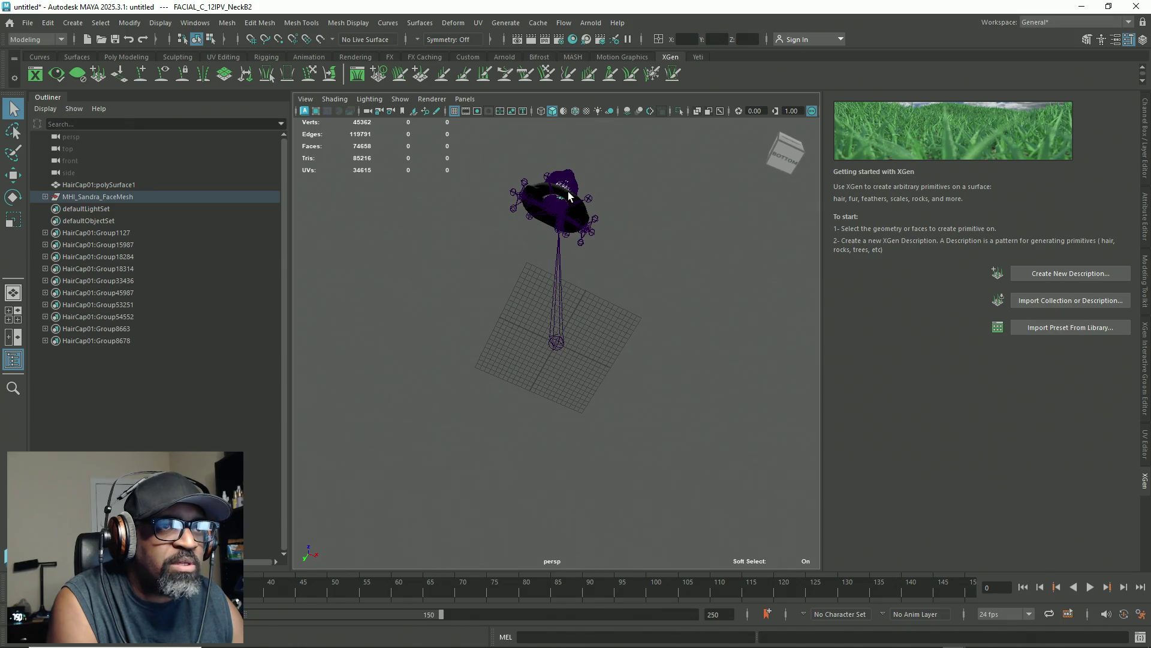
key("f")
mouse_move(624, 285)
left_mouse_down("alt")
mouse_move(558, 266)
mouse_move(627, 399)
left_mouse_up("alt")
Step: Hide the joints, hair curves and rig controls in the viewport Show menu, leaving polygons only
left_click(400, 99)
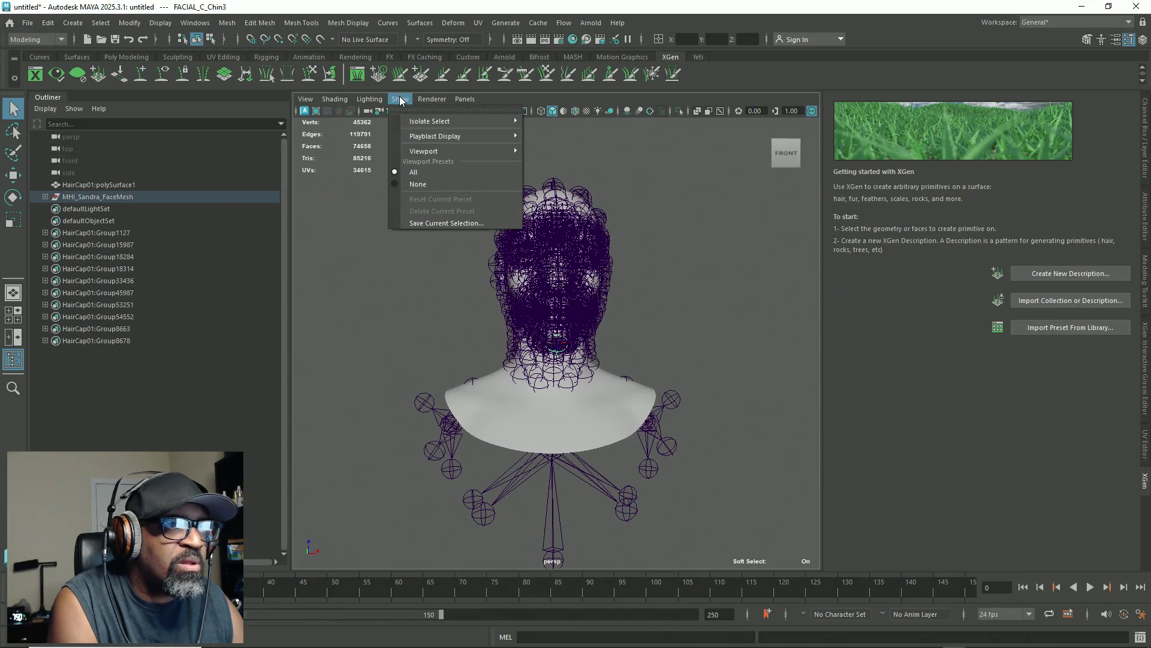
mouse_move(313, 101)
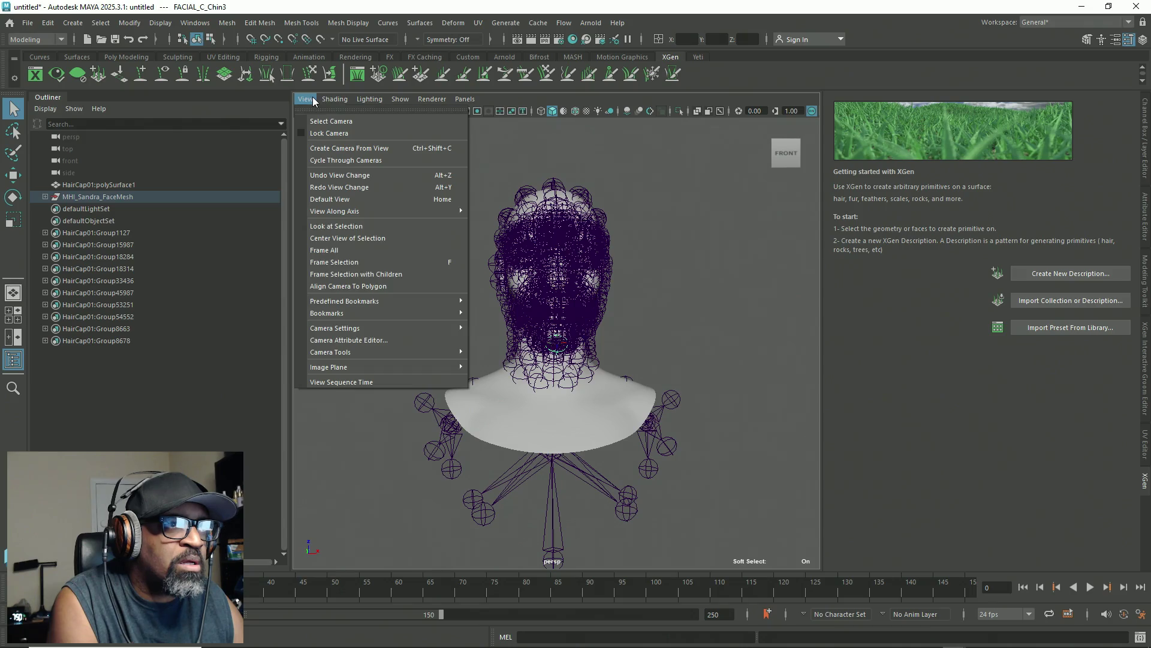
mouse_move(401, 101)
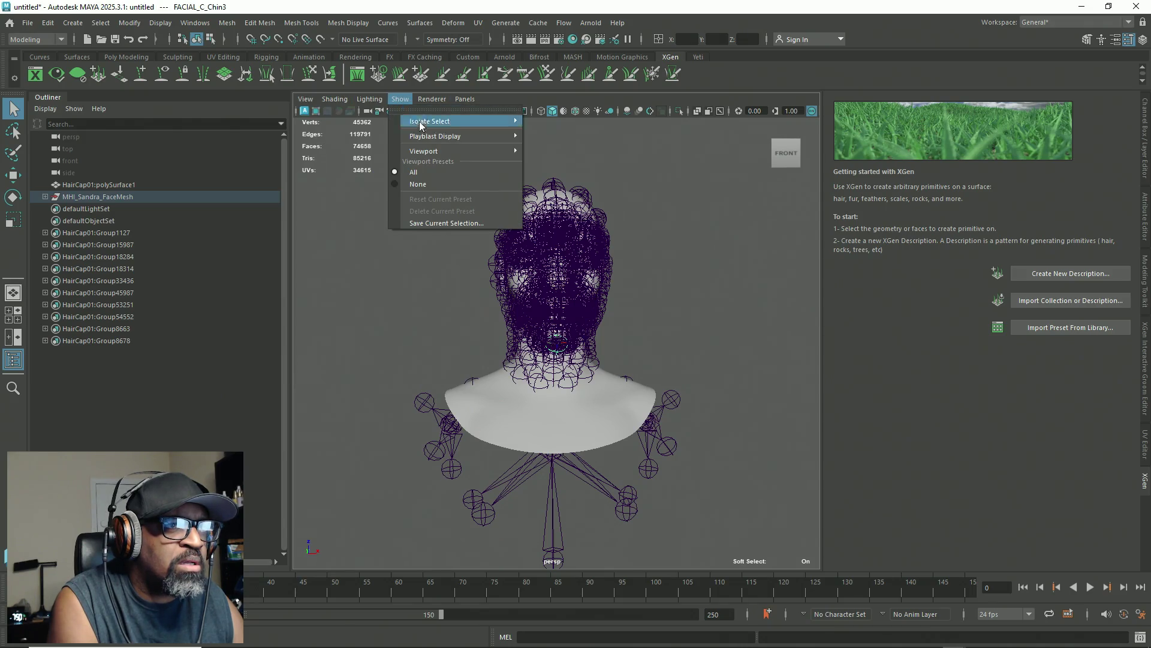
mouse_move(471, 137)
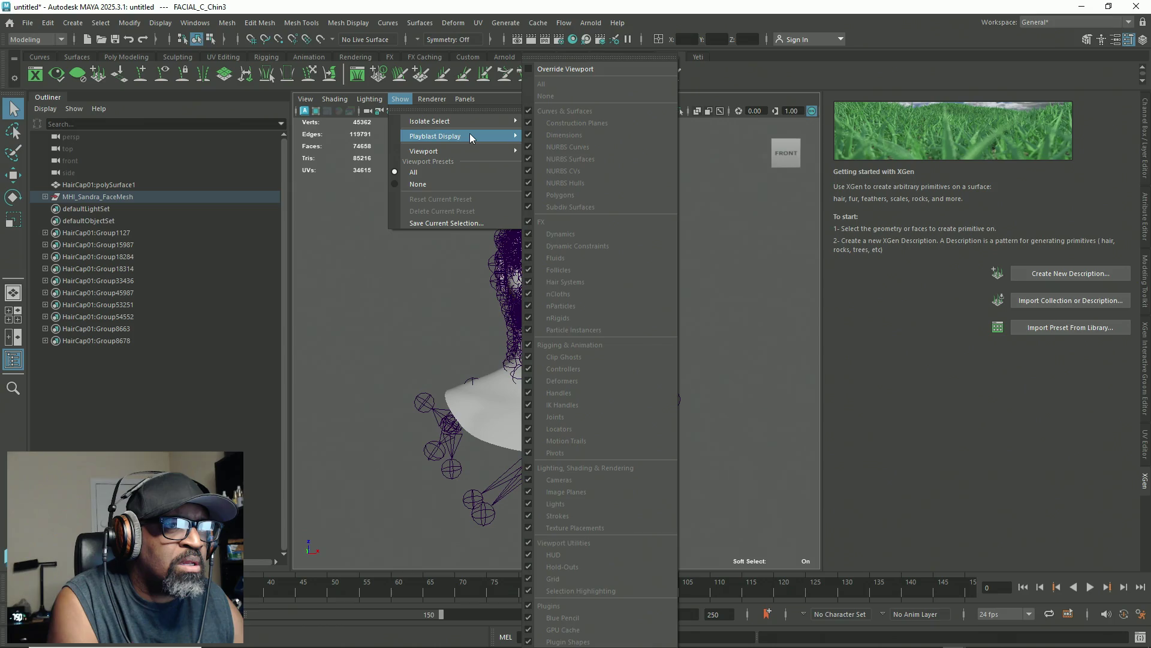
left_click(531, 69)
left_click(400, 100)
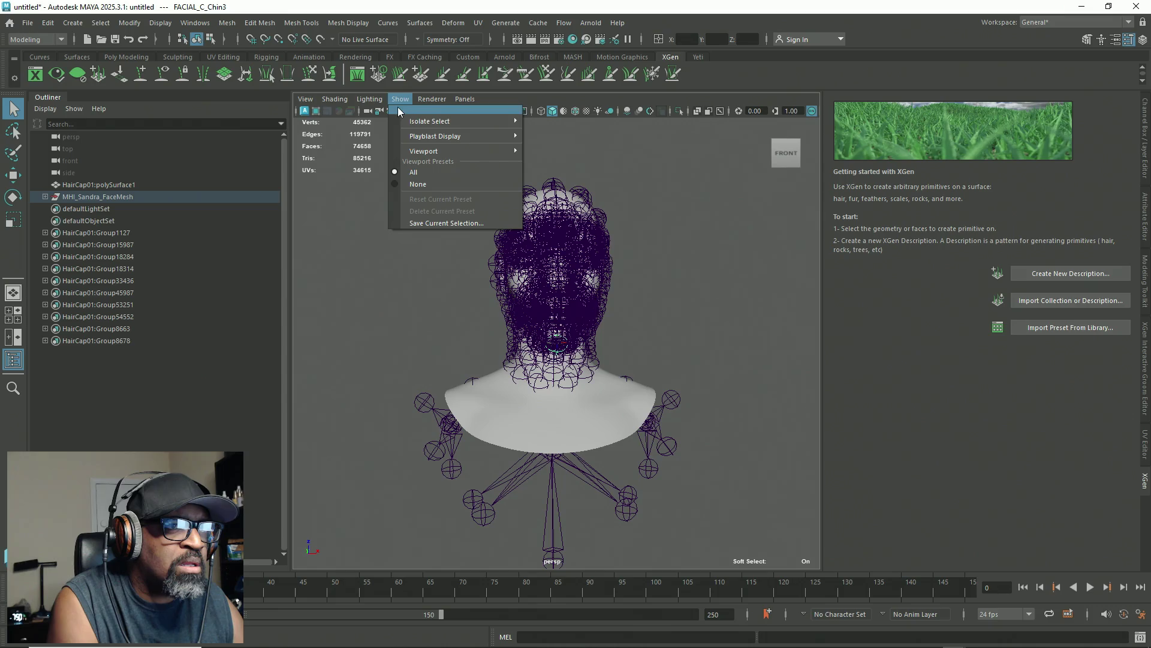
left_click(400, 112)
left_click(400, 99)
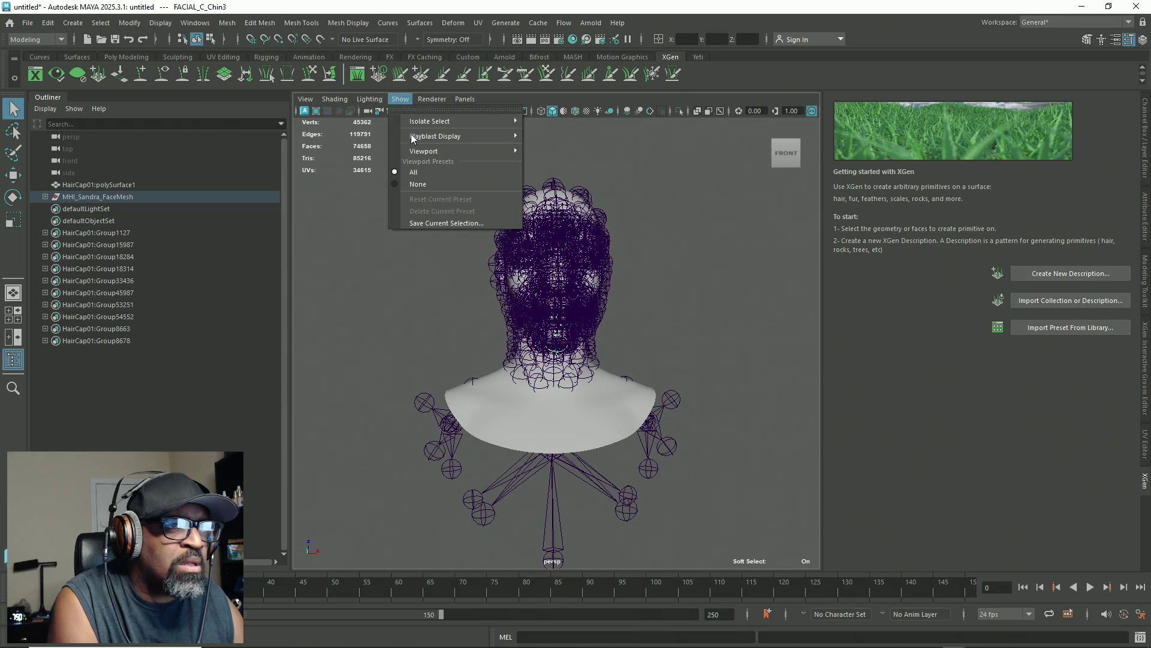
mouse_move(484, 123)
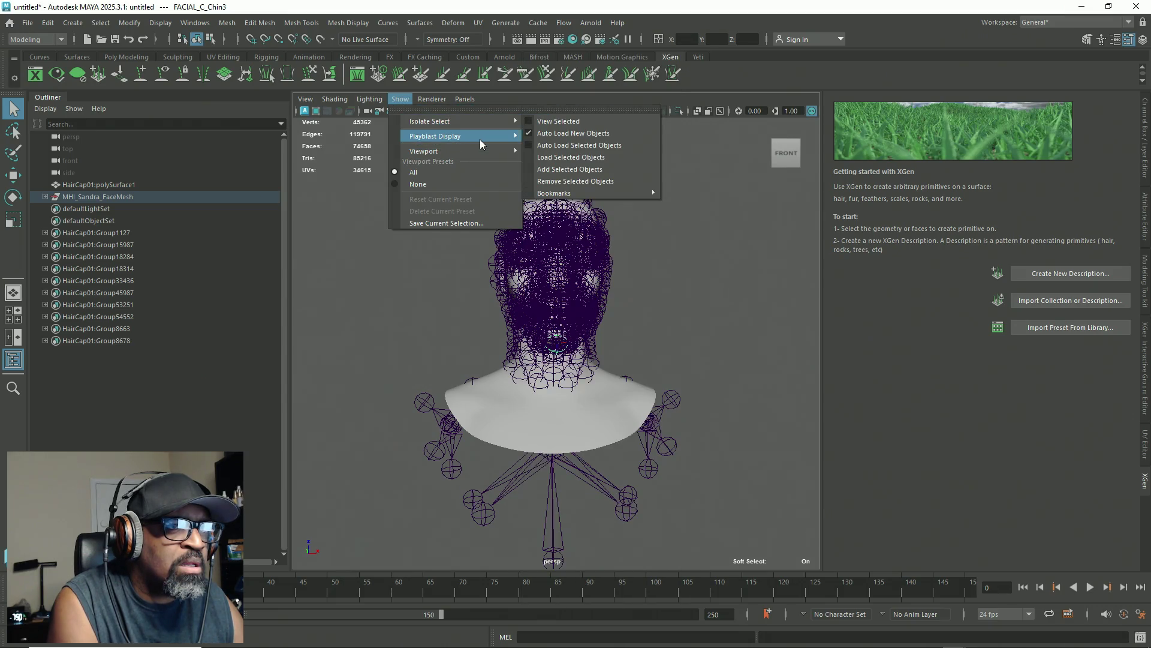
mouse_move(480, 144)
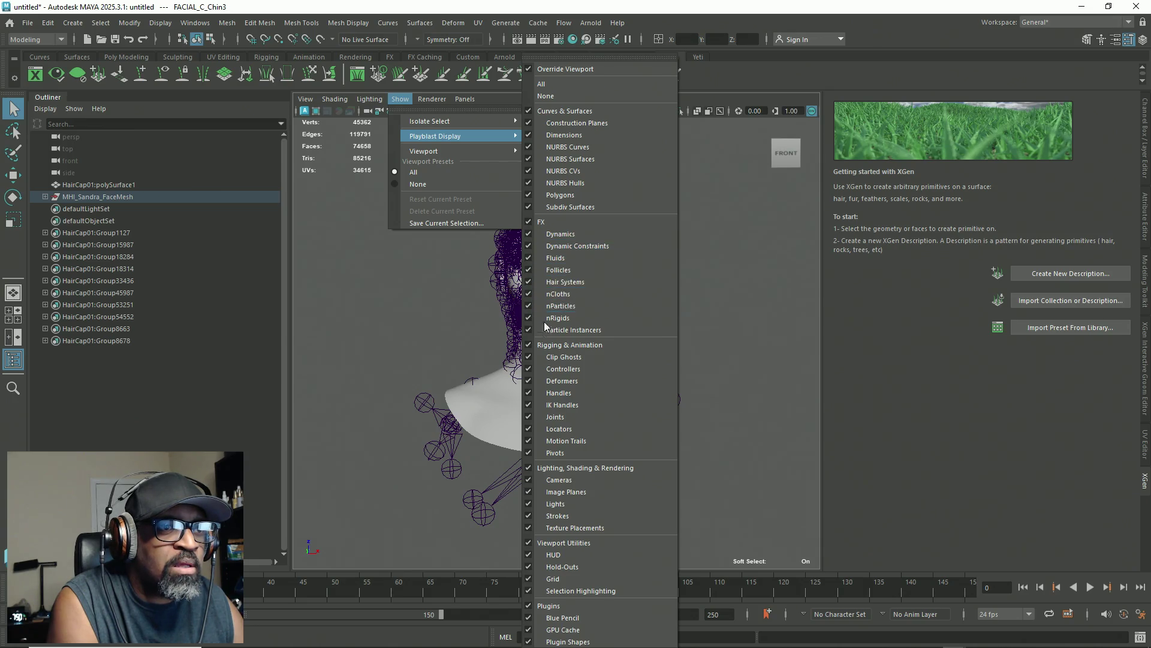
left_click(530, 347)
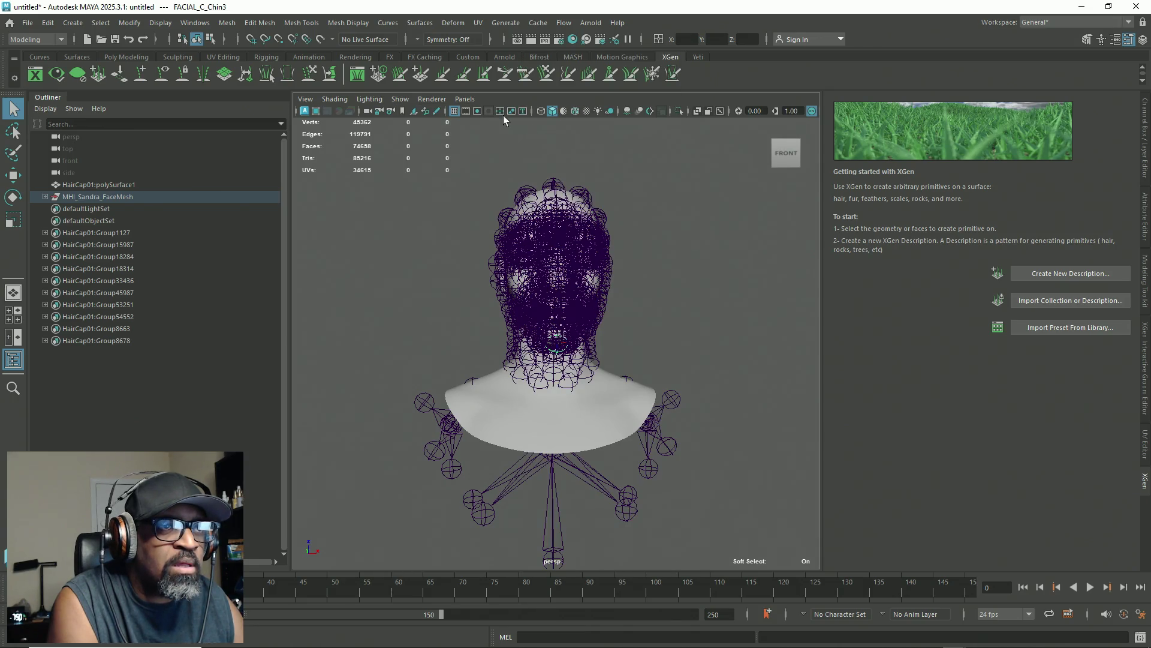
left_click(400, 99)
mouse_move(422, 136)
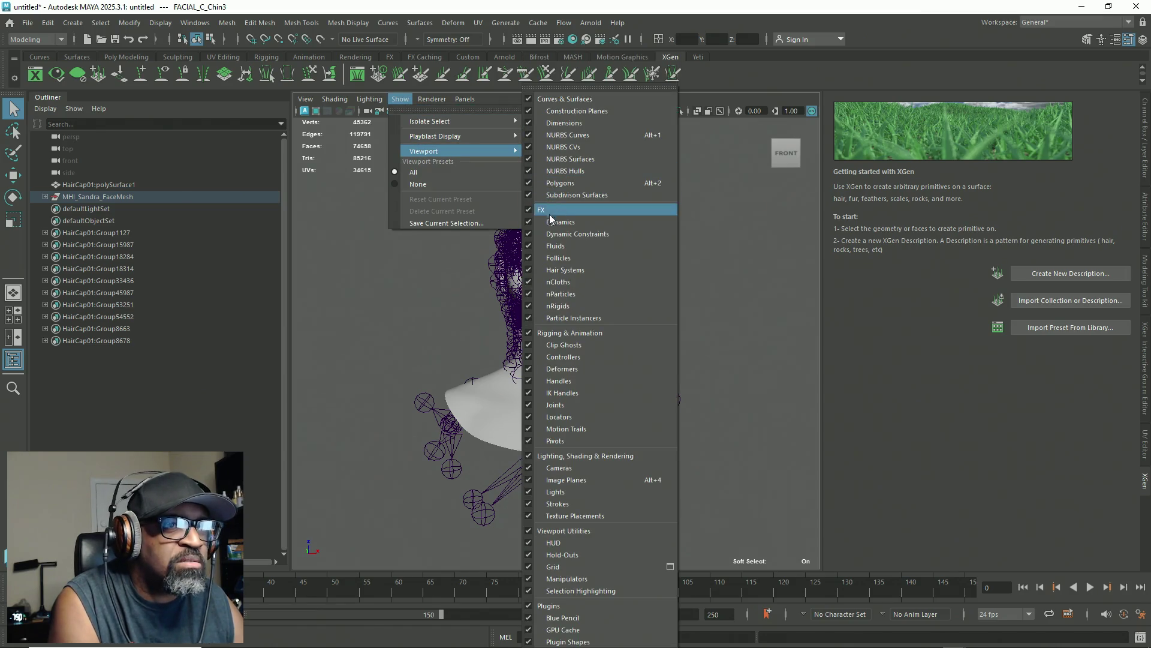
left_click(528, 332)
Step: Inspect the face up close in profile, briefly toggling a shading effect, then view the whole head
left_click_drag(542, 288, 585, 275, "alt")
right_click_drag(516, 198, 603, 267, "alt")
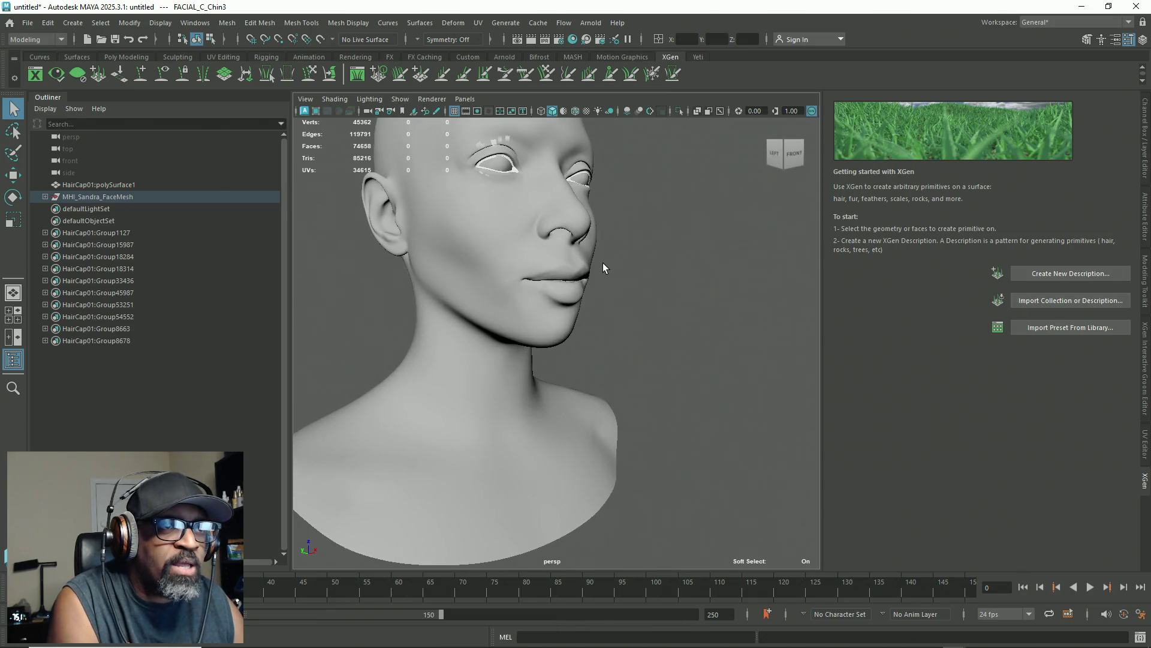
left_click_drag(603, 267, 660, 395, "alt")
mouse_move(660, 395)
right_mouse_down("alt")
mouse_move(620, 326)
mouse_move(740, 370)
mouse_move(705, 336)
right_mouse_up("alt")
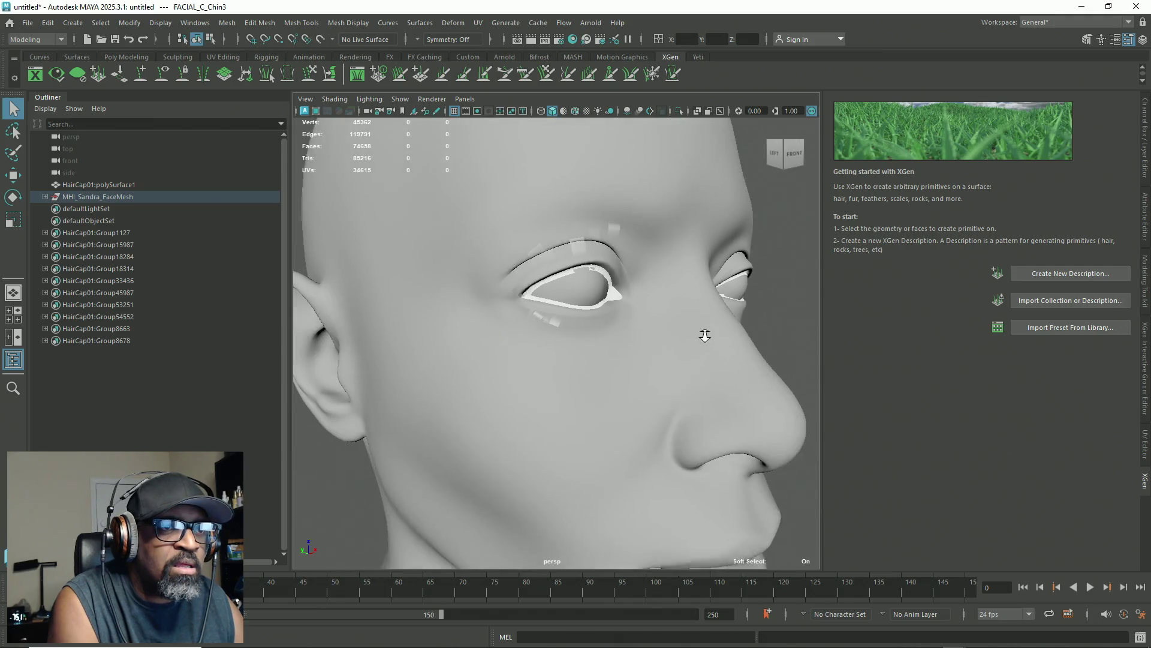
left_click_drag(705, 337, 740, 352, "alt")
right_click_drag(740, 352, 701, 362, "alt")
scroll(702, 362, "up", 3)
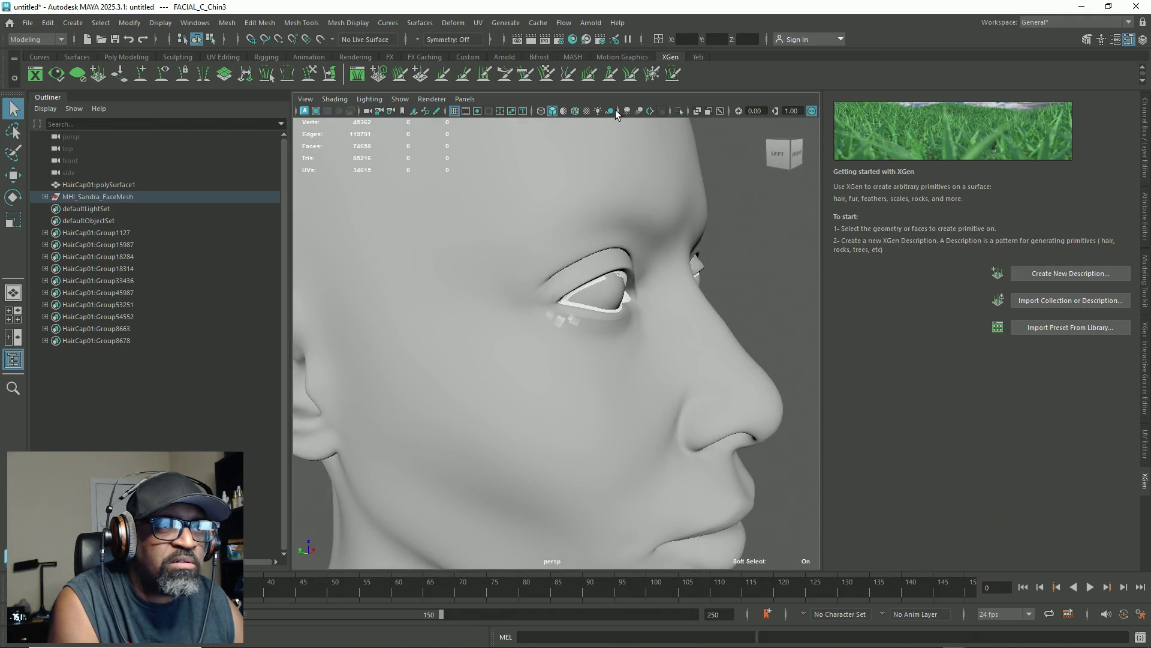
left_click(564, 111)
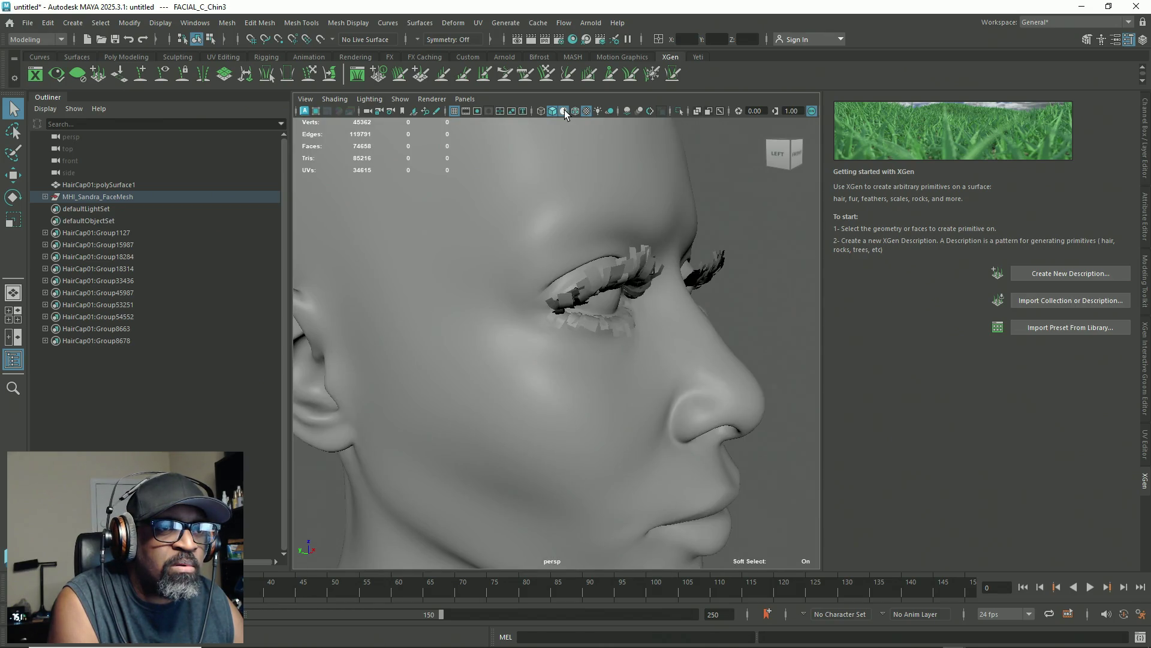
left_click(564, 111)
right_click_drag(625, 250, 437, 193, "alt")
mouse_move(437, 193)
left_mouse_down("alt")
mouse_move(385, 345)
mouse_move(442, 273)
mouse_move(474, 270)
mouse_move(456, 312)
mouse_move(449, 262)
mouse_move(481, 272)
mouse_move(457, 313)
left_mouse_up("alt")
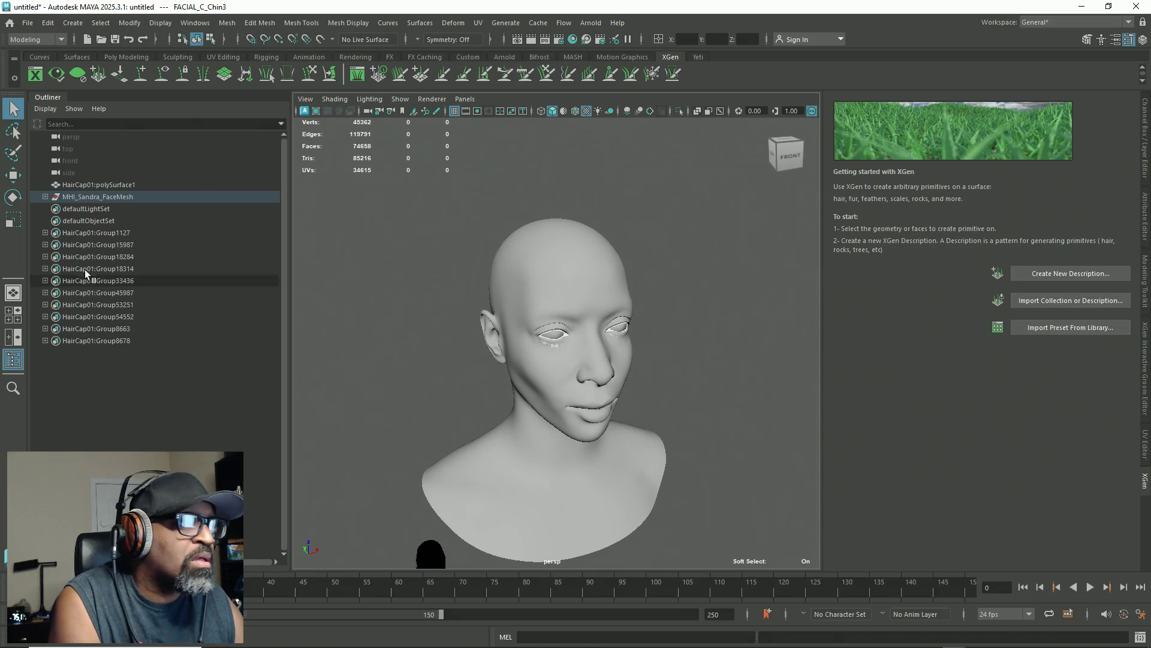
Step: Put the Sandra face mesh on a new reference-only layer1
left_click(90, 197)
left_click(1146, 148)
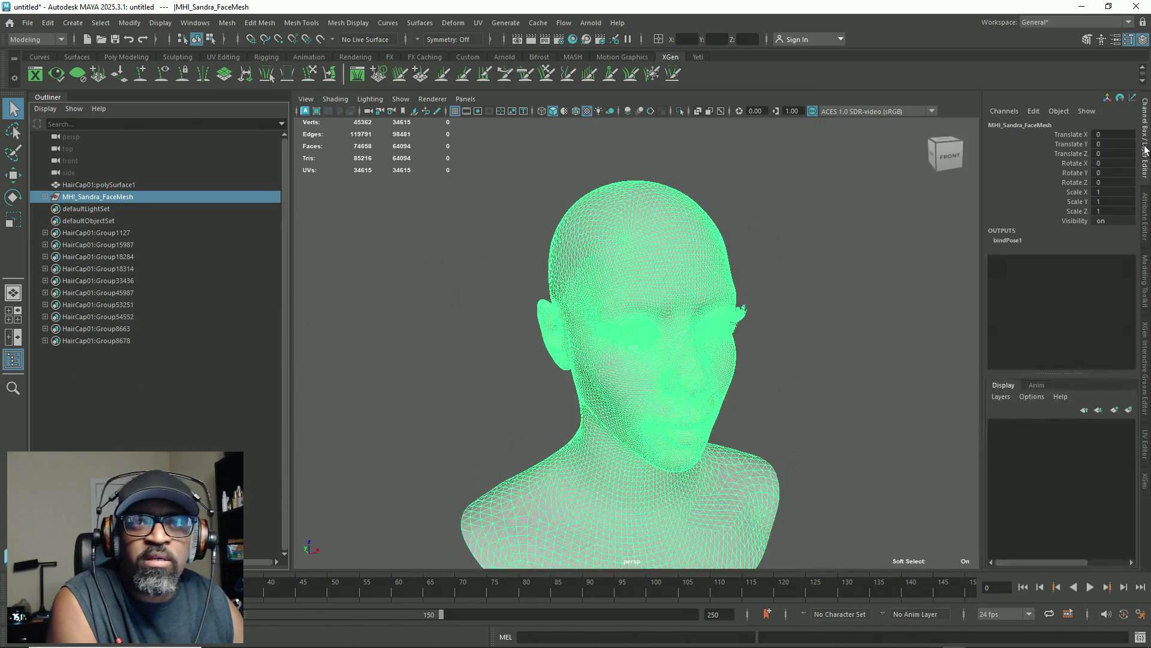
left_click(1006, 399)
left_click(1008, 422)
left_click(1024, 426)
left_click(1024, 426)
left_click(685, 421)
mouse_move(685, 421)
left_mouse_down("alt")
mouse_move(420, 383)
mouse_move(502, 406)
mouse_move(586, 456)
left_mouse_up("alt")
scroll(534, 416, "down", 5)
Step: Set the hair cap's Rotate X to 90 and freeze its rotation
left_click(608, 491)
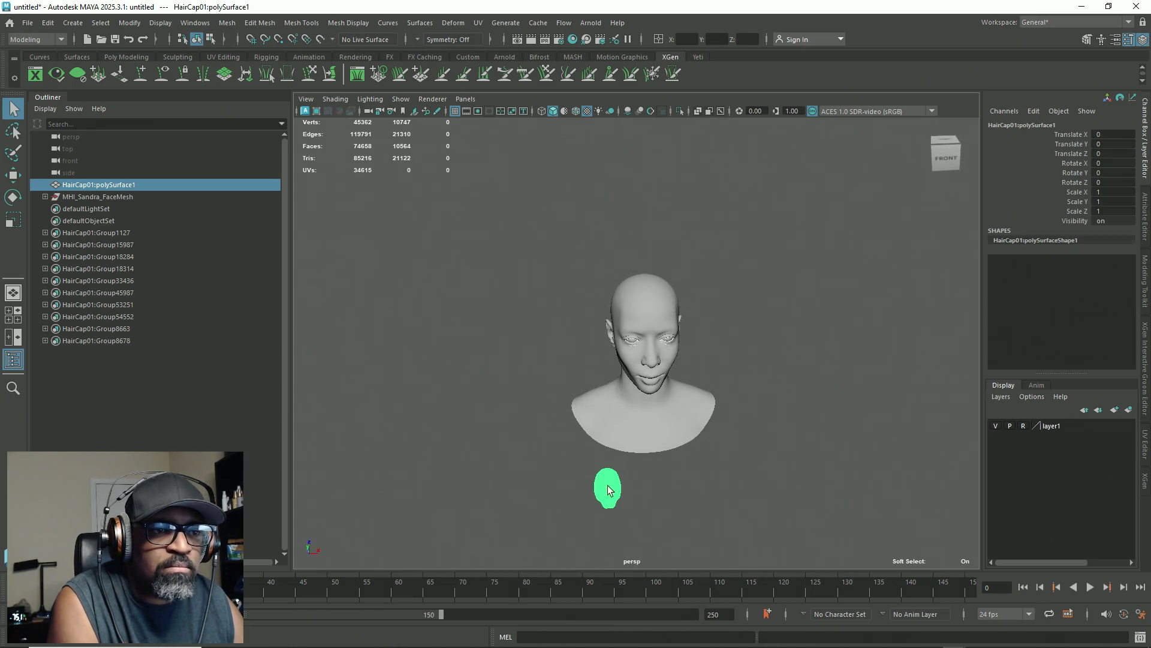
left_click(1099, 163)
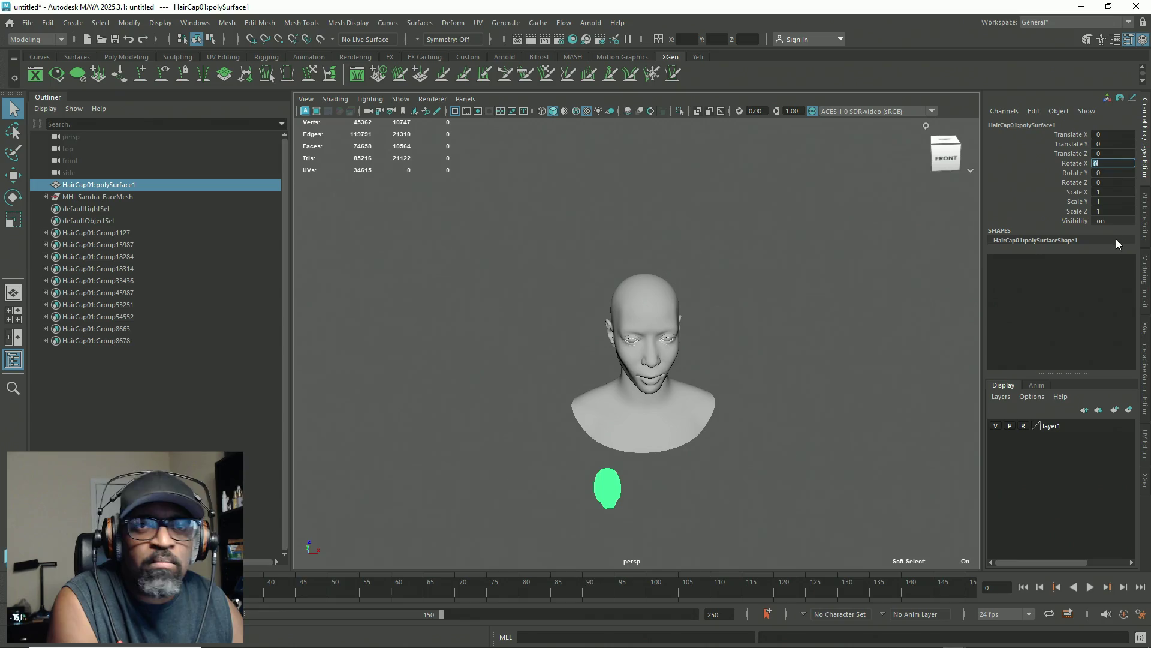
type("90")
key("Return")
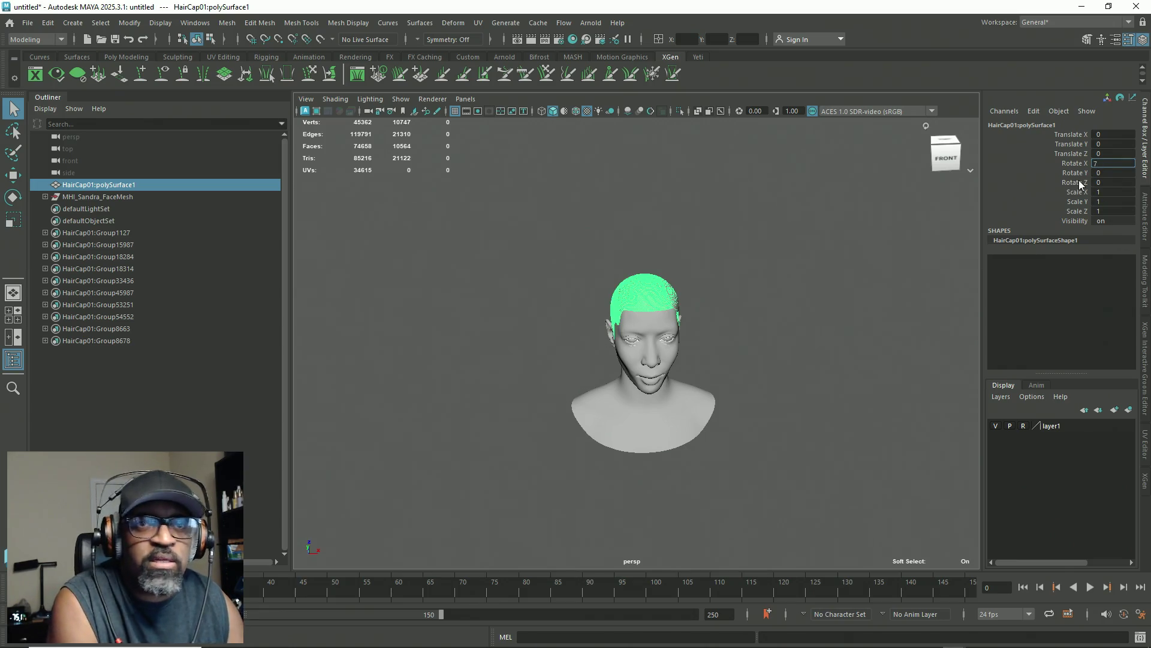
right_click(1037, 194)
mouse_move(1054, 429)
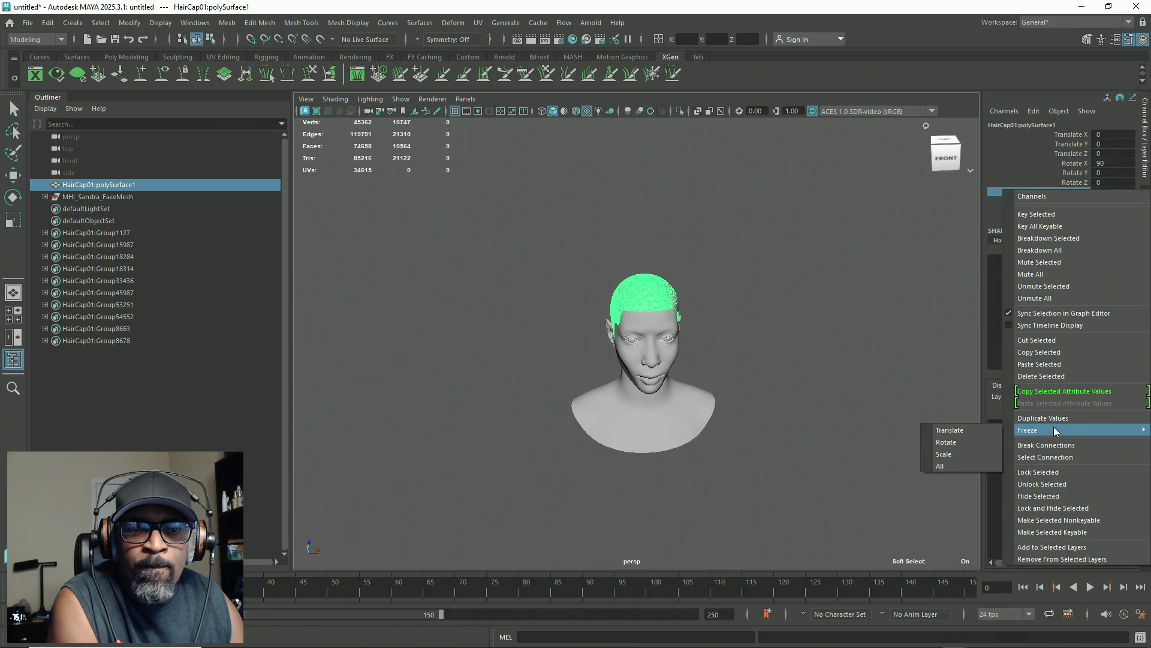
left_click(940, 466)
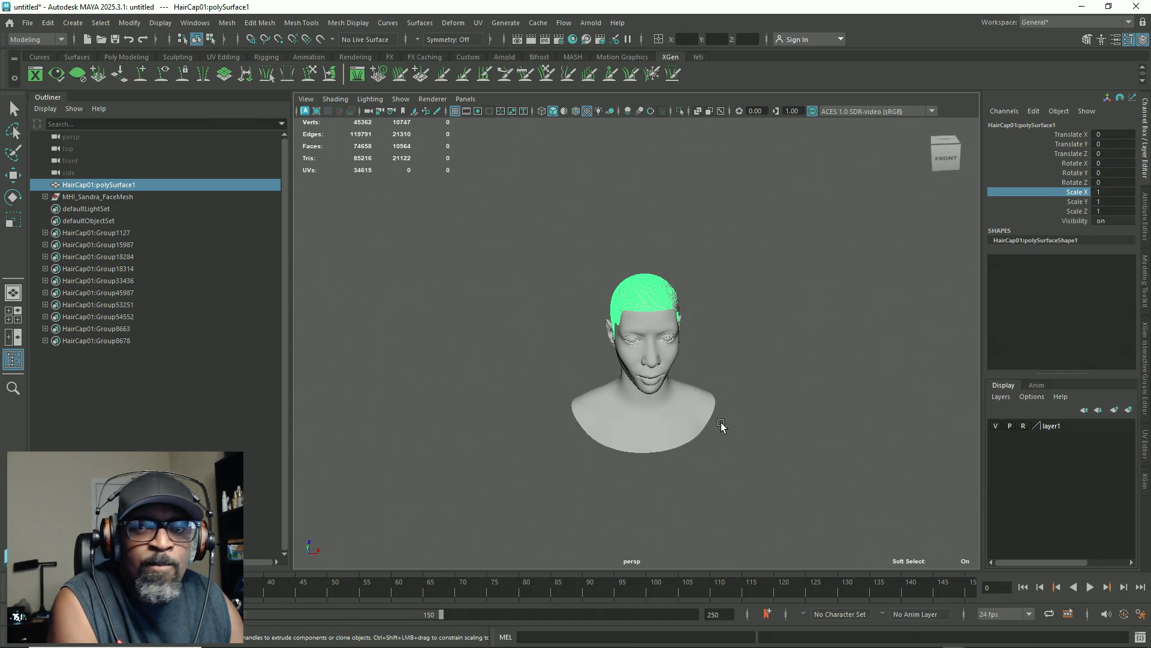
Step: Make the Sandra face mesh the live surface
left_click(699, 408)
mouse_move(700, 408)
left_mouse_down("alt")
mouse_move(684, 437)
mouse_move(702, 436)
mouse_move(705, 339)
mouse_move(628, 285)
left_mouse_up("alt")
left_click(136, 196)
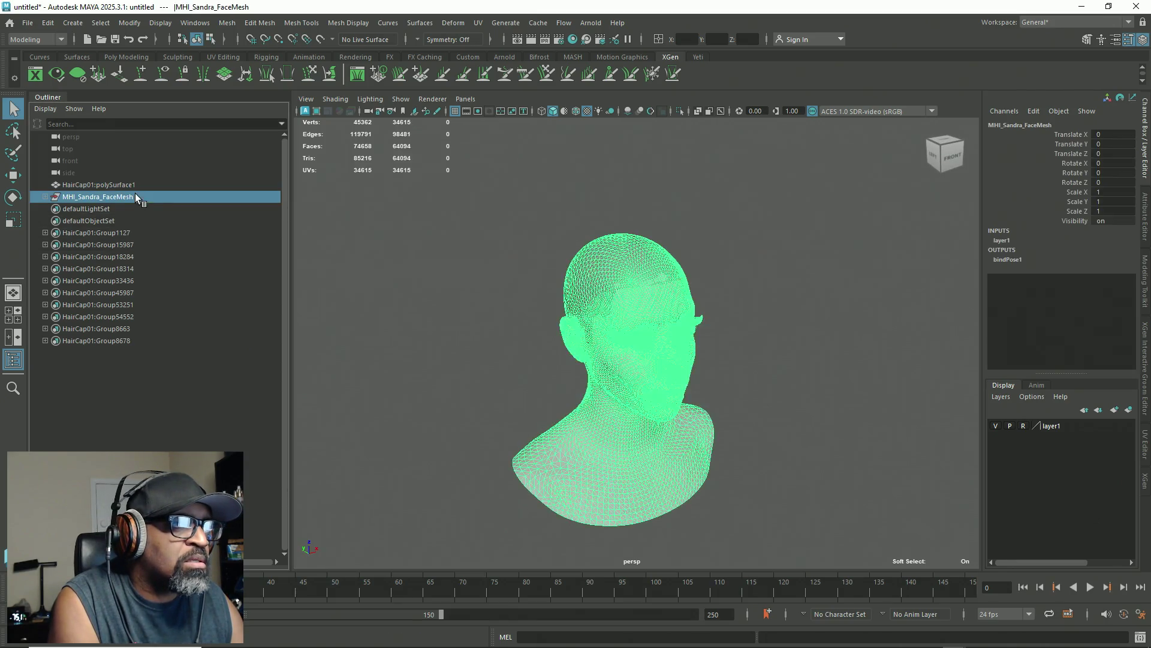
left_click(321, 39)
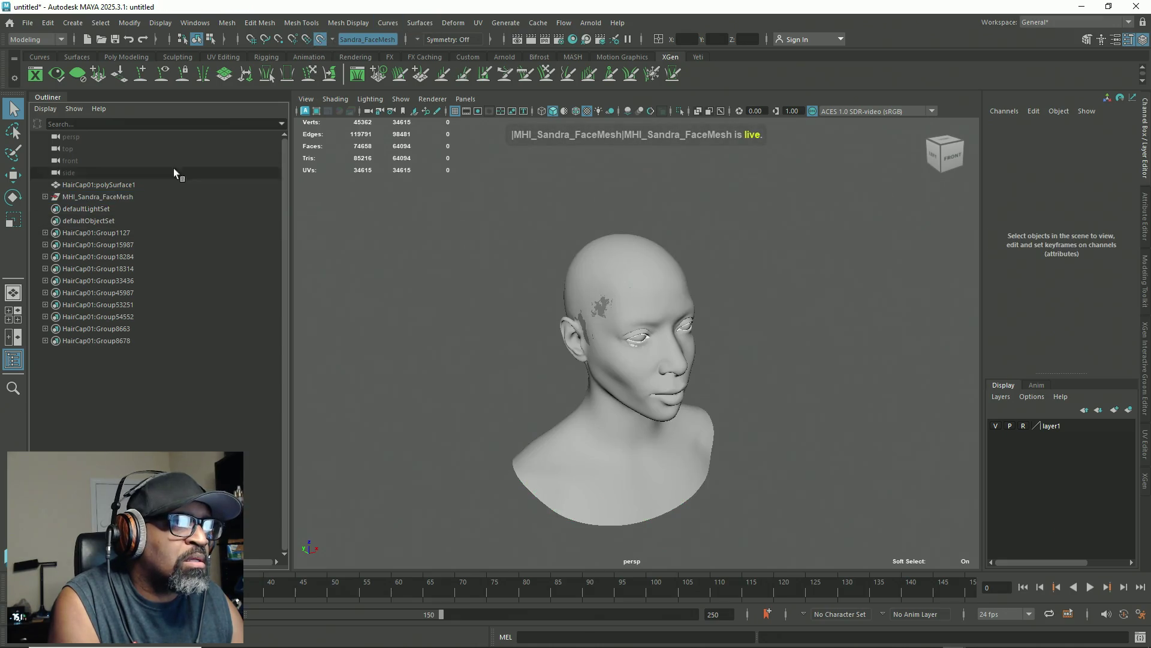
Step: Conform the hair cap onto the face with a 0.0001 surface offset
left_click(99, 185)
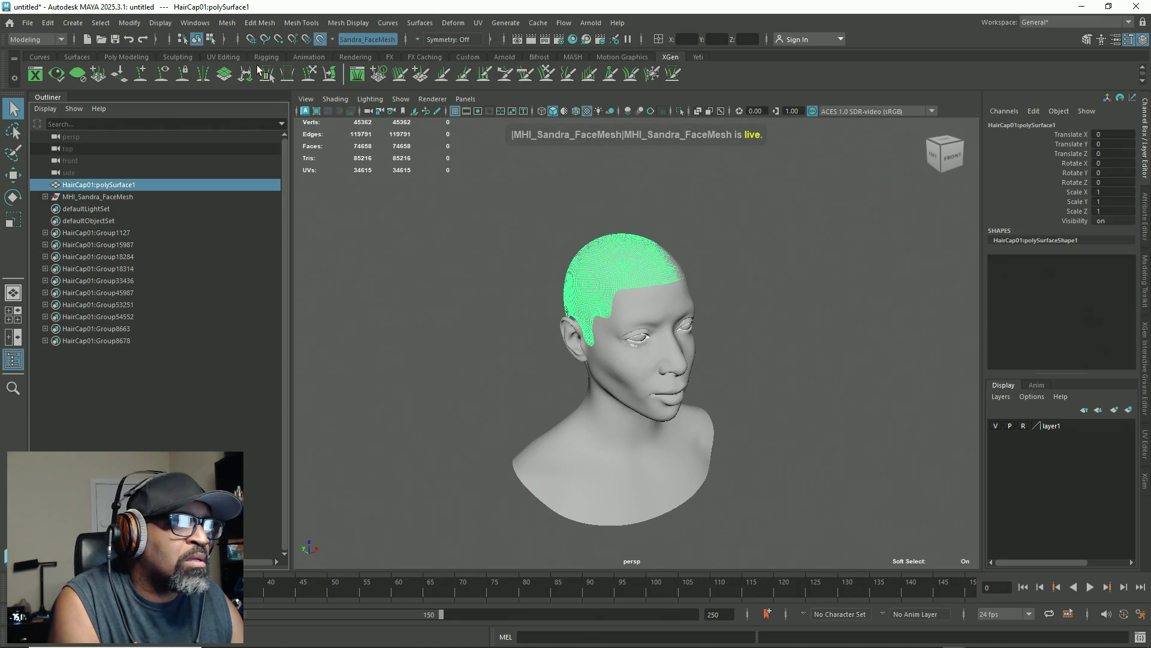
left_click(237, 23)
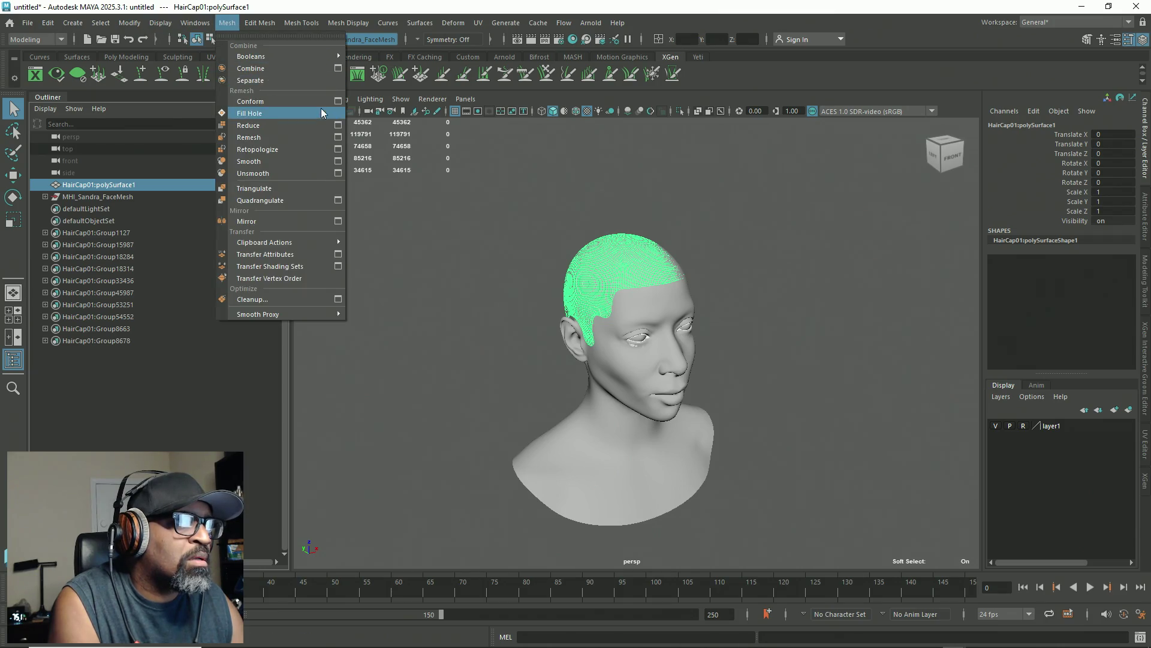
left_click(326, 102)
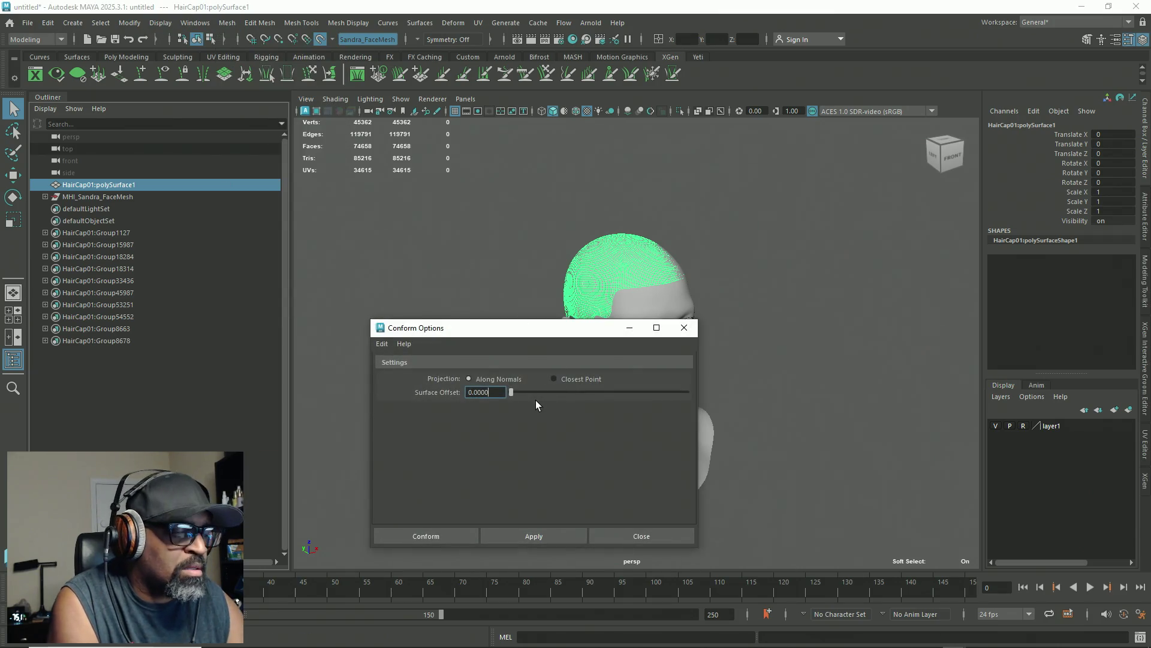
type("1")
left_click(542, 534)
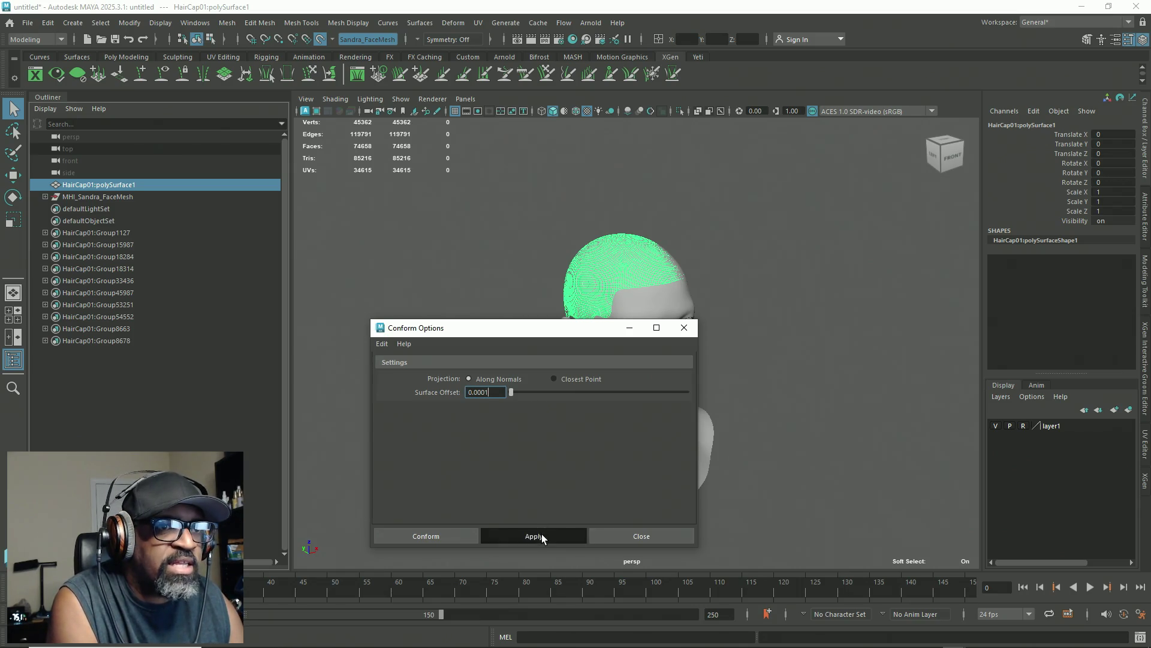
left_click(632, 537)
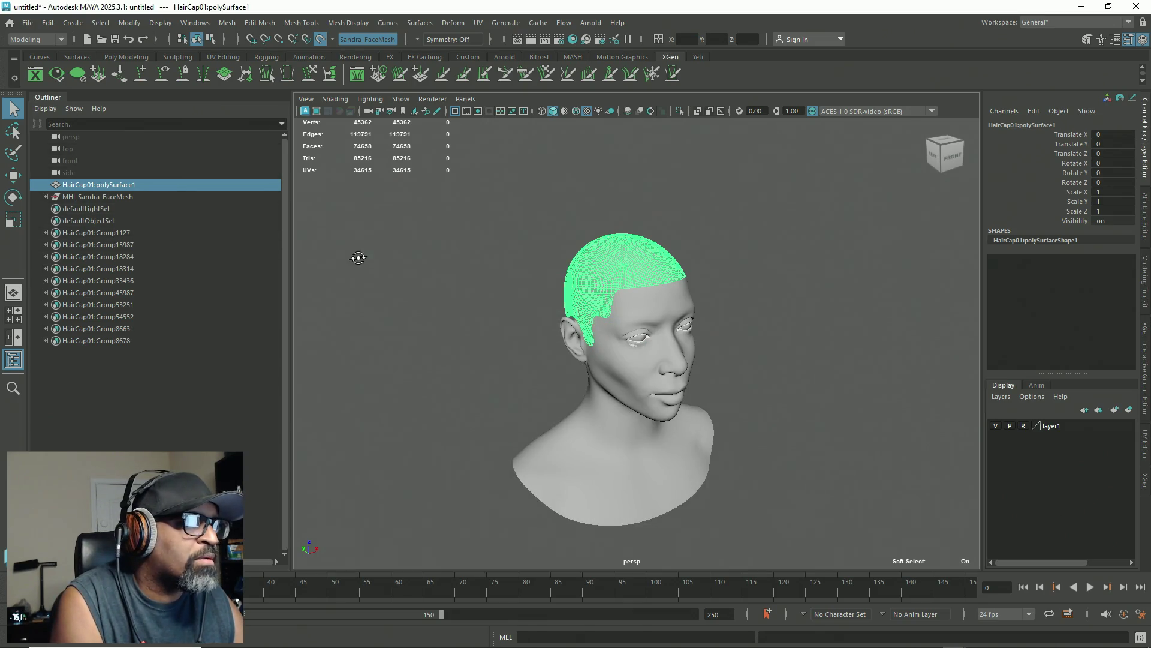
Step: Rename the hair cap object from its polySurface1 name to HairCap in the Outliner
left_click_drag(358, 258, 324, 249, "alt")
double_click(106, 186)
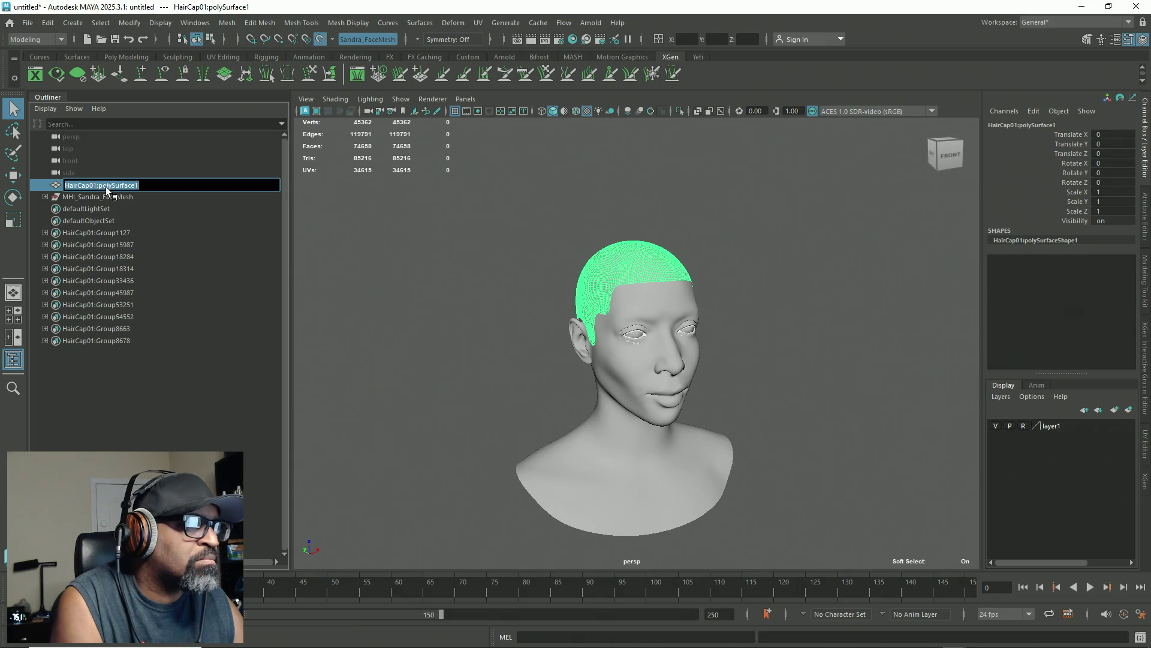
left_click(161, 186)
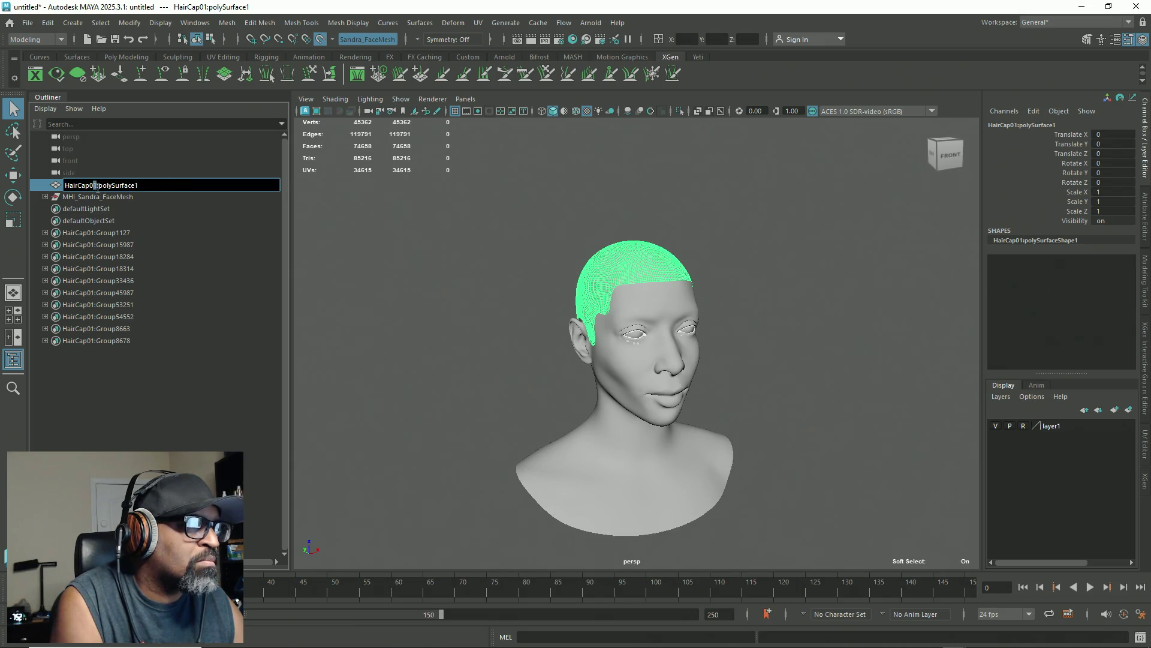
left_click_drag(99, 187, 208, 186)
key("BackSpace")
key("BackSpace")
key("BackSpace")
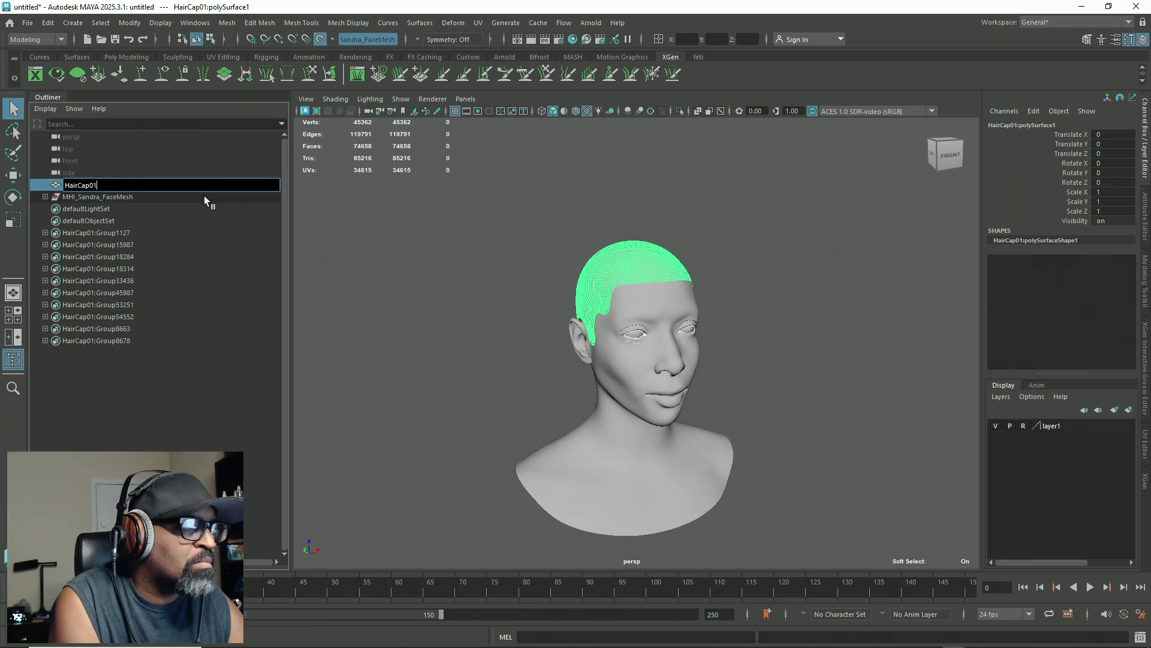
key("BackSpace")
key("Return")
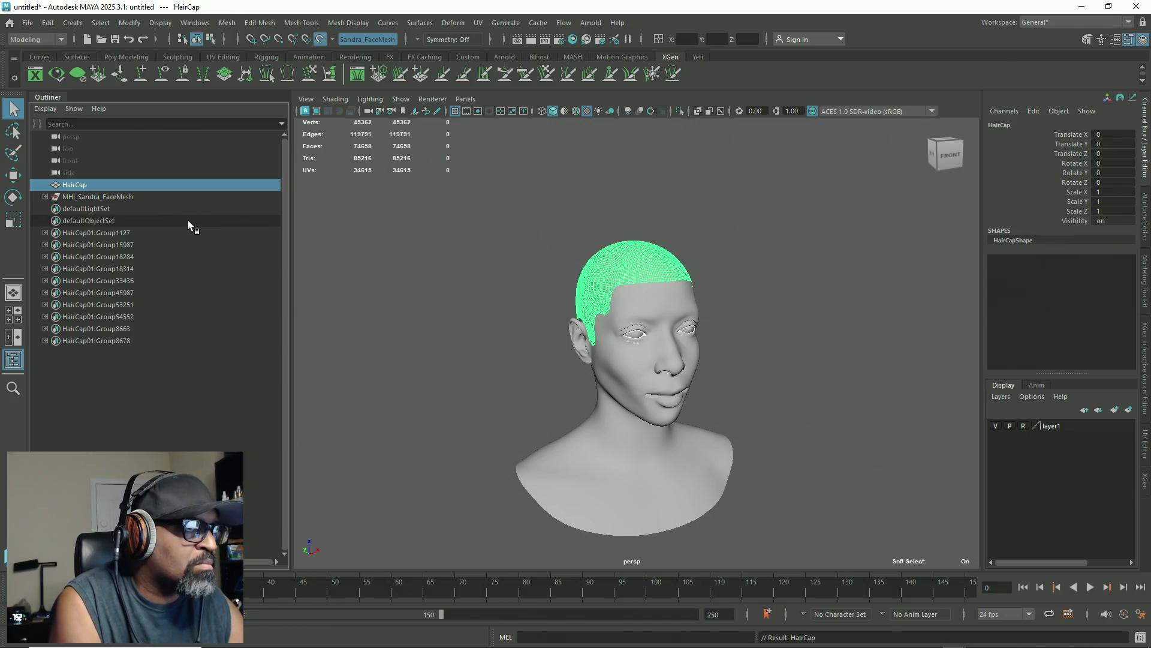
Step: Open File > Project Window and accept the Sandra project settings
left_click(28, 22)
left_click(691, 77)
left_click(28, 22)
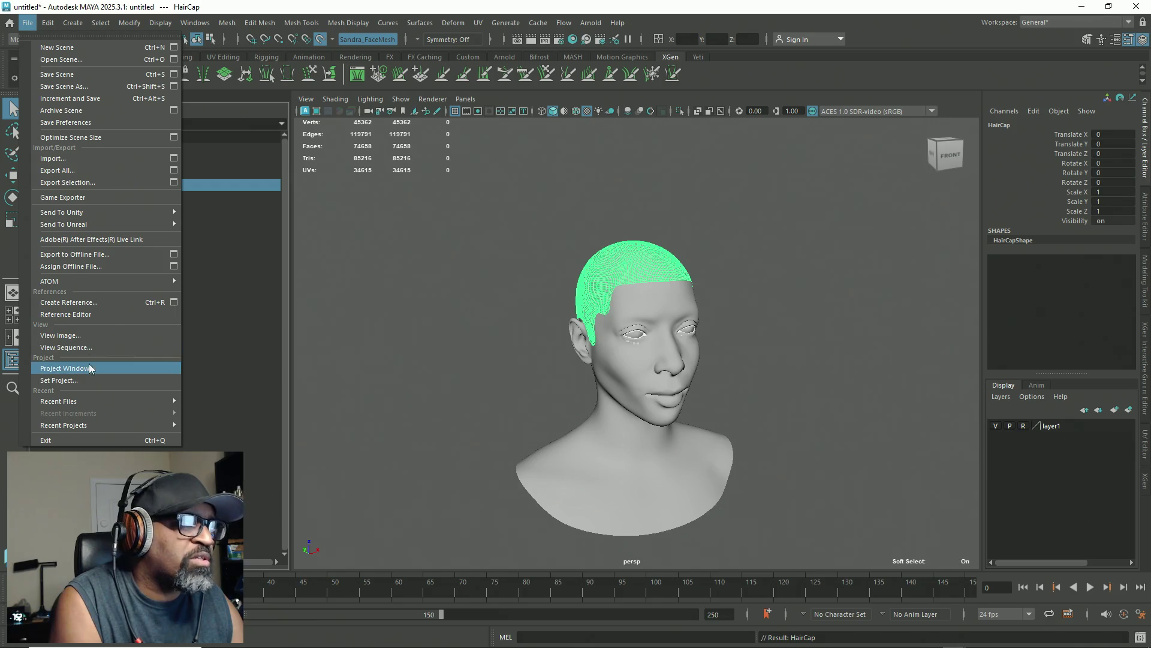
left_click(78, 379)
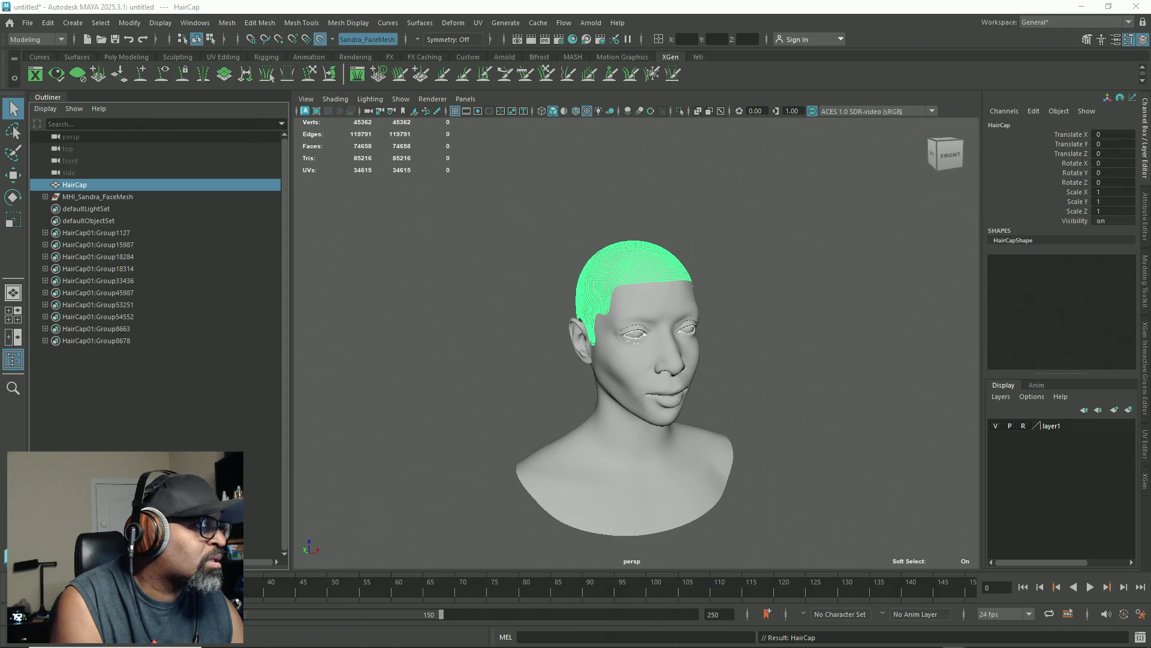
left_click(25, 24)
left_click(89, 367)
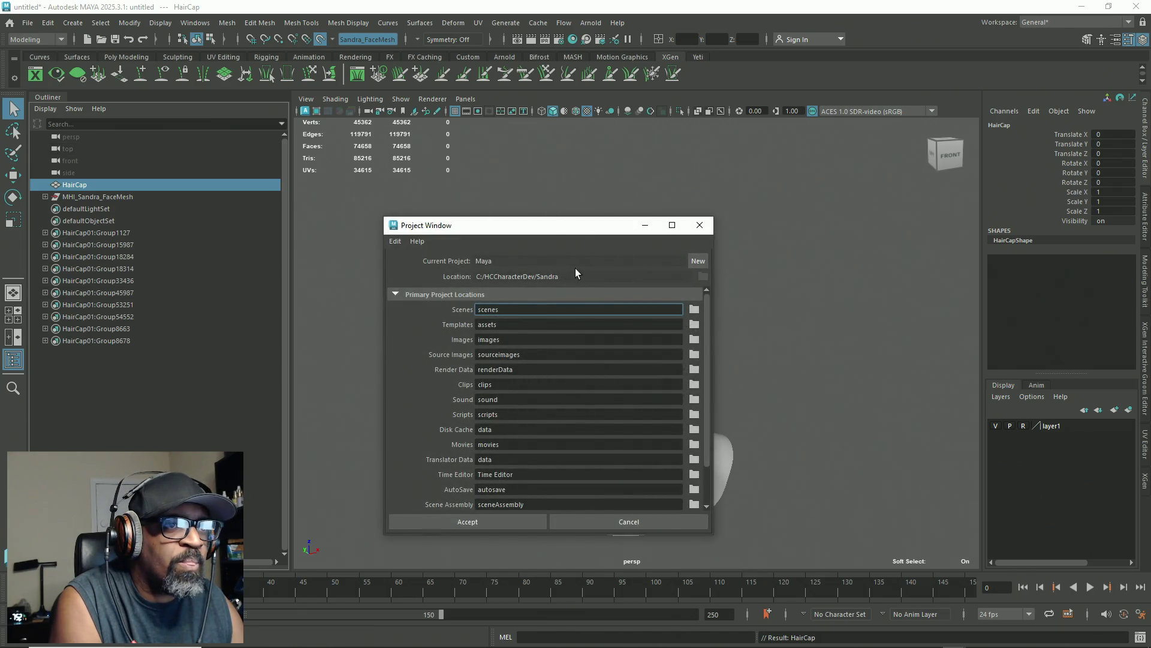
left_click(528, 520)
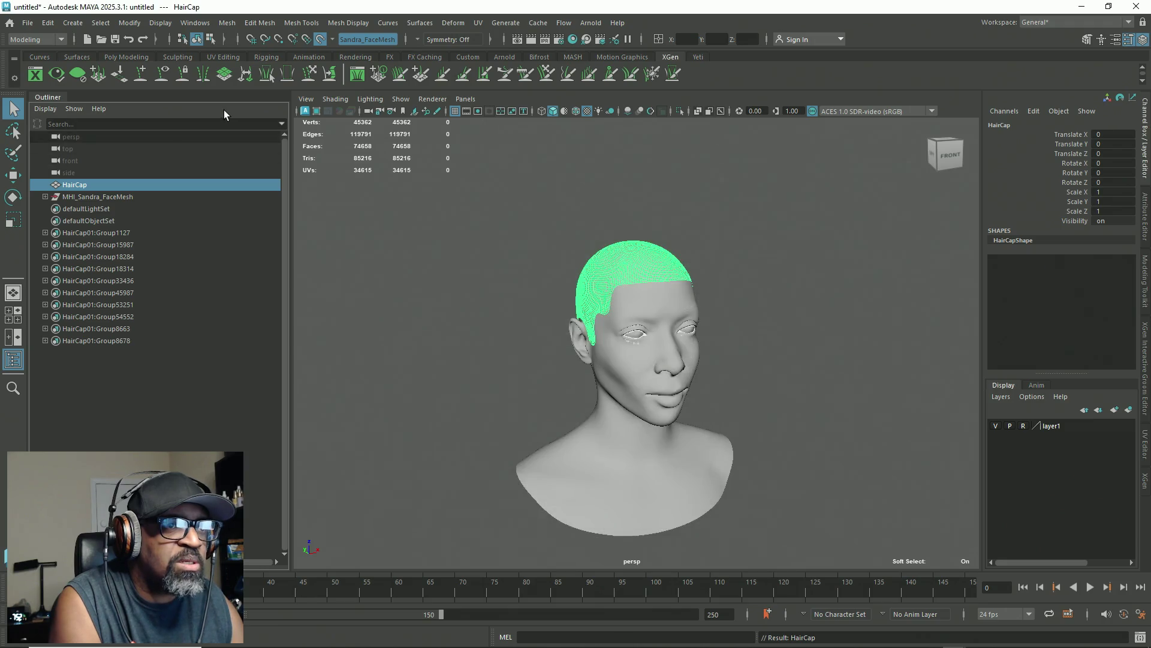
left_click(28, 23)
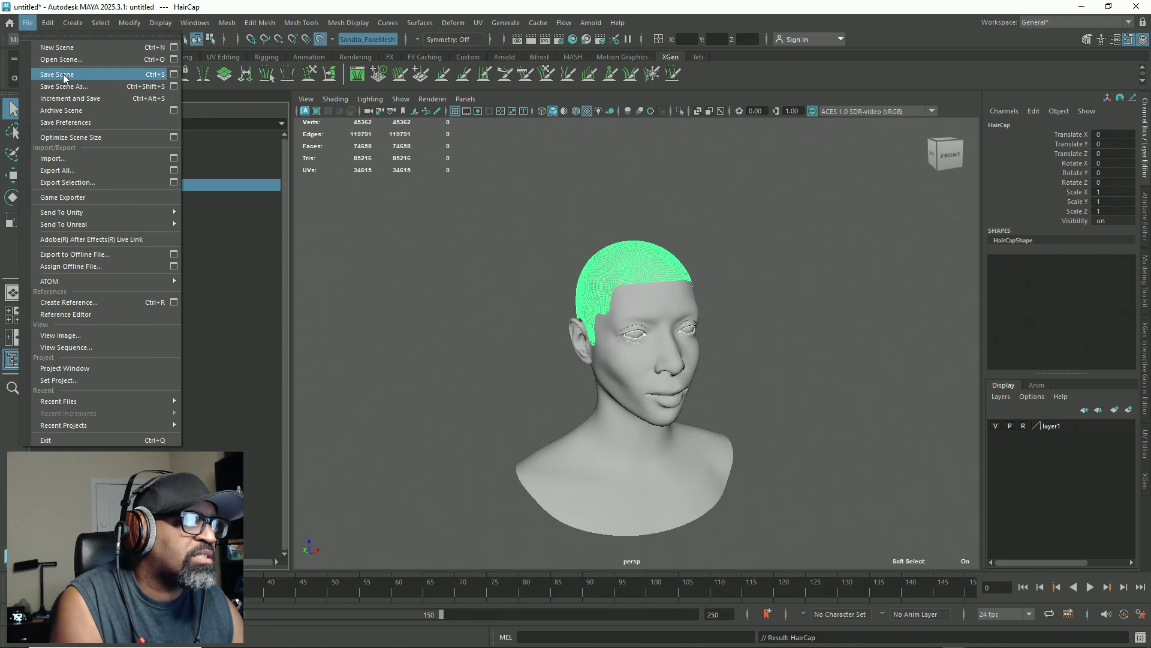
Step: Save the scene as SandraHairXgen.ma and show HairCapShape's attributes in the Attribute Editor
left_click(64, 76)
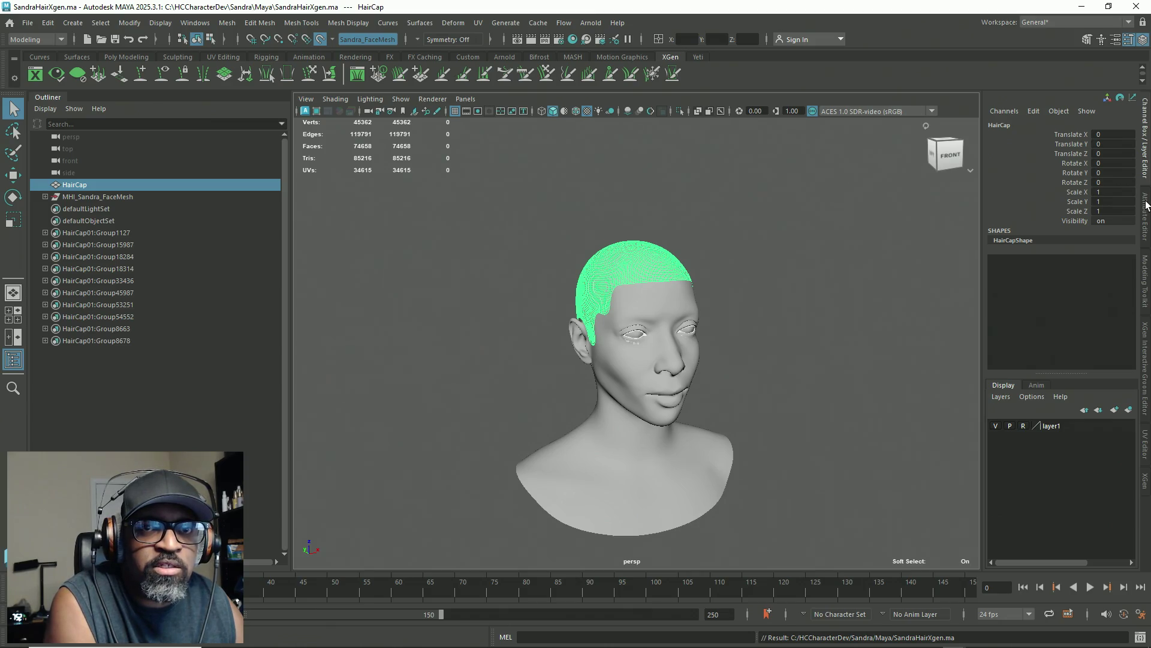
left_click(1147, 204)
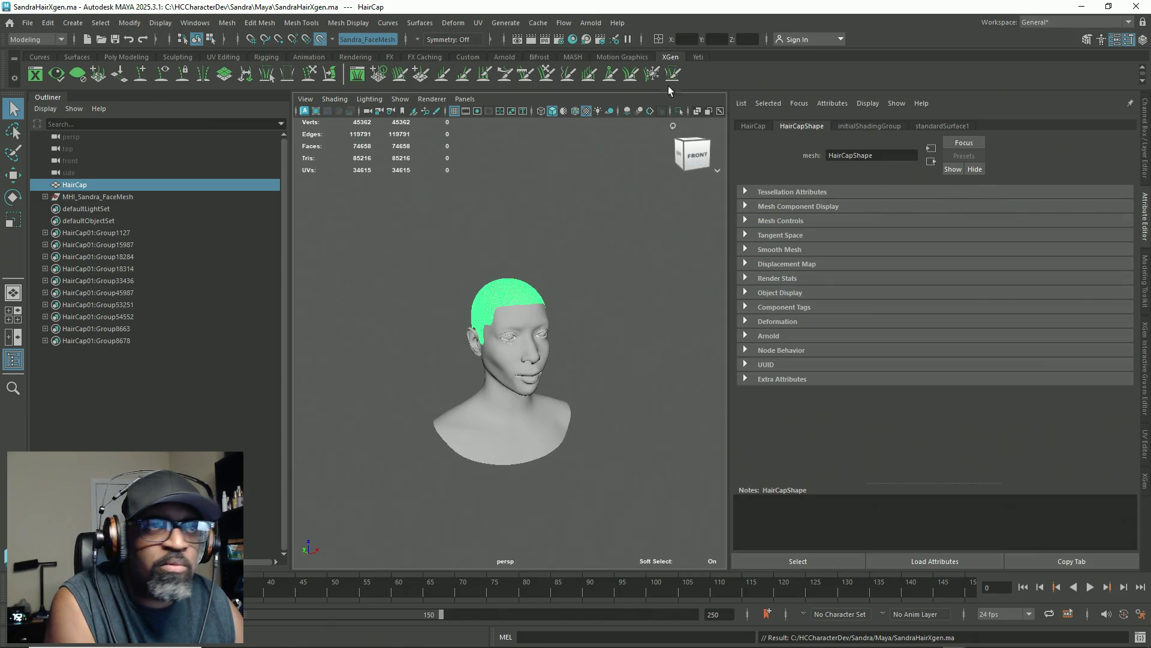
Step: Use Hypershade's Delete Unused Nodes to purge MI_HeadSynthesized materials, then expand MHI_Sandra_FaceMesh
left_click(581, 47)
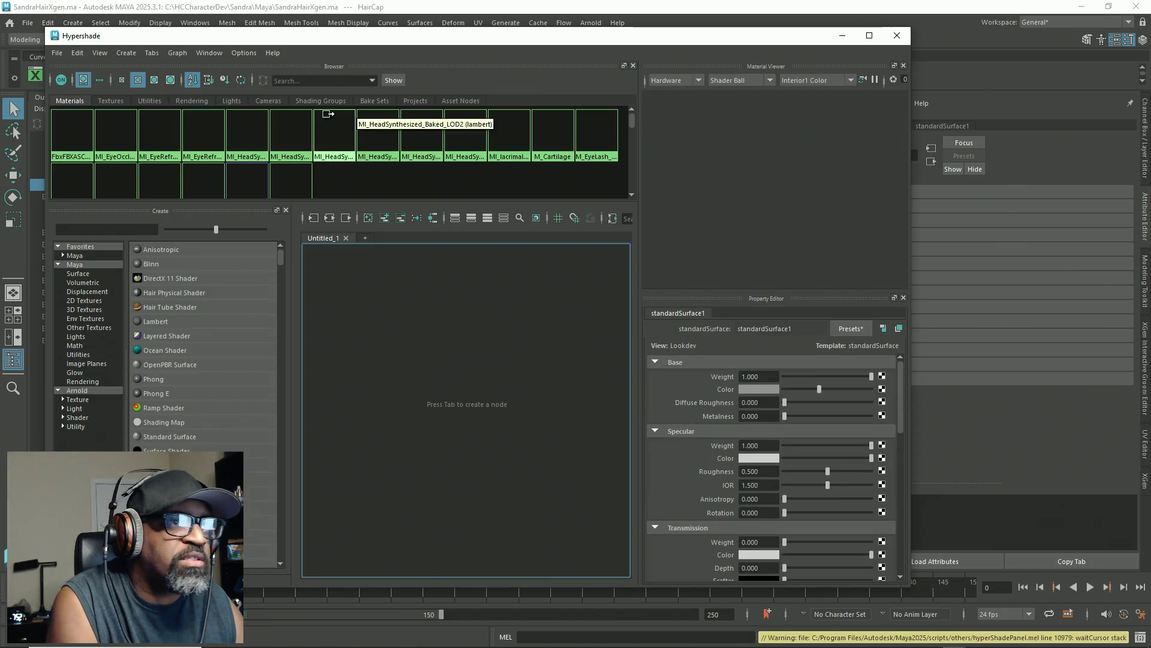
left_click(77, 53)
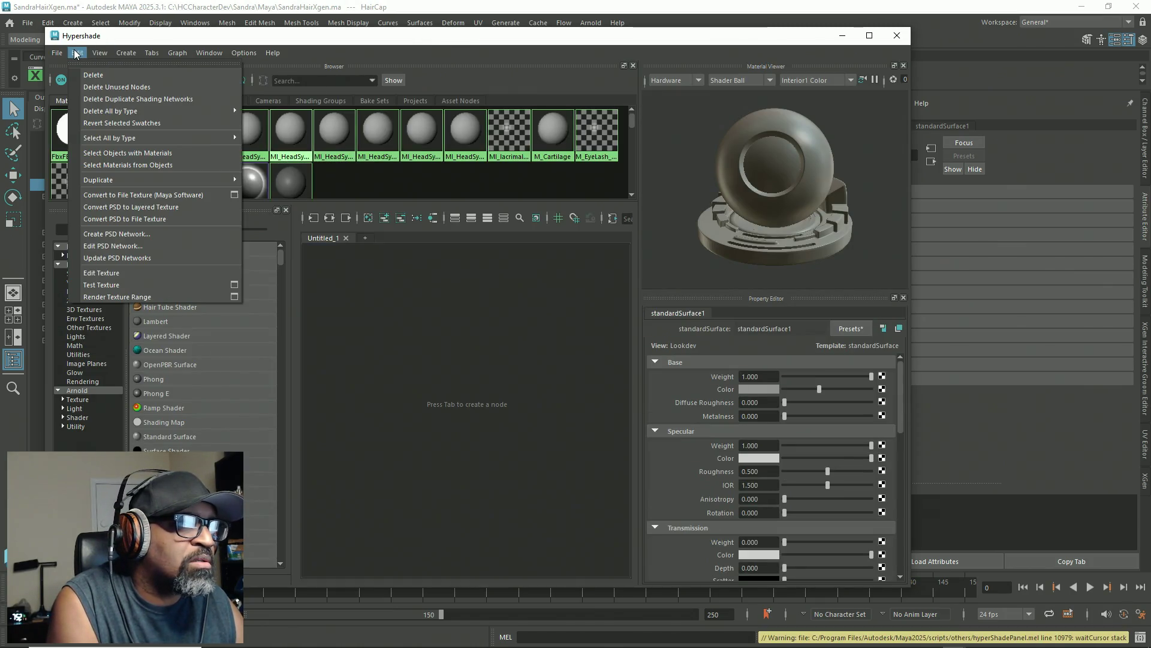
left_click(93, 75)
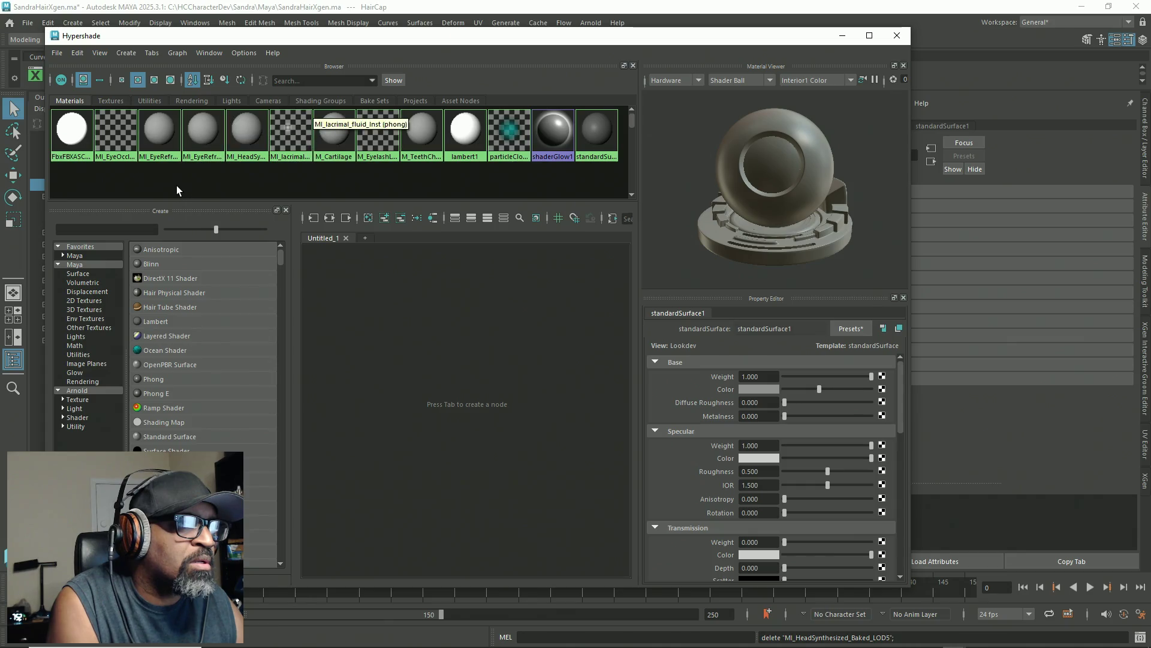
mouse_move(470, 35)
left_mouse_down()
mouse_move(6, 133)
mouse_move(0, 92)
left_mouse_up()
left_click(2, 92)
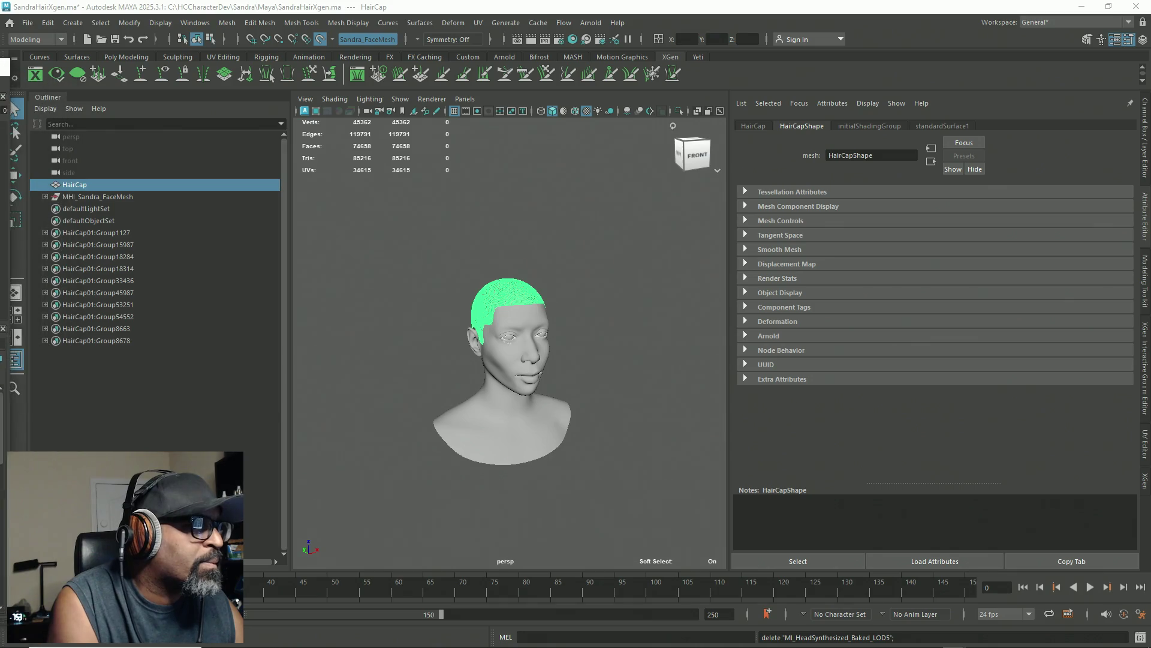
left_click(45, 197)
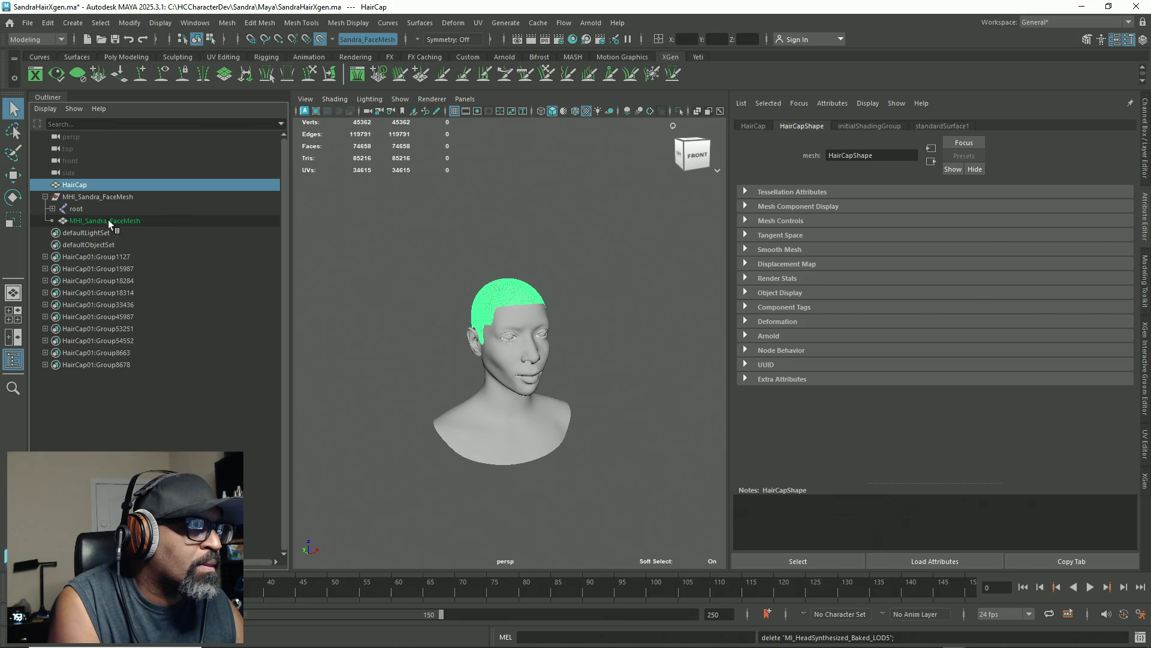
Step: Select the inner MHI_Sandra_FaceMesh and review dx11Shader1's AutodeskUberShader.fxo settings in the Attribute Editor
left_click(187, 220)
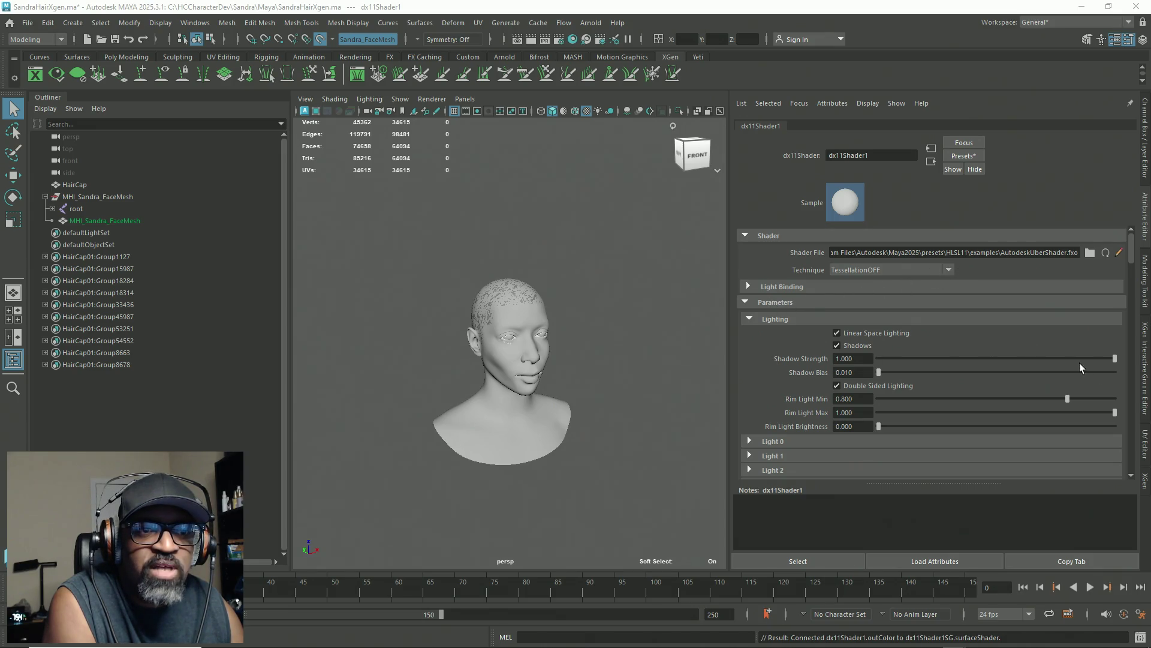
mouse_move(1134, 261)
left_mouse_down()
mouse_move(1122, 287)
mouse_move(1112, 280)
left_mouse_up()
scroll(1112, 282, "down", 4)
scroll(1113, 288, "down", 1)
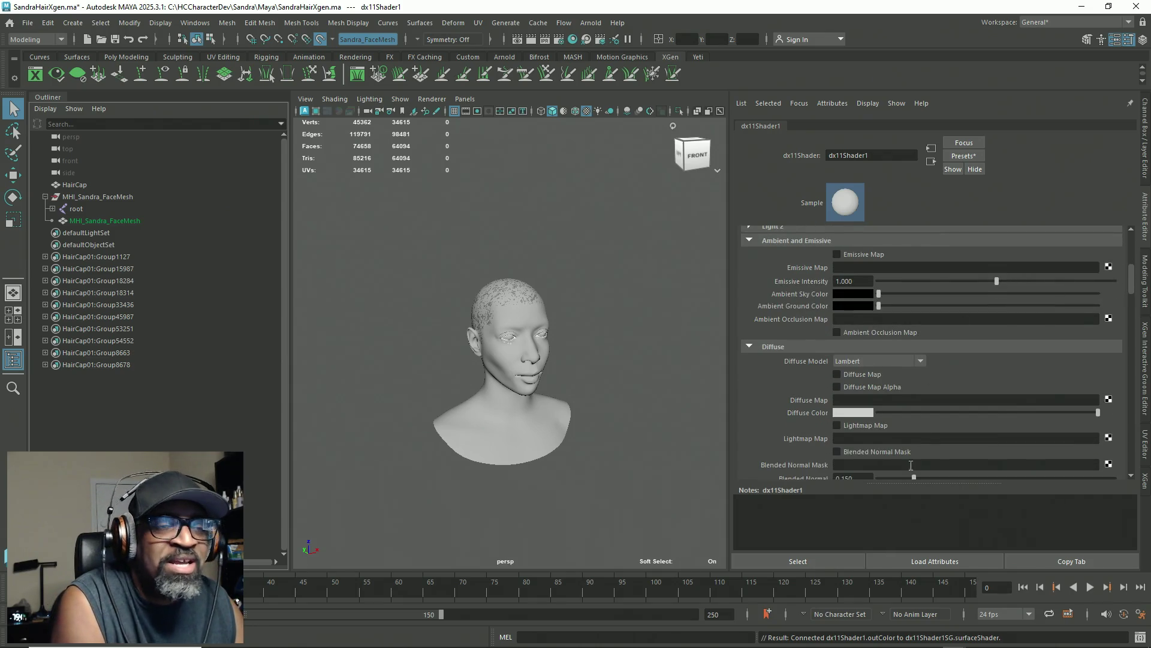
key("super")
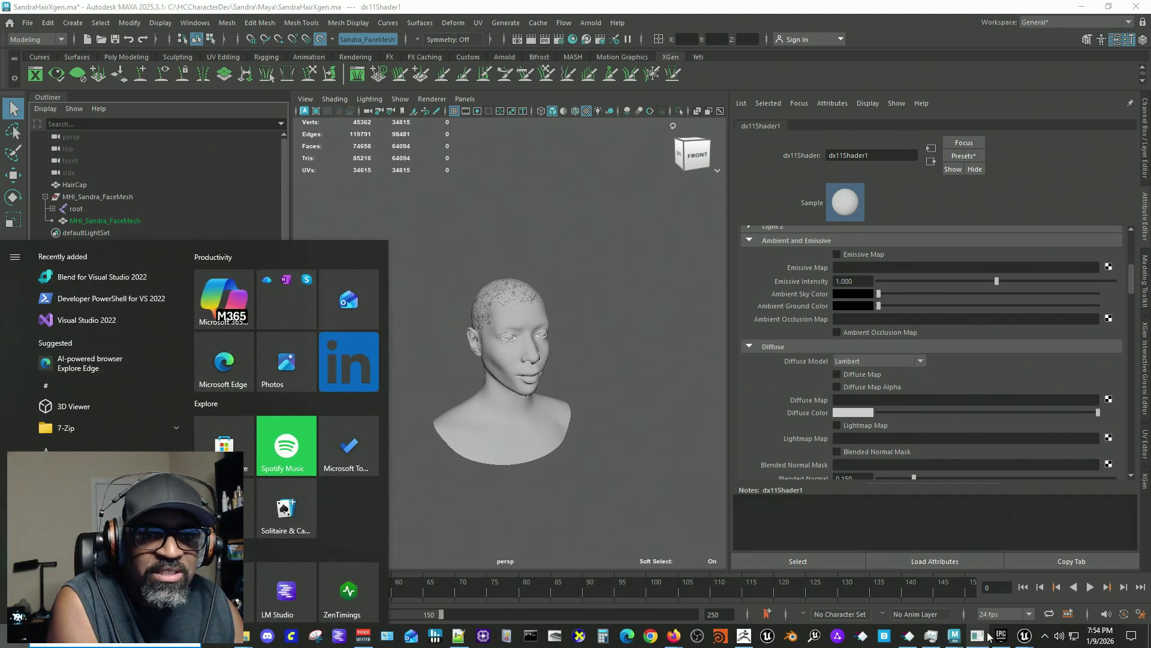
Step: In Unreal, open the MHI_Sandra folder and filter the Content Browser to Texture assets
mouse_move(1021, 639)
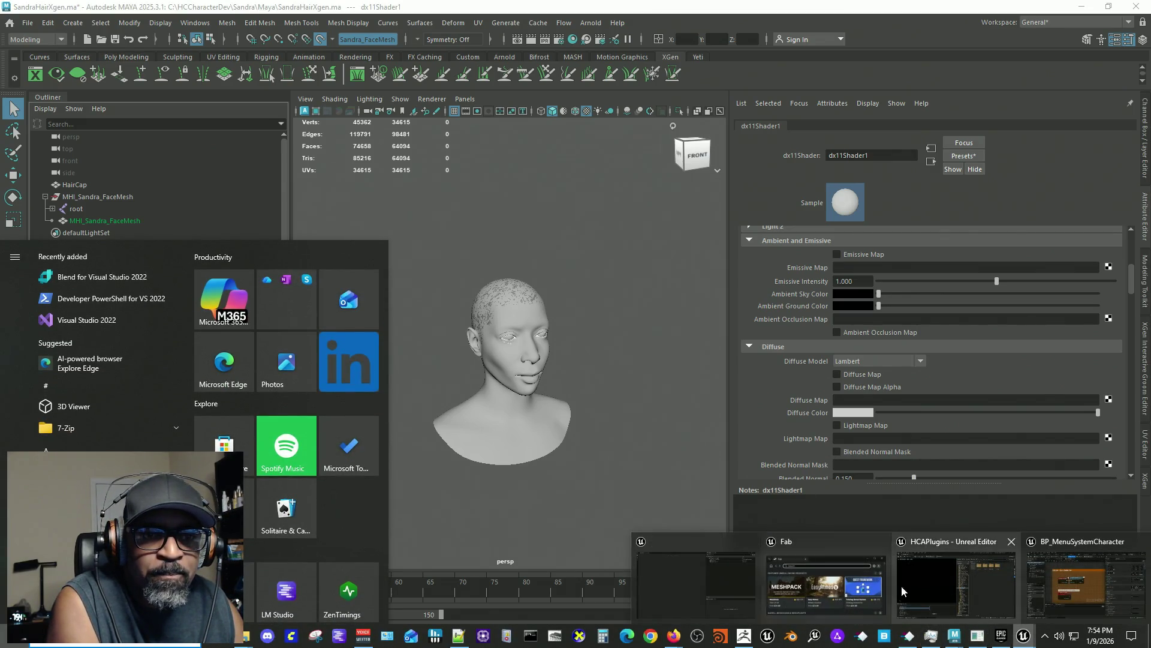
left_click(979, 578)
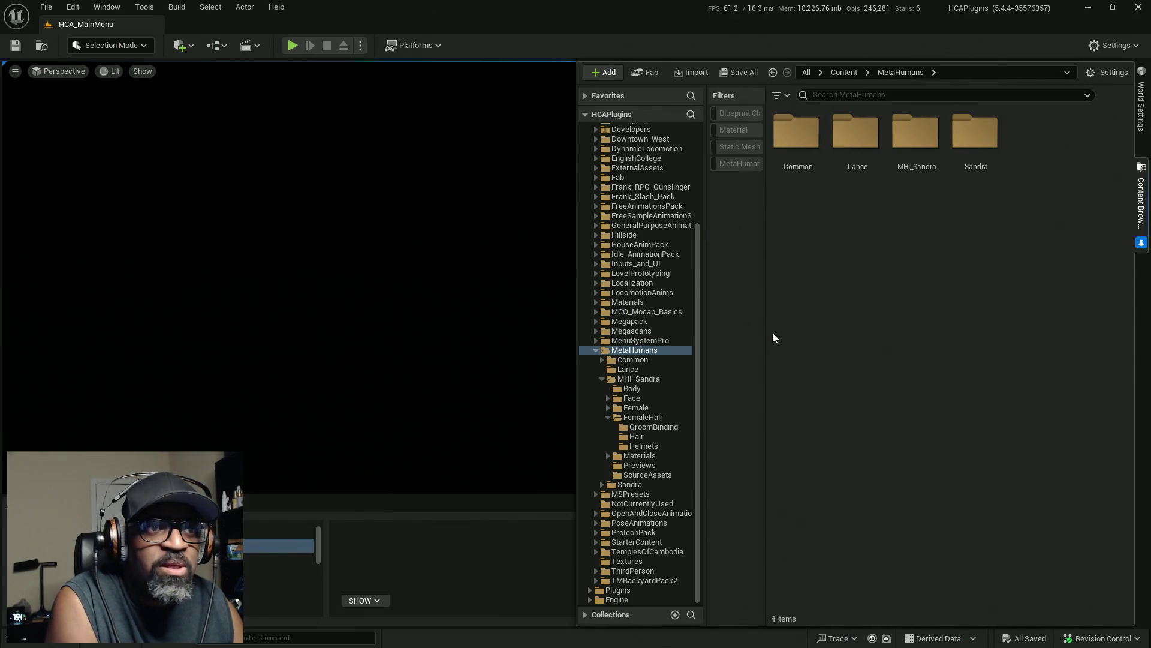
left_click(634, 380)
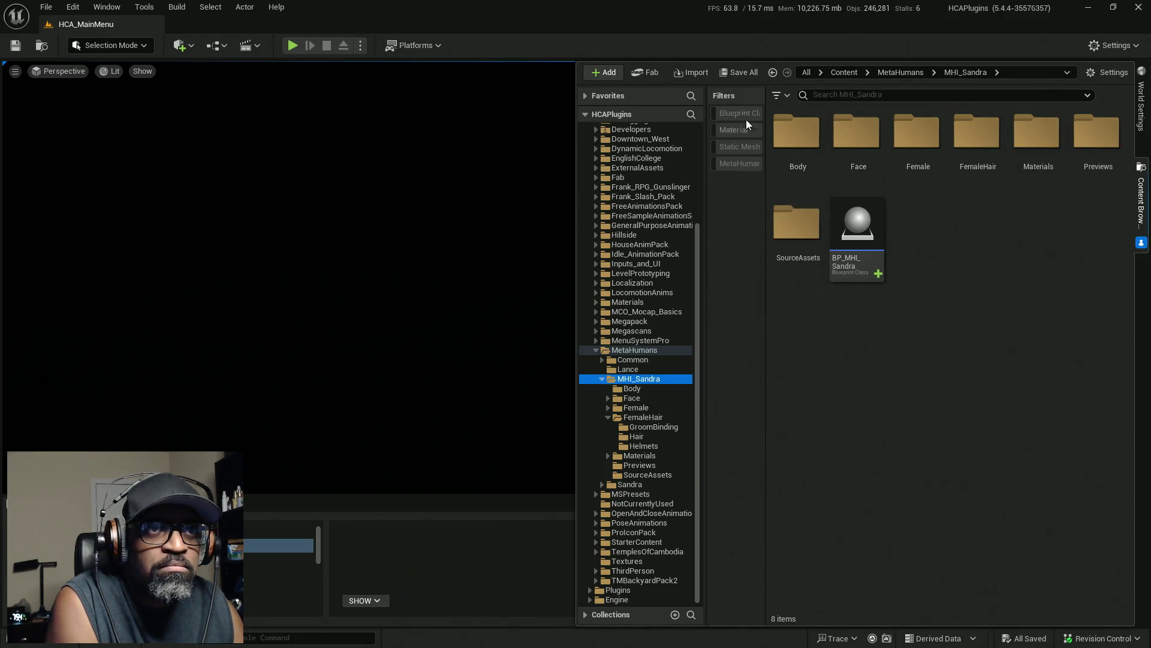
left_click(780, 94)
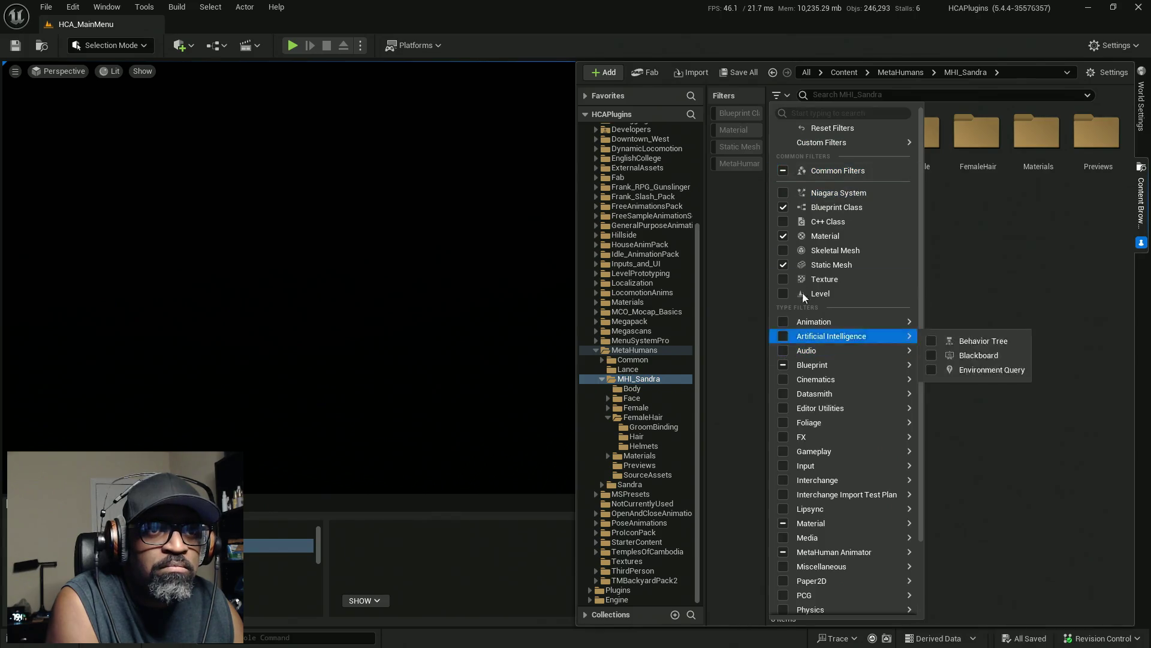
left_click(783, 279)
left_click(1028, 516)
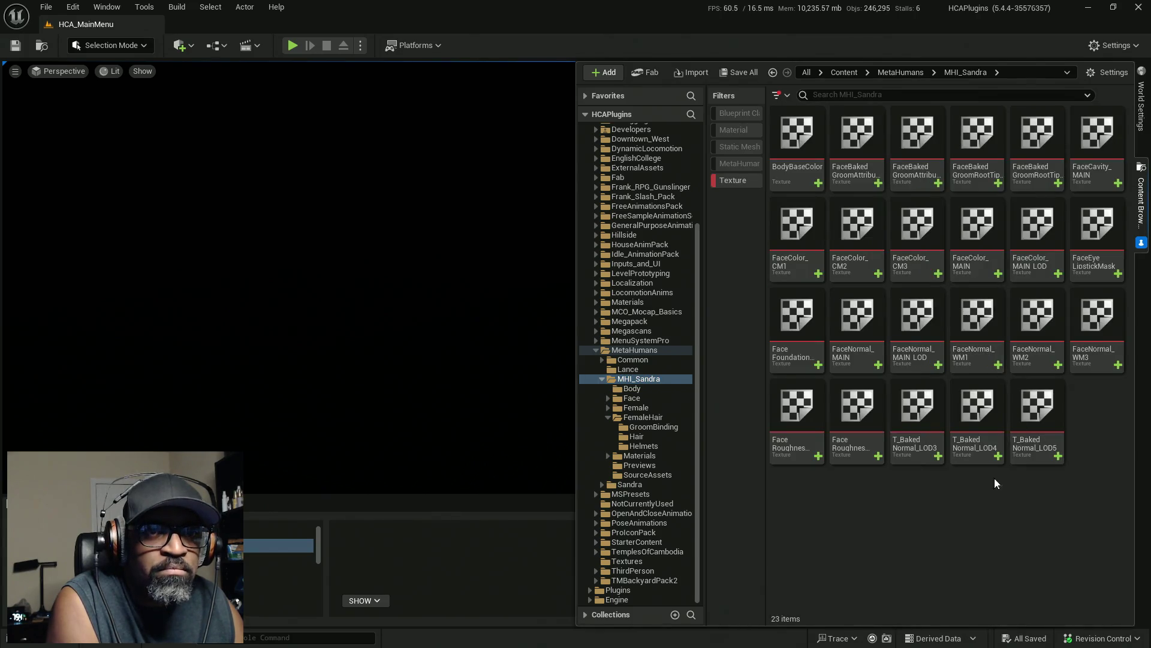
Step: Select the FaceColor_MAIN texture thumbnail among the 23 textures
mouse_move(964, 257)
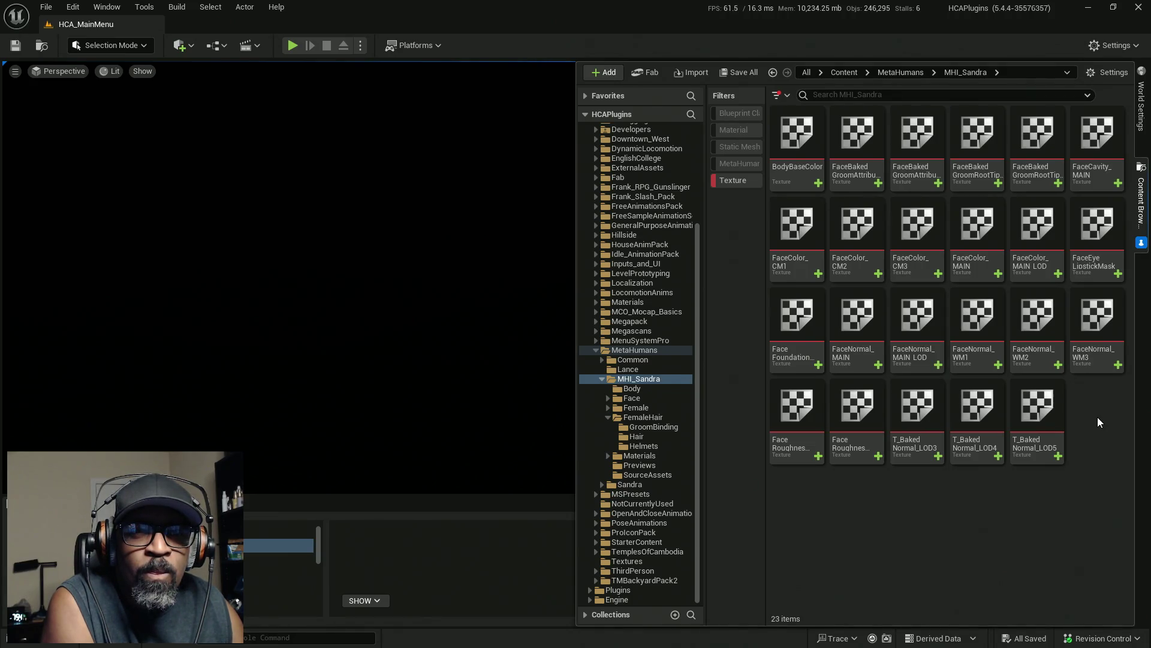
mouse_move(1033, 414)
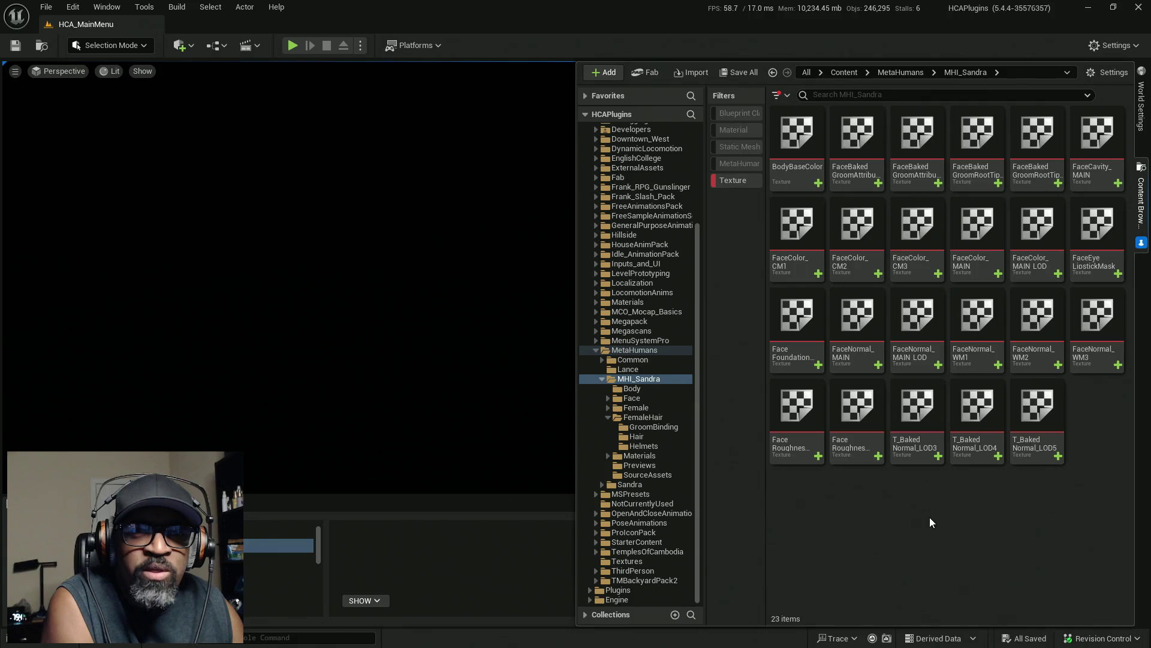
mouse_move(1044, 240)
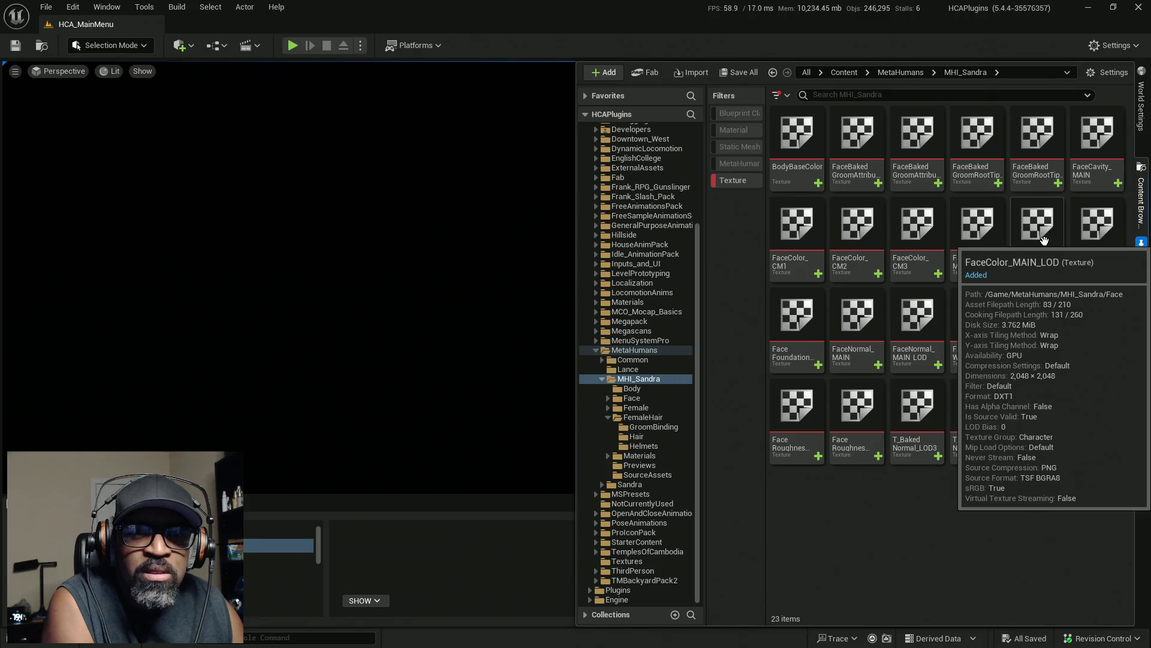
mouse_move(965, 235)
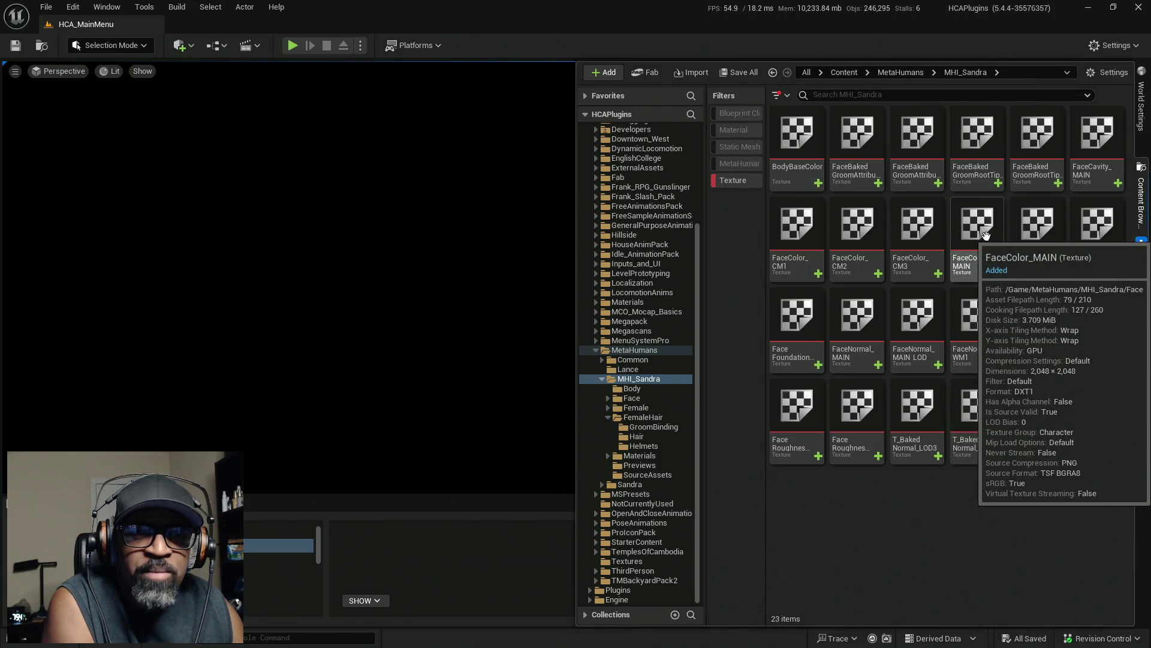
left_click(987, 240)
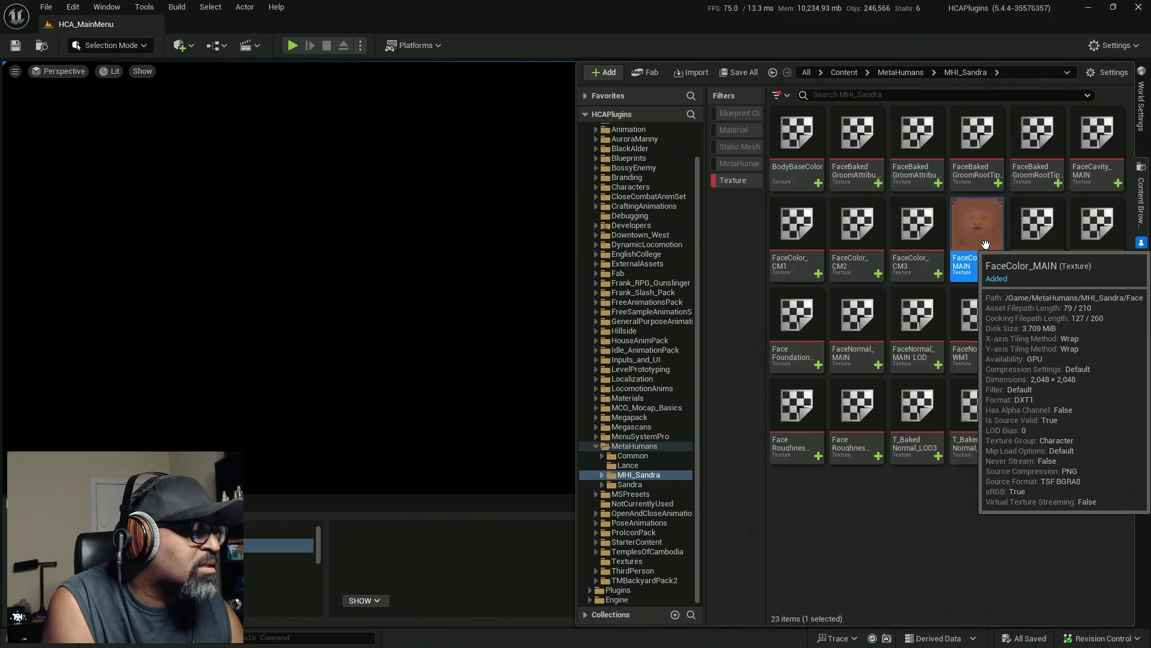
Step: Cycle through open windows with Alt+Tab, then stay in Unreal
key("alt+Tab")
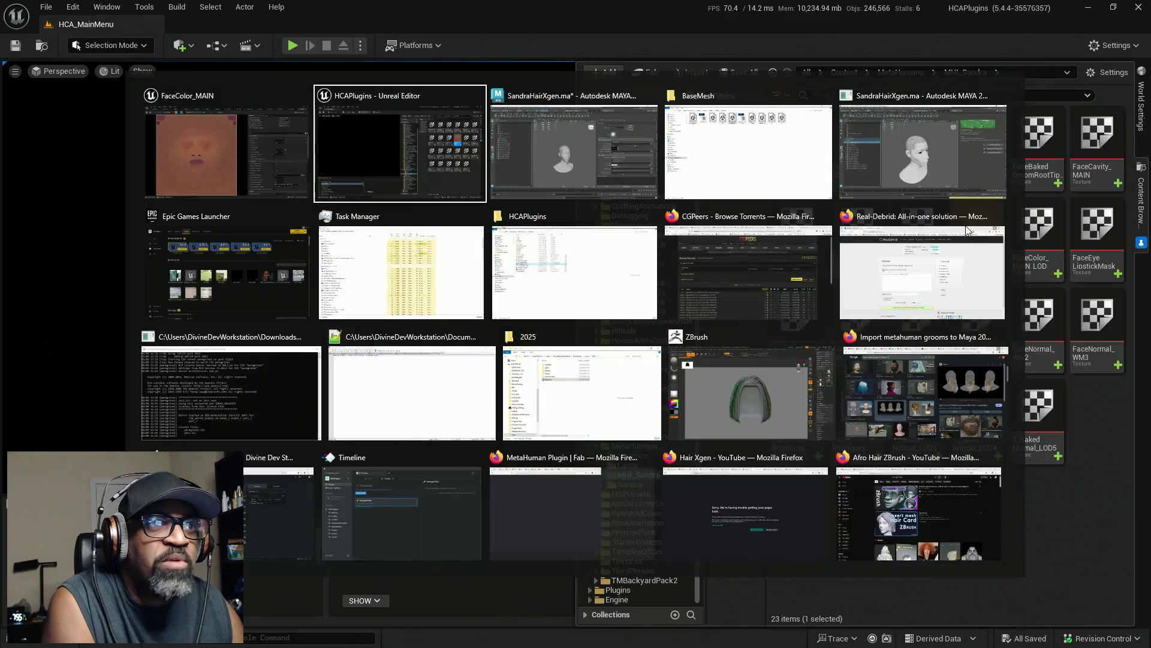
key("alt+Tab")
key("alt+Tab")
key("Escape")
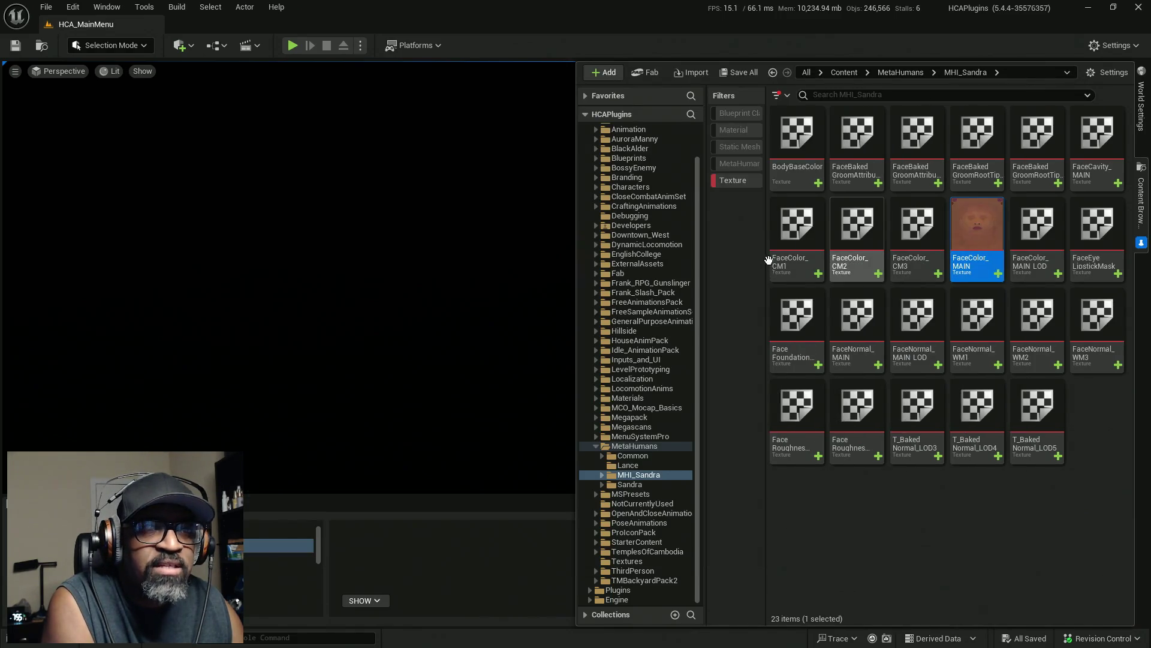
key("alt+Tab")
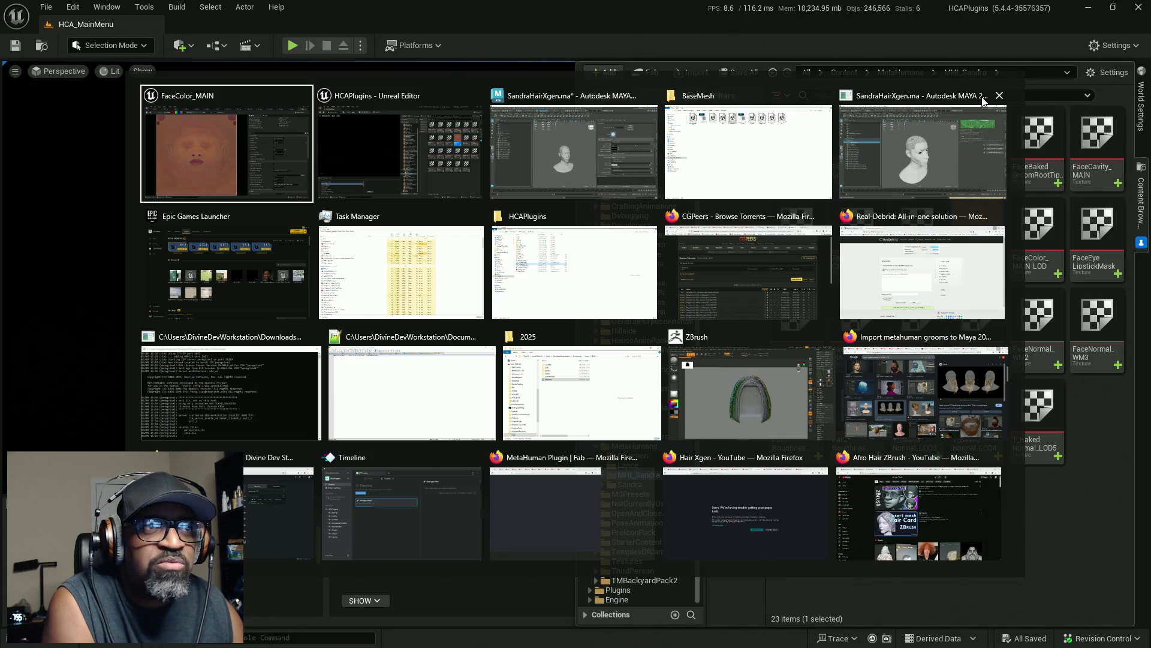
key("Escape")
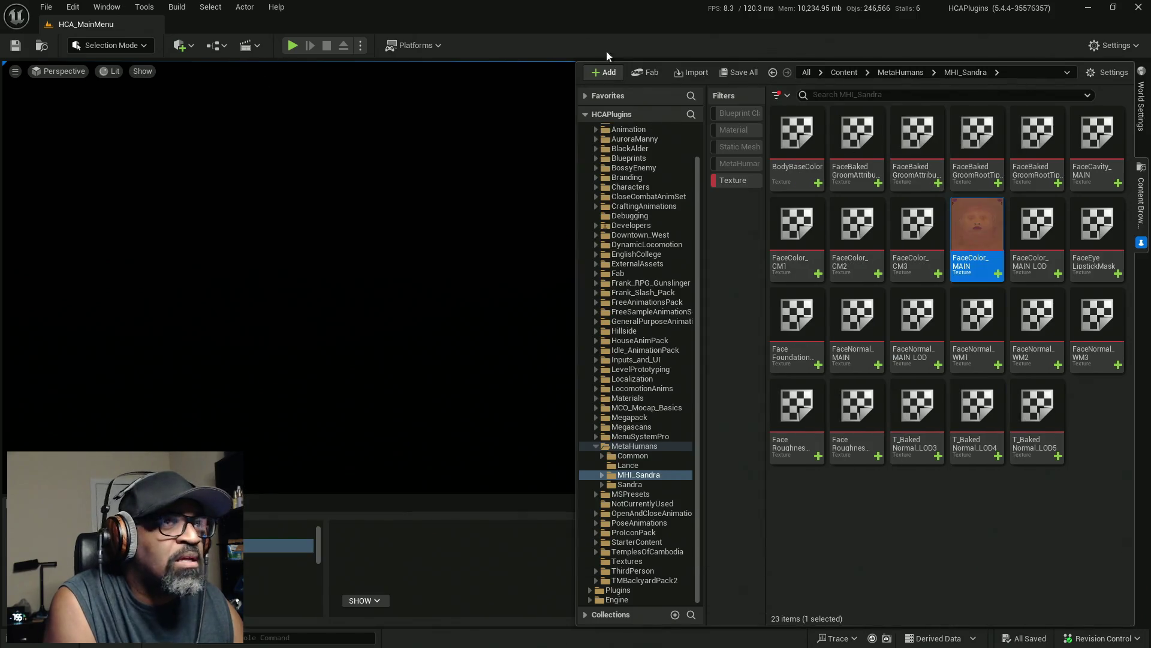
Step: Close the duplicate unsaved SandraHairXgen.ma* Maya window, choosing Don't Save
key("super")
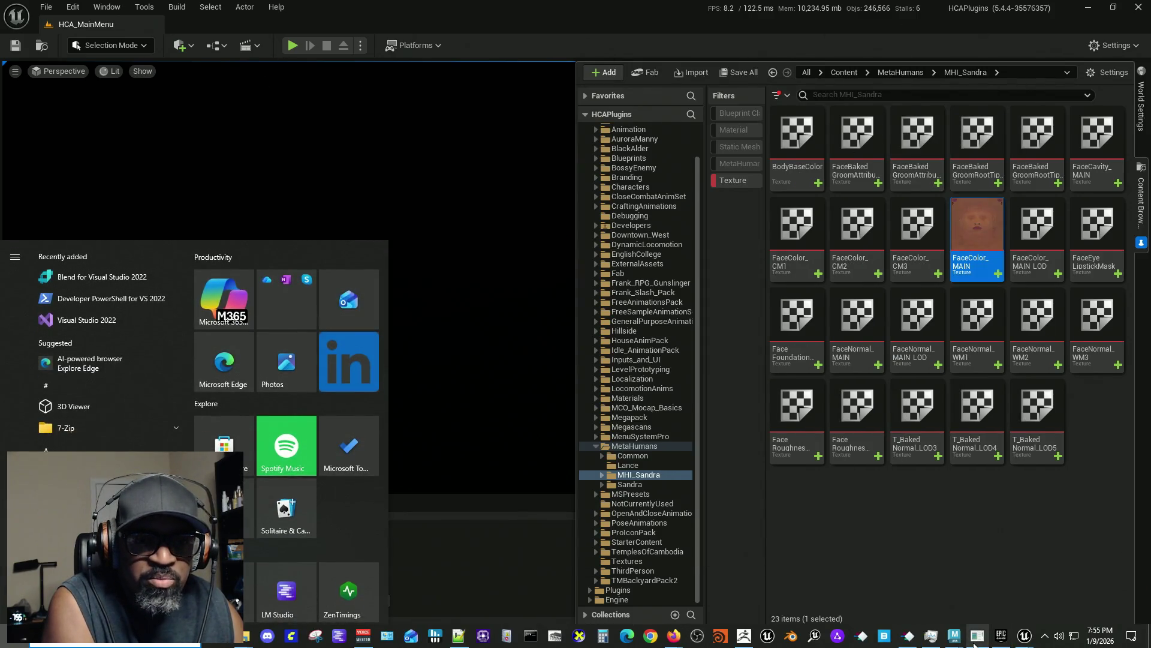
mouse_move(951, 642)
left_click(999, 588)
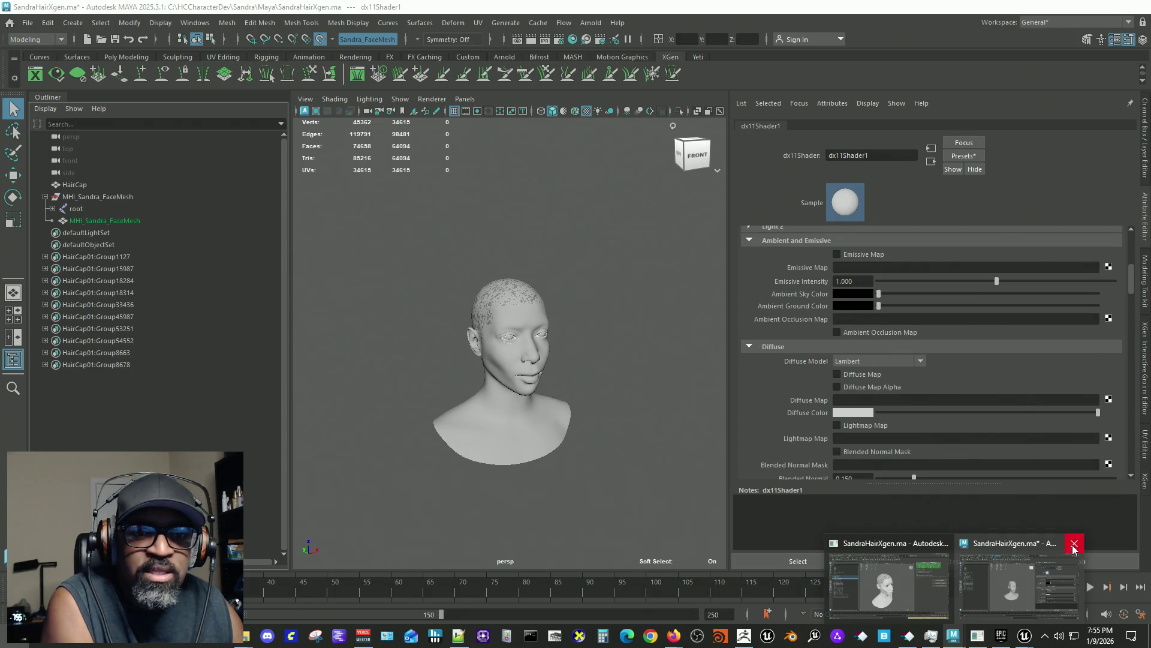
left_click(1007, 557)
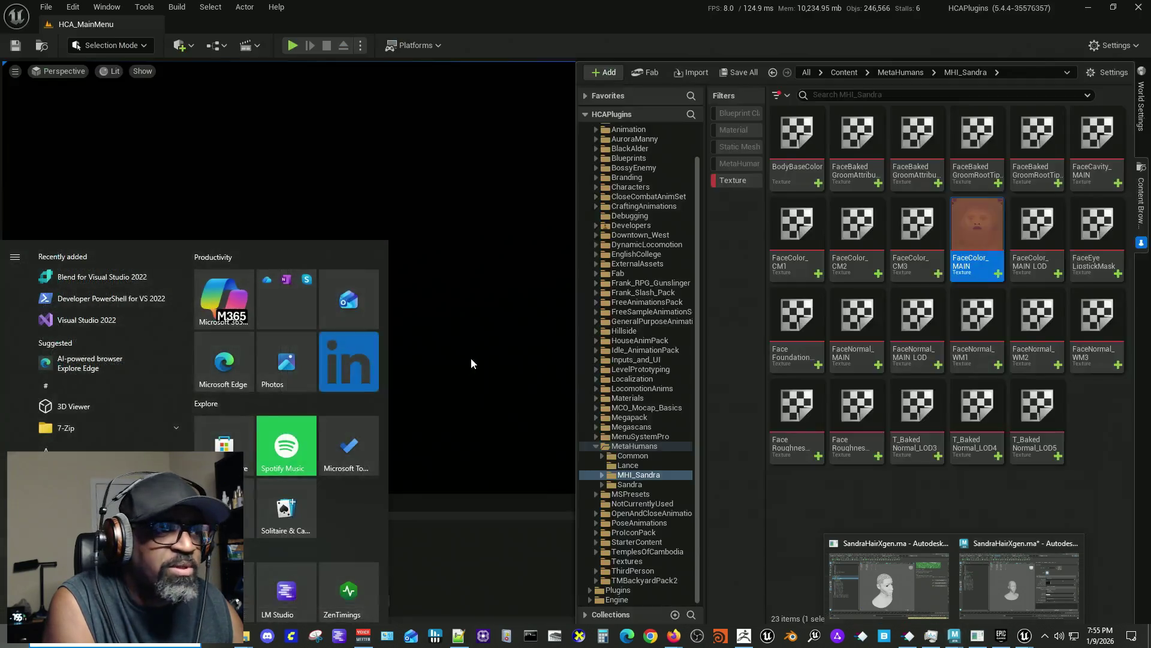
mouse_move(954, 635)
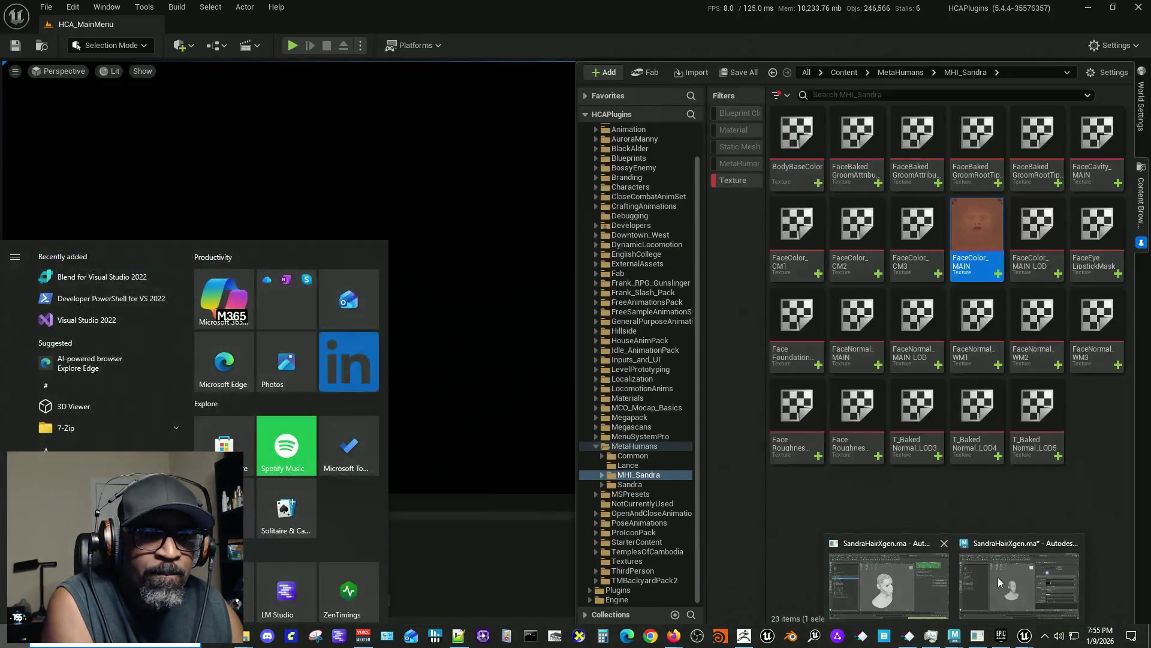
left_click(1024, 597)
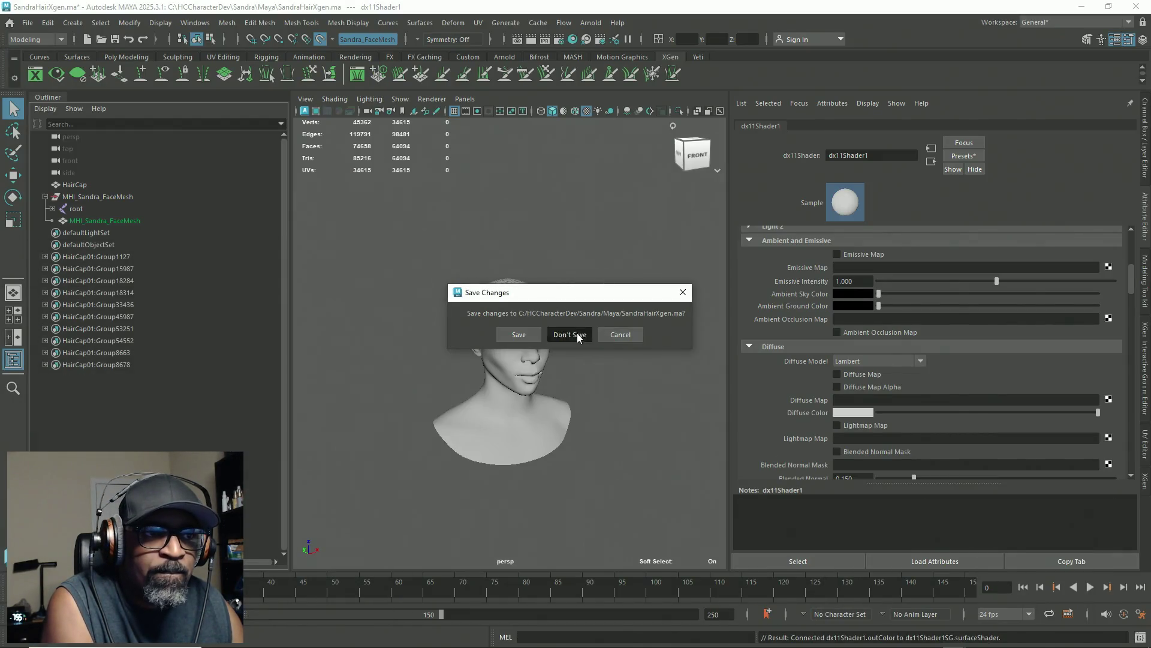
left_click(575, 336)
Step: Check the remaining Maya scene, return to Unreal, and open FaceColor_MAIN's context menu
key("super")
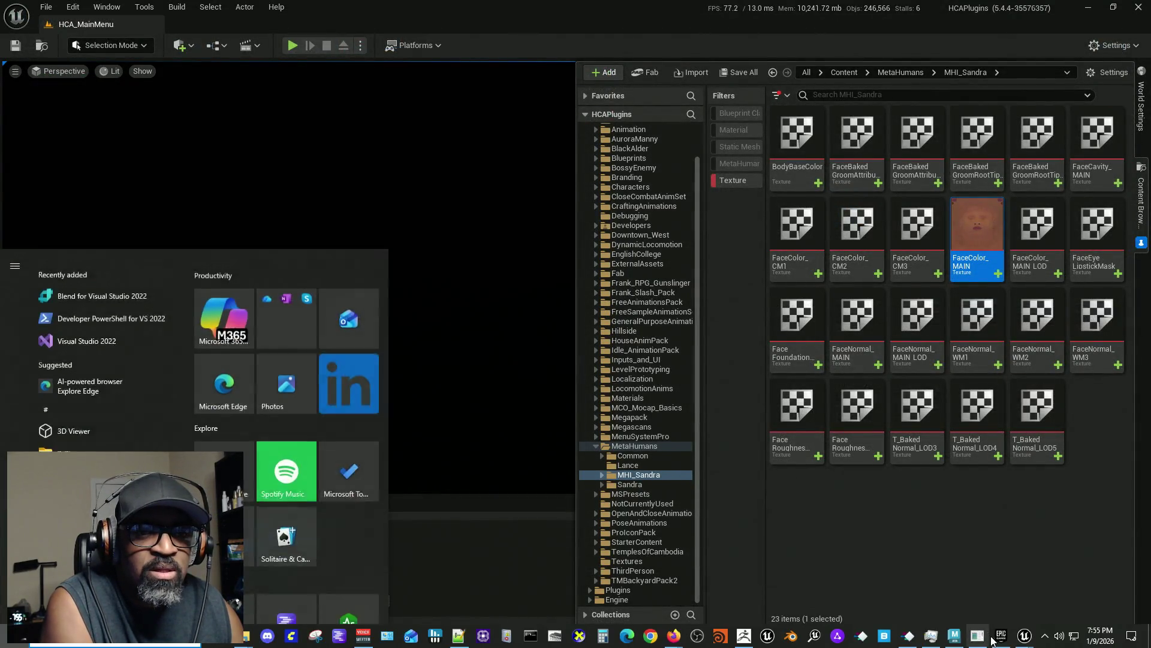
mouse_move(954, 636)
key("super")
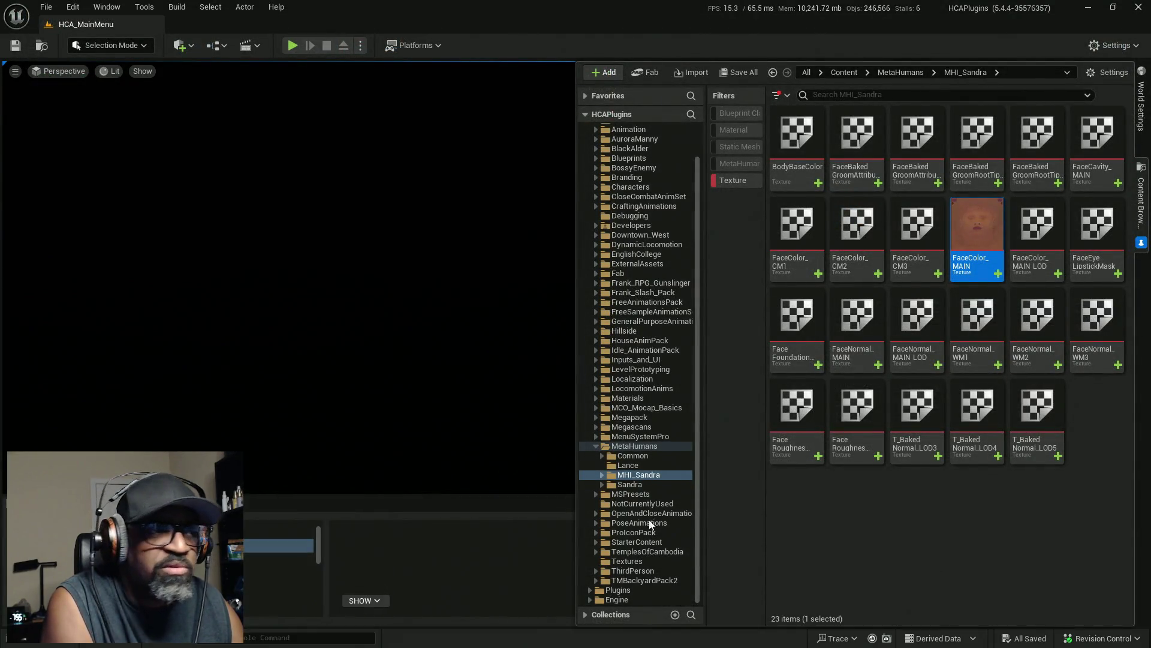
key("alt+Tab")
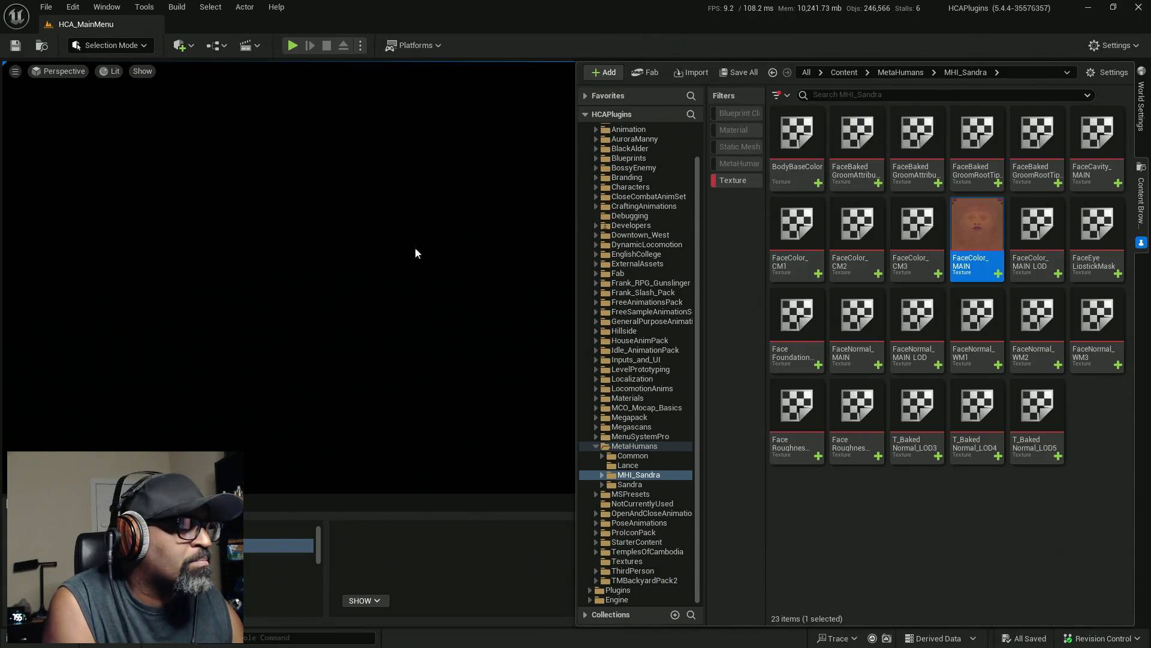
key("alt+Tab")
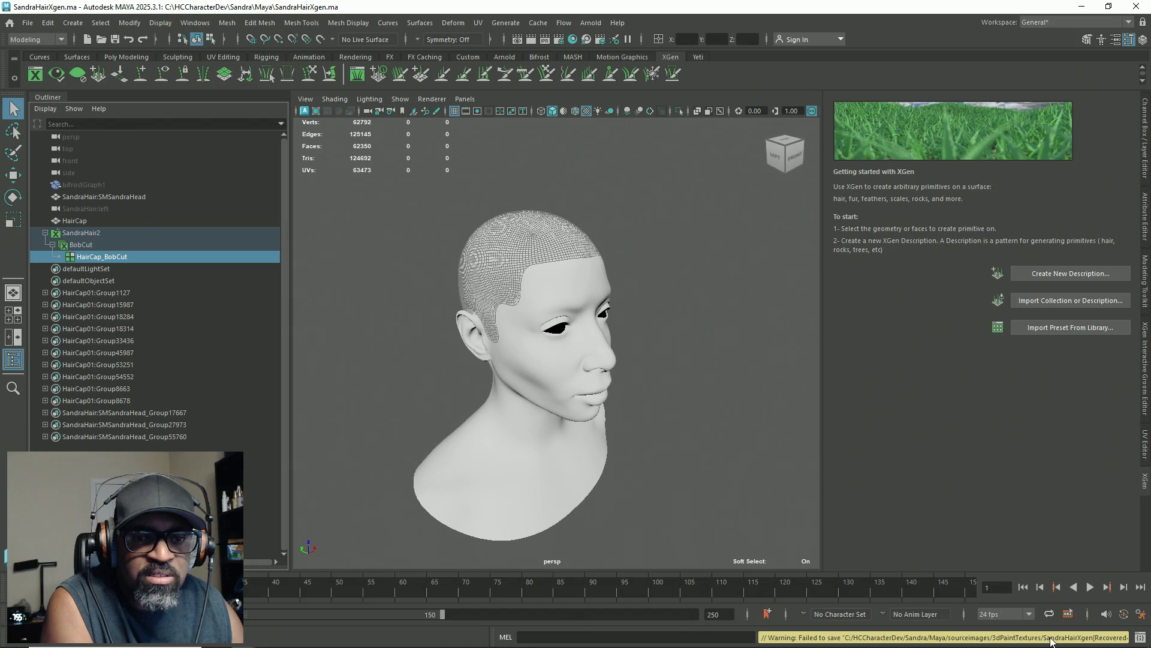
key("alt+Tab")
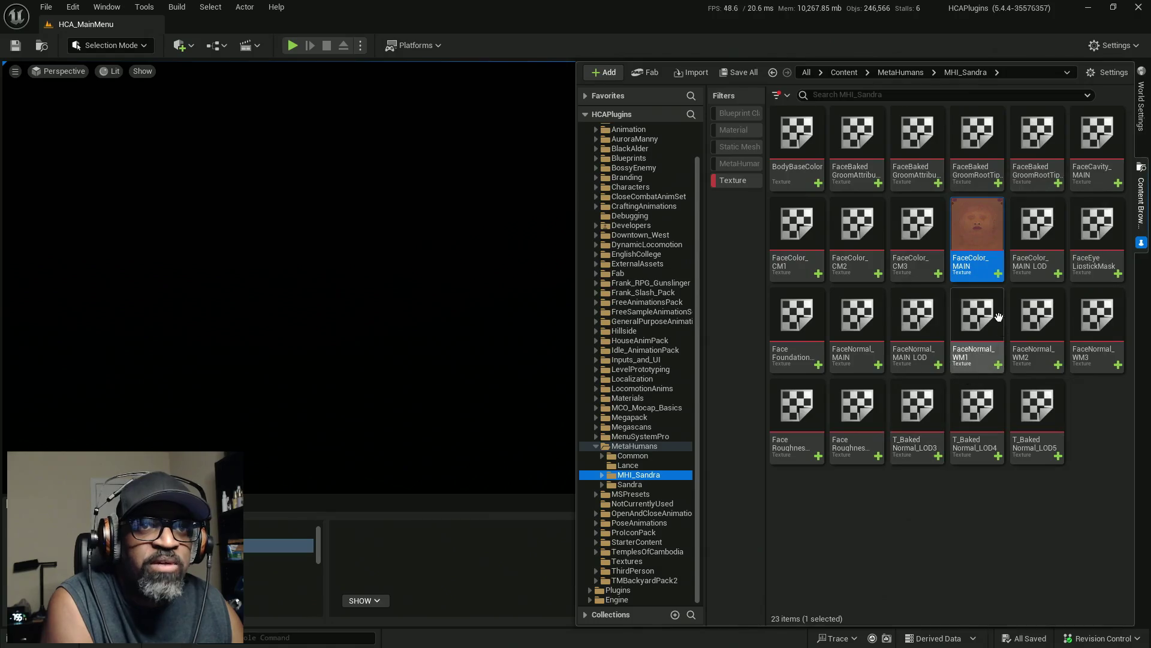
right_click(966, 225)
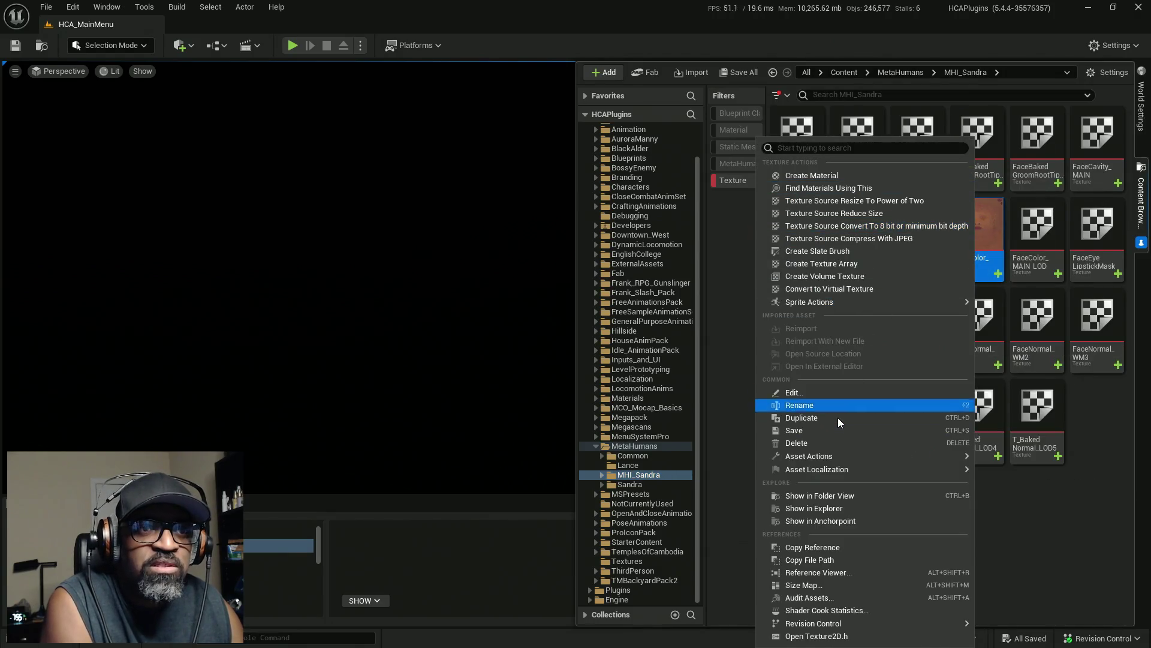
Step: Export FaceColor_MAIN via Asset Actions > Export into Sandra\Maya\images as an image file
mouse_move(880, 456)
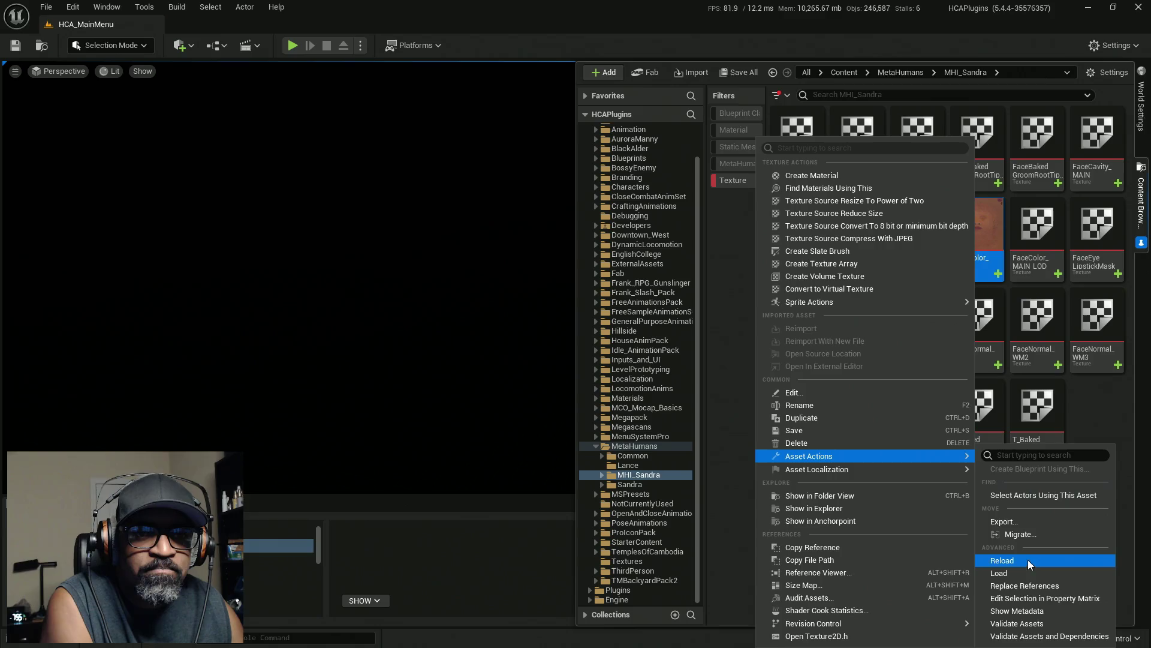
left_click(1012, 521)
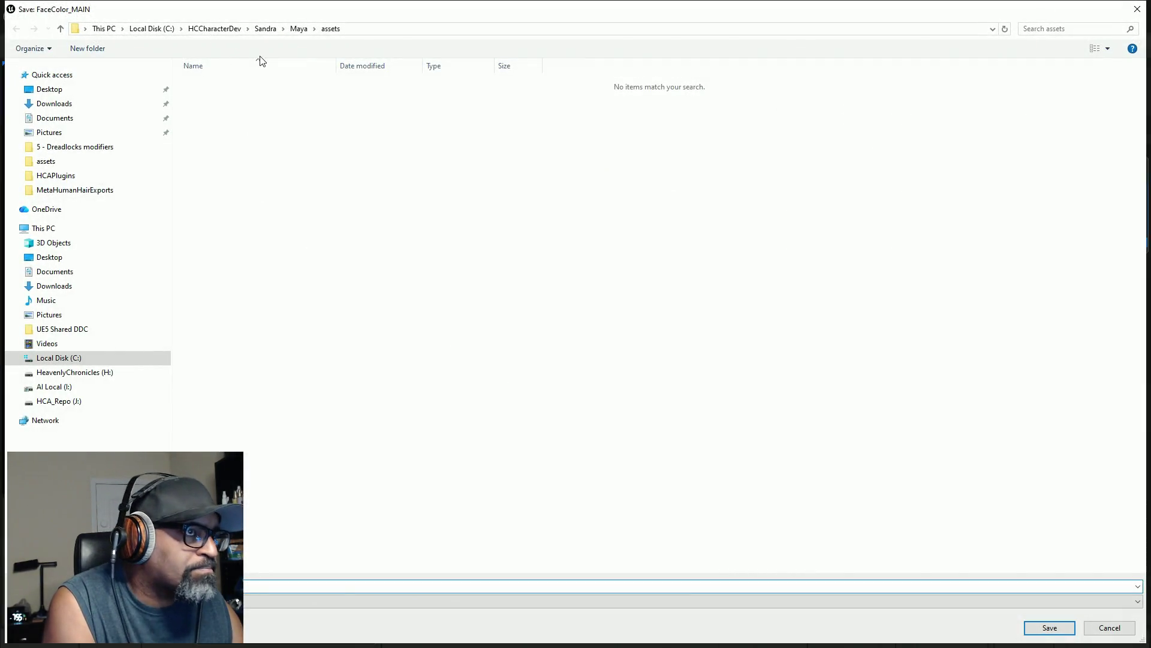
left_click(299, 31)
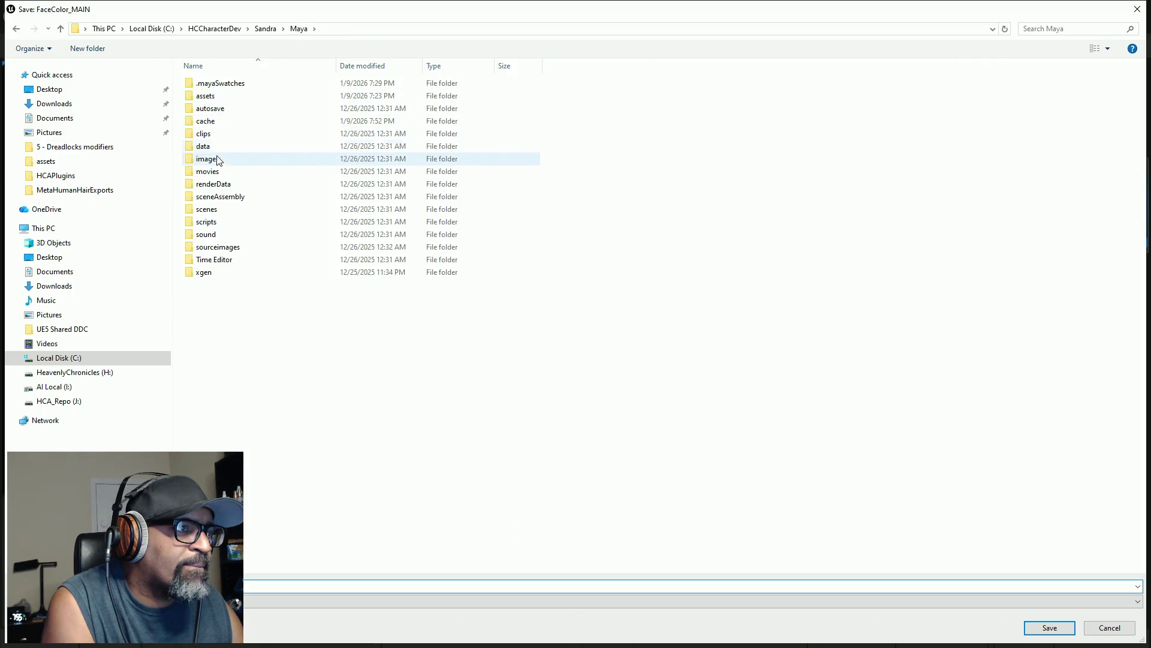
double_click(206, 159)
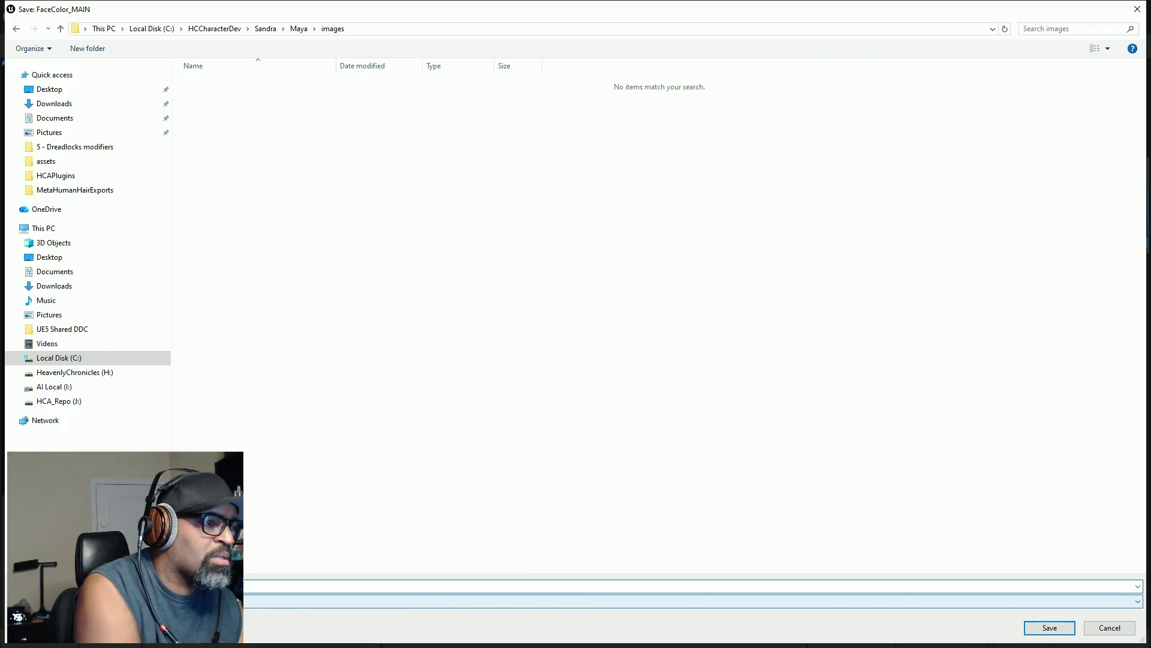
left_click(436, 600)
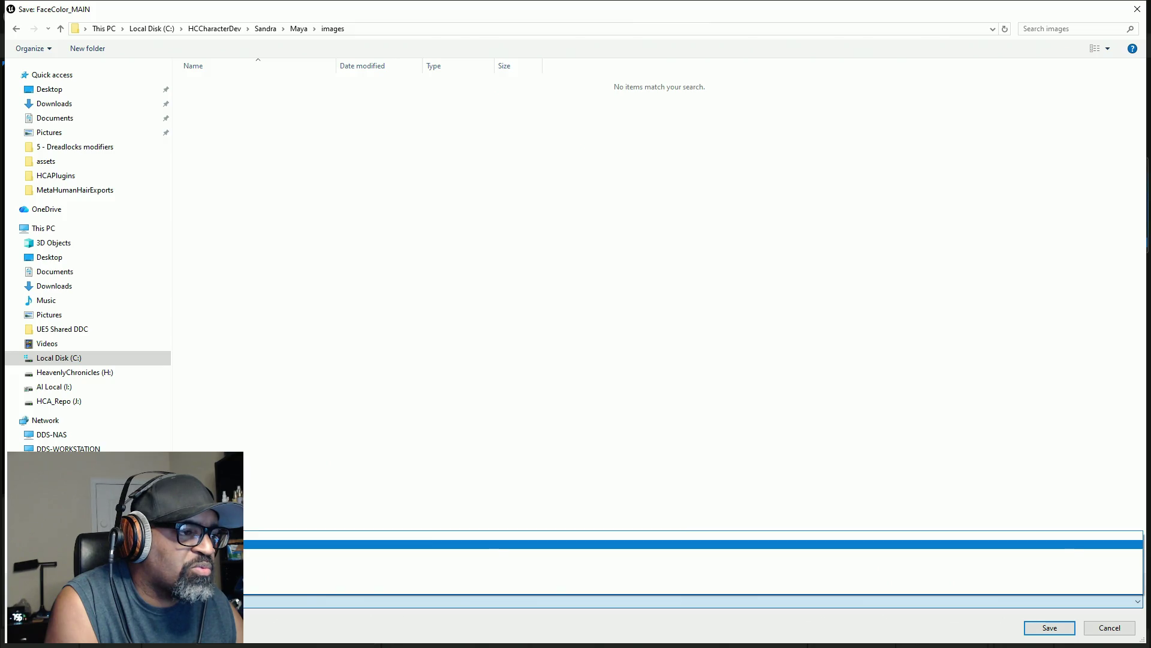
left_click(390, 562)
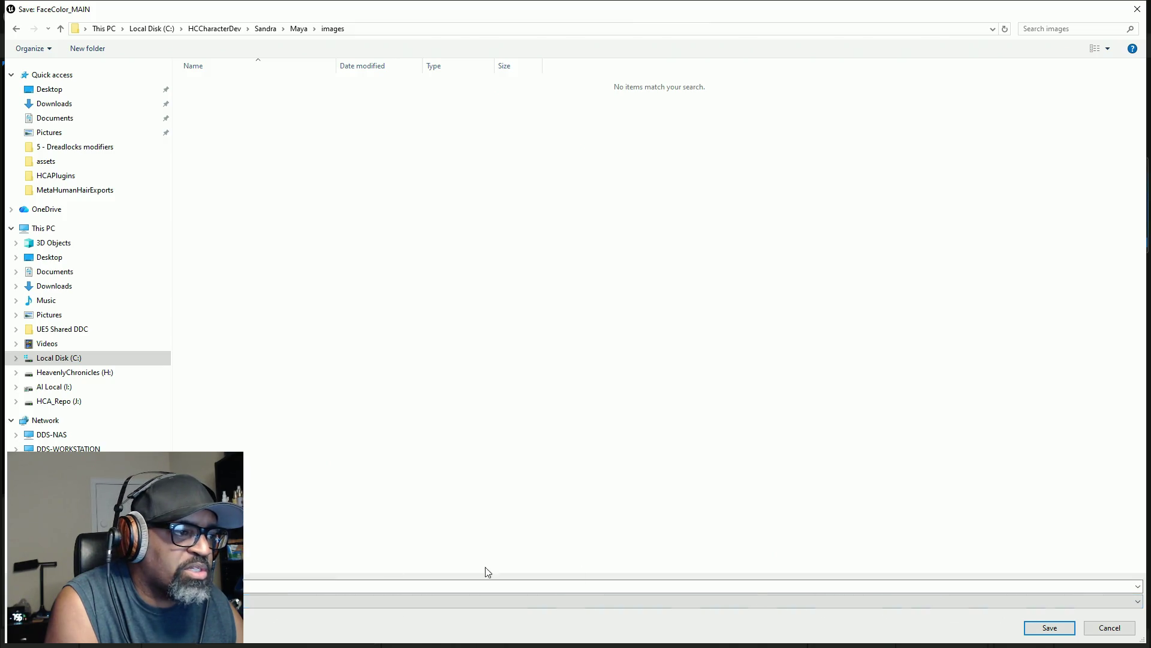
left_click(1049, 629)
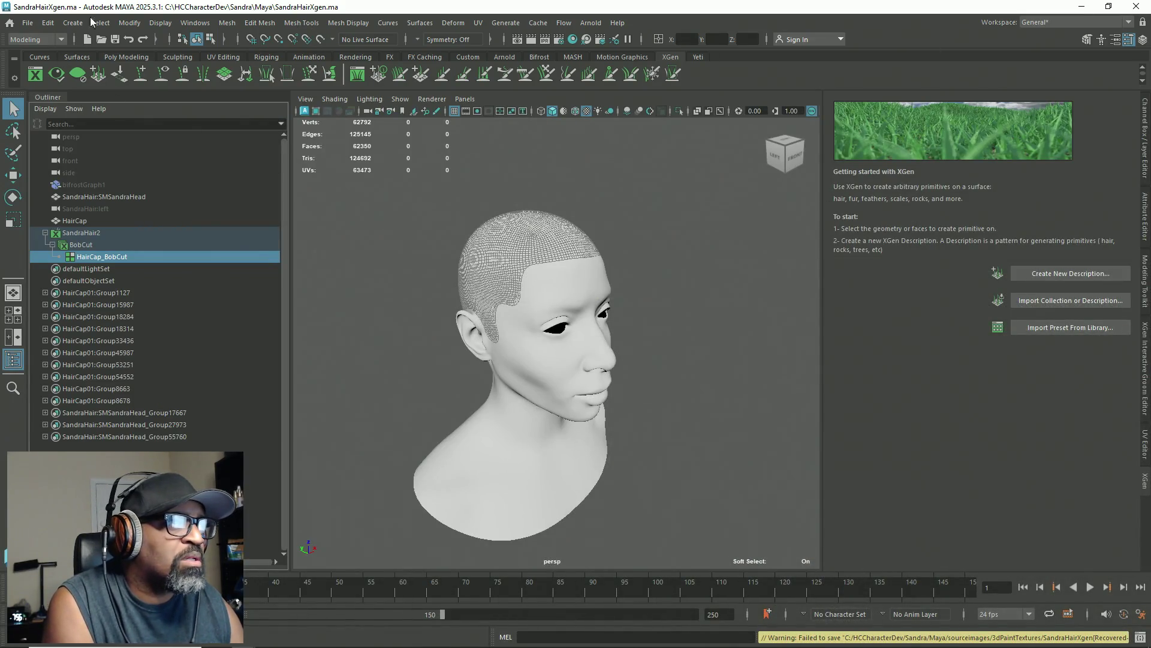
Step: Relaunch Maya 2025, hide the licence console, Notepad++ and file browser, and open SandraHairXgen.ma
key("alt+Tab")
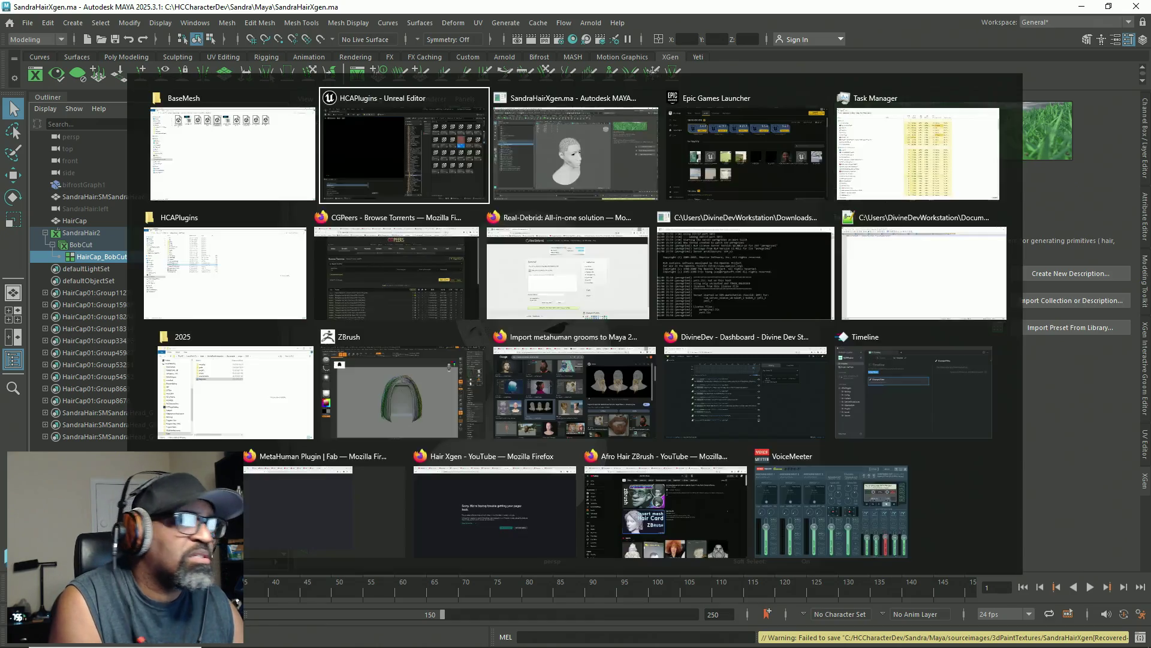
key("Escape")
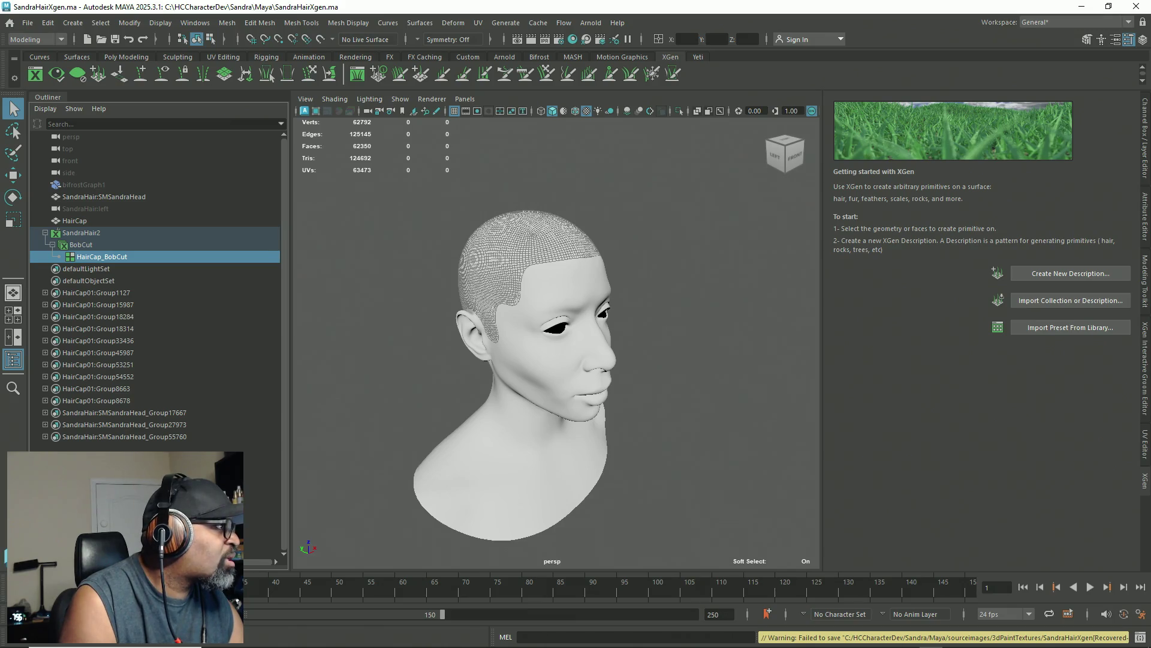
key("alt+Tab")
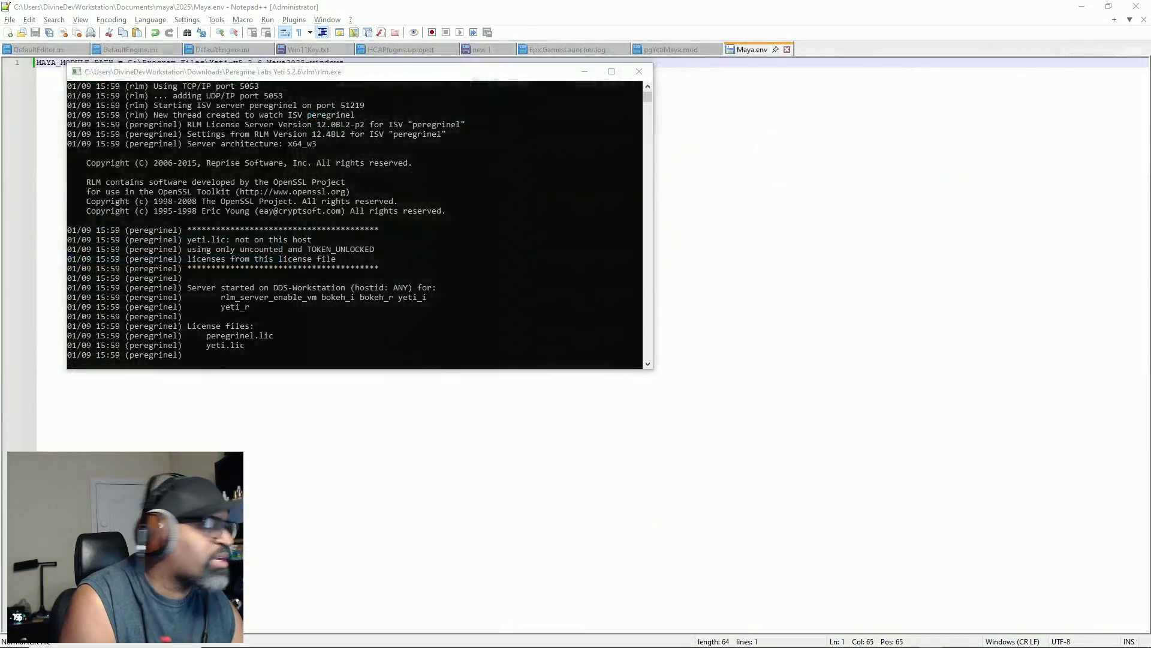
left_click(960, 639)
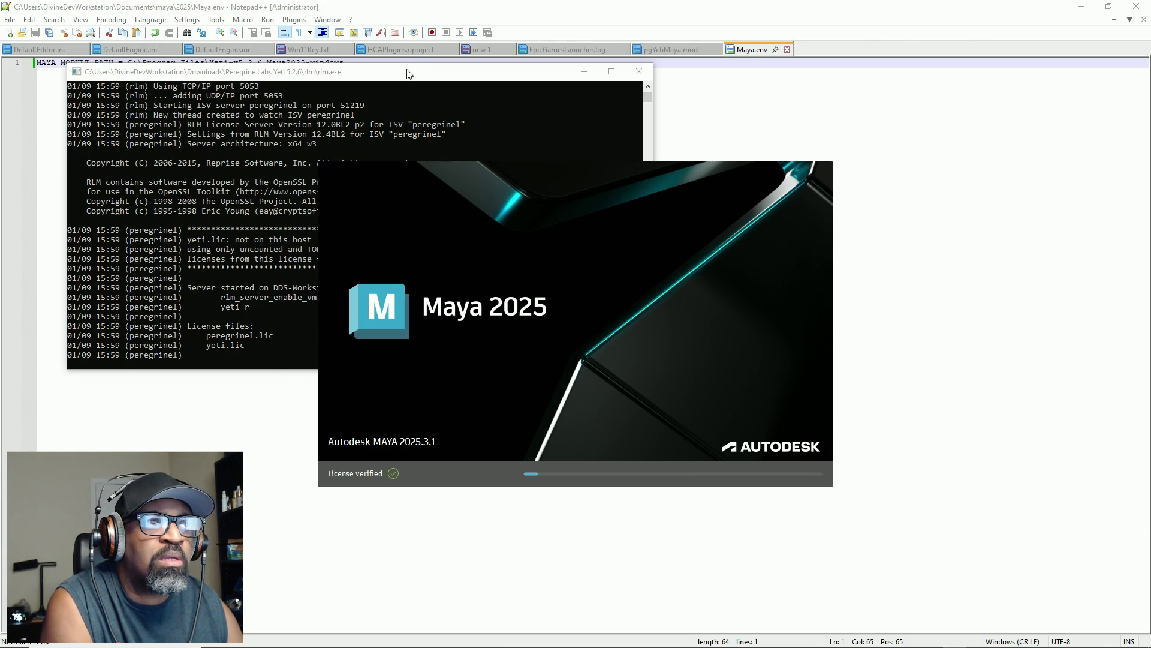
left_click(585, 72)
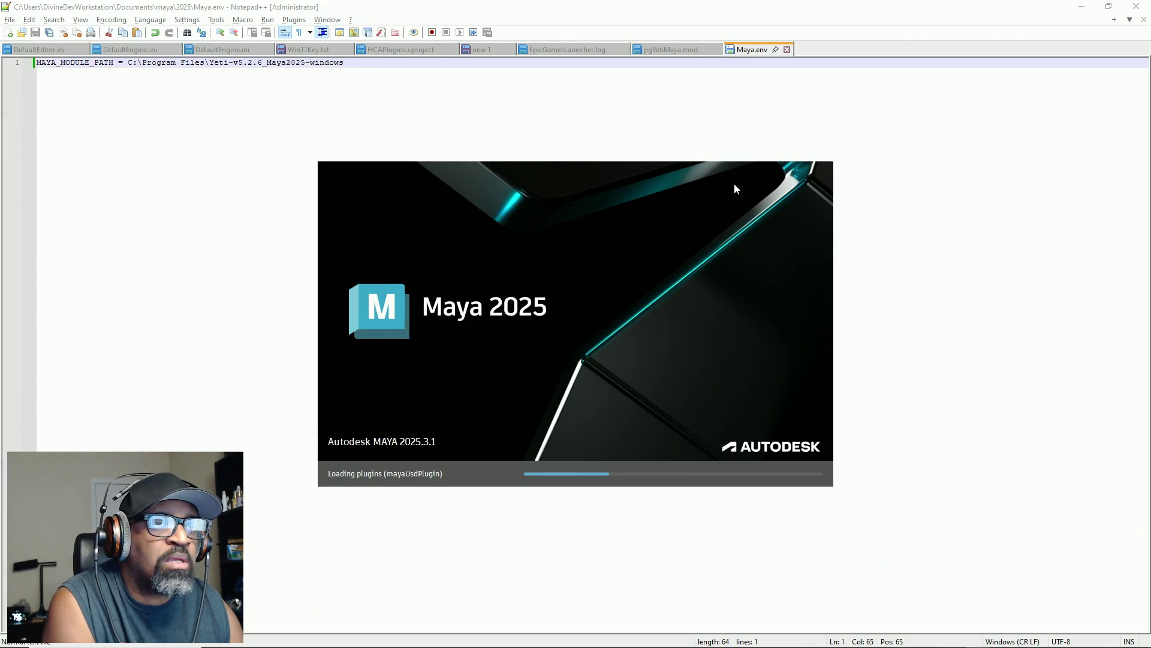
left_click(1081, 6)
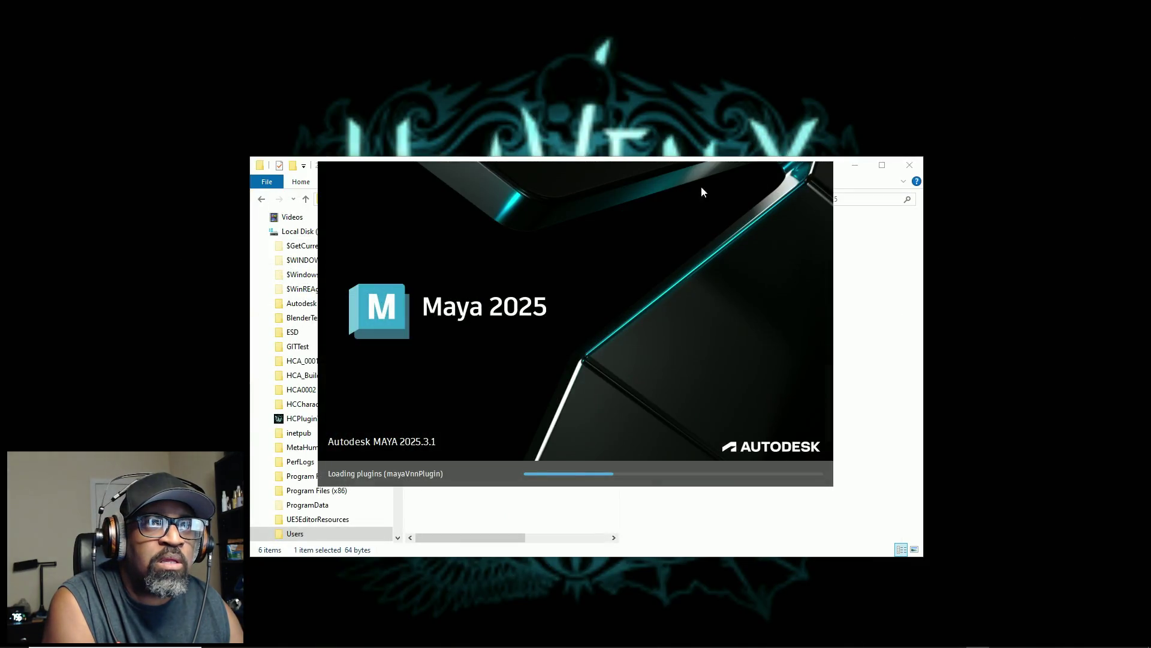
left_click(855, 168)
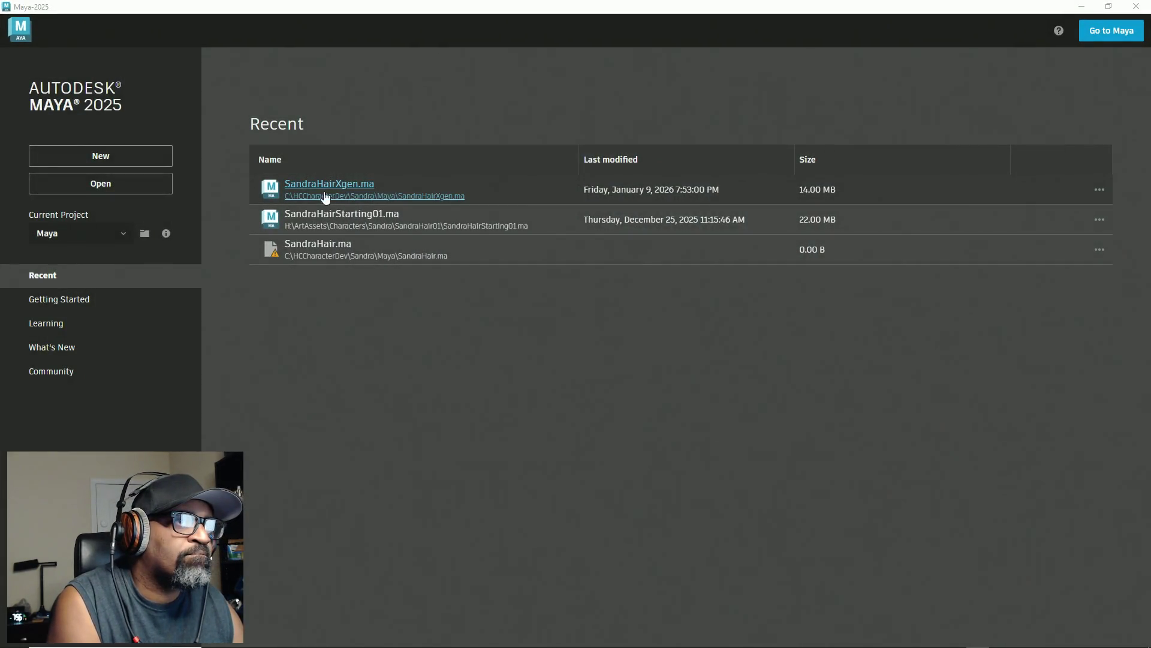
left_click(325, 198)
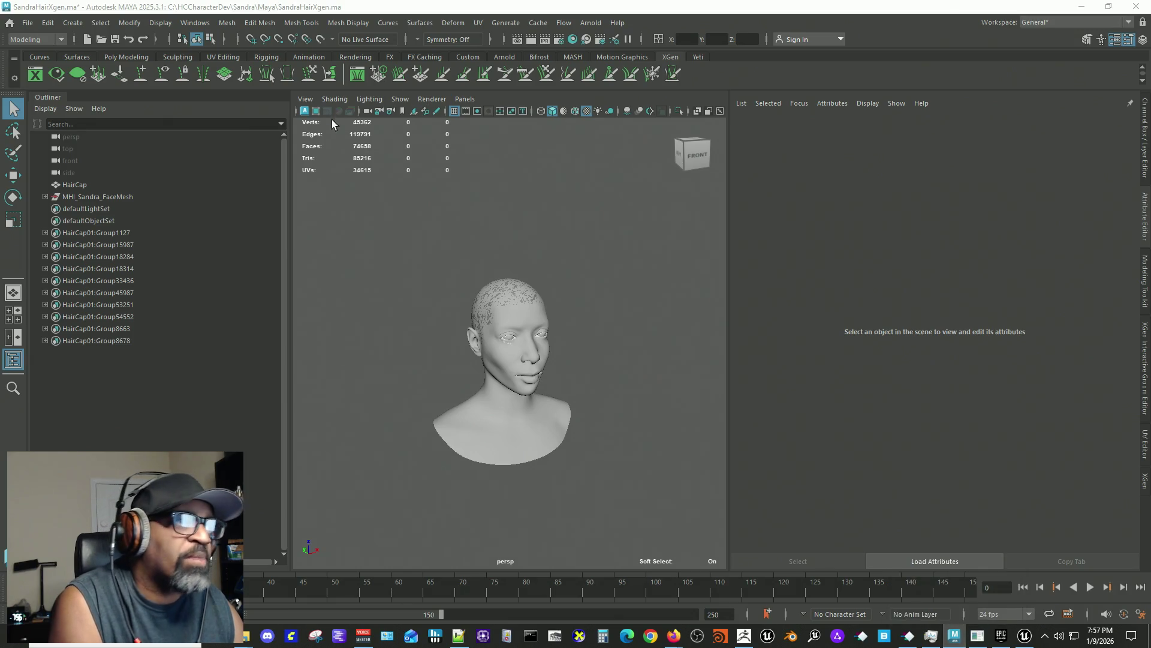
Step: Select HairCap and set layeredShader1's compositing flag to Layer Texture
left_click(82, 186)
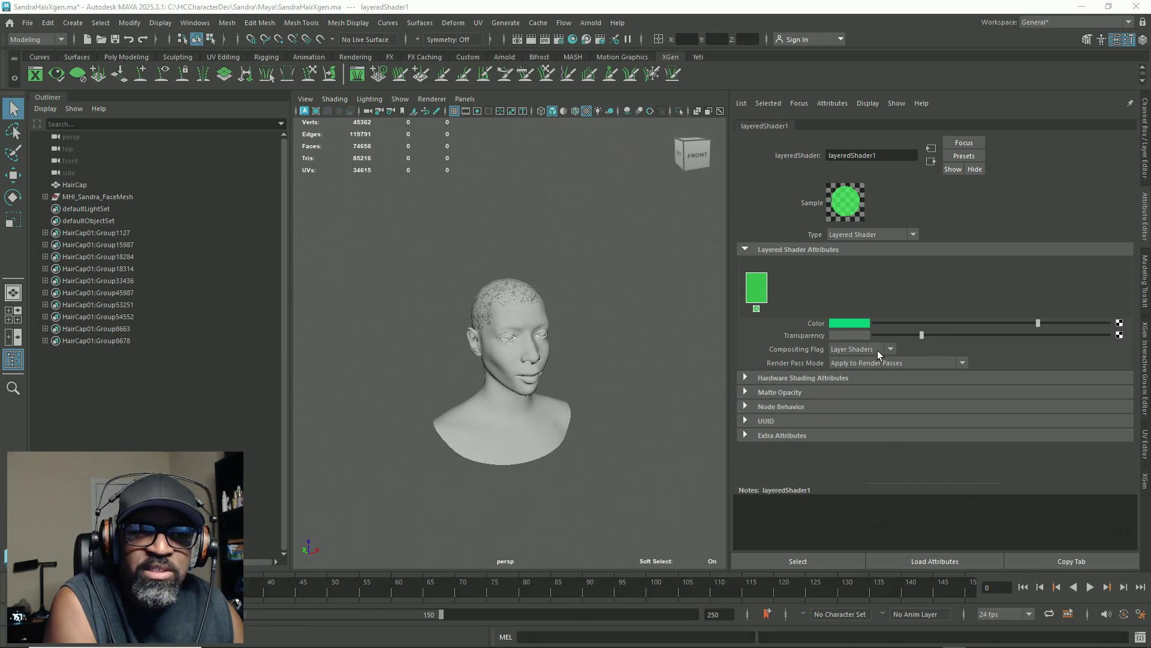
left_click(923, 363)
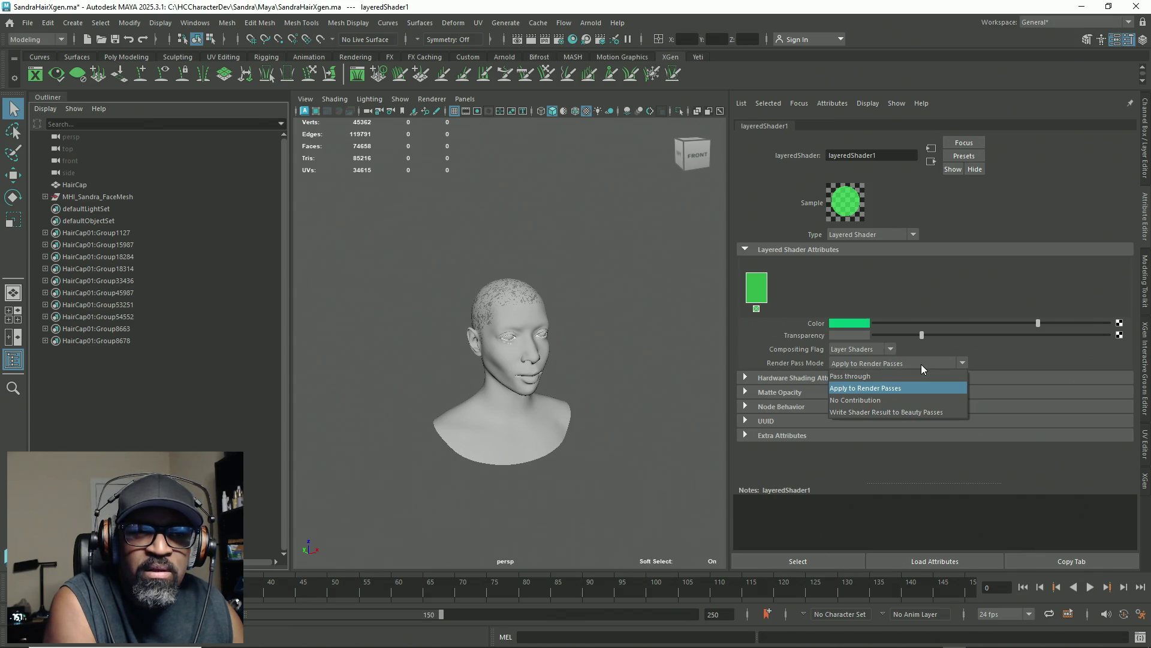
left_click(922, 362)
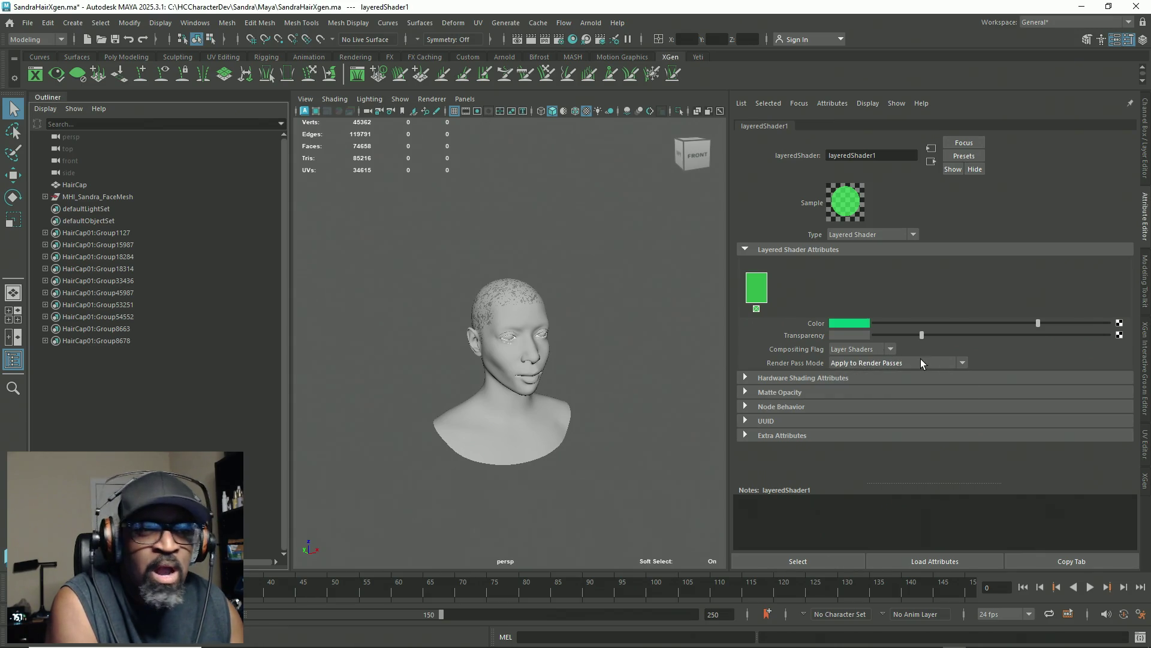
left_click(877, 349)
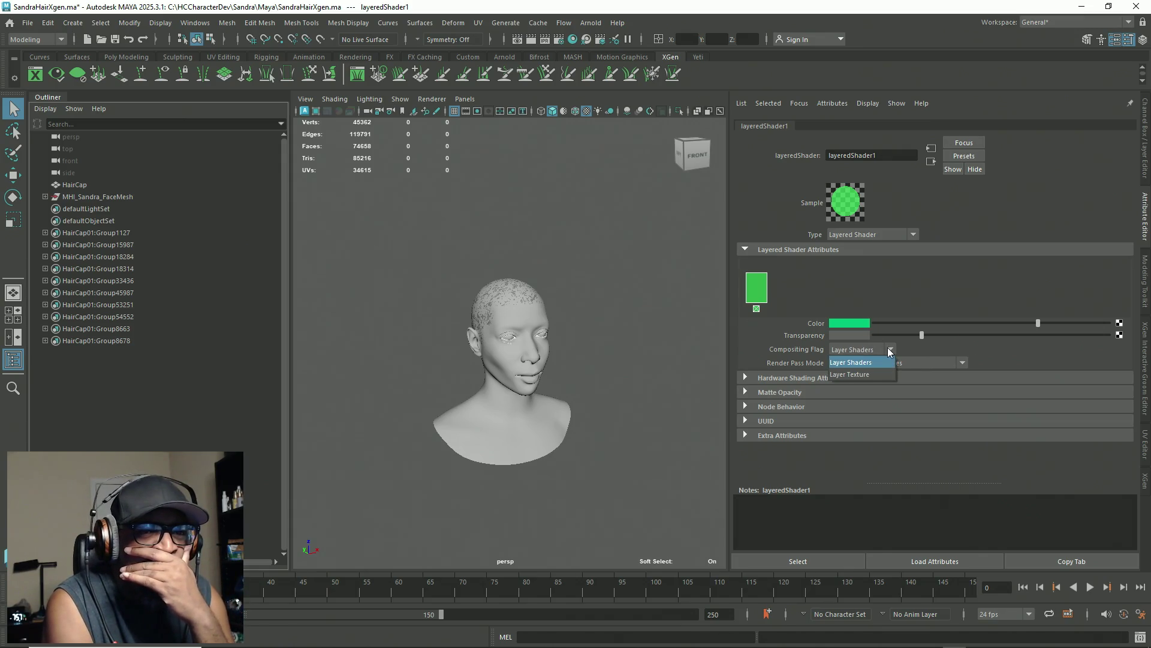
left_click(872, 376)
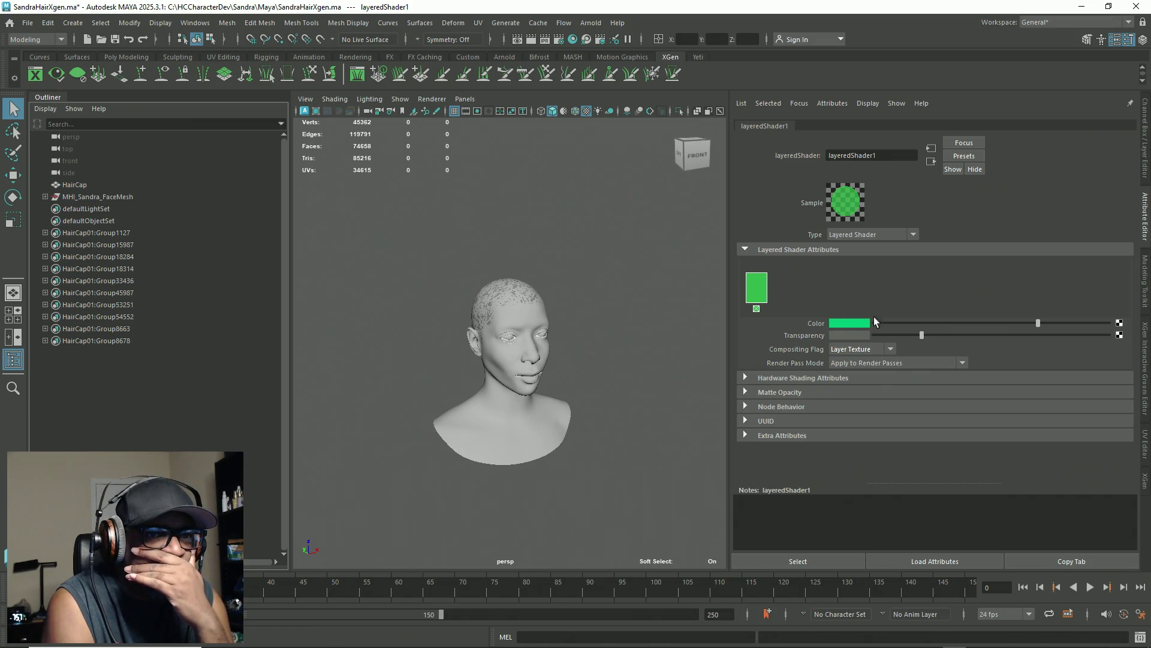
Step: Try adding and removing a shader layer, then change the material Type to Standard Surface
left_click(898, 235)
left_click(897, 232)
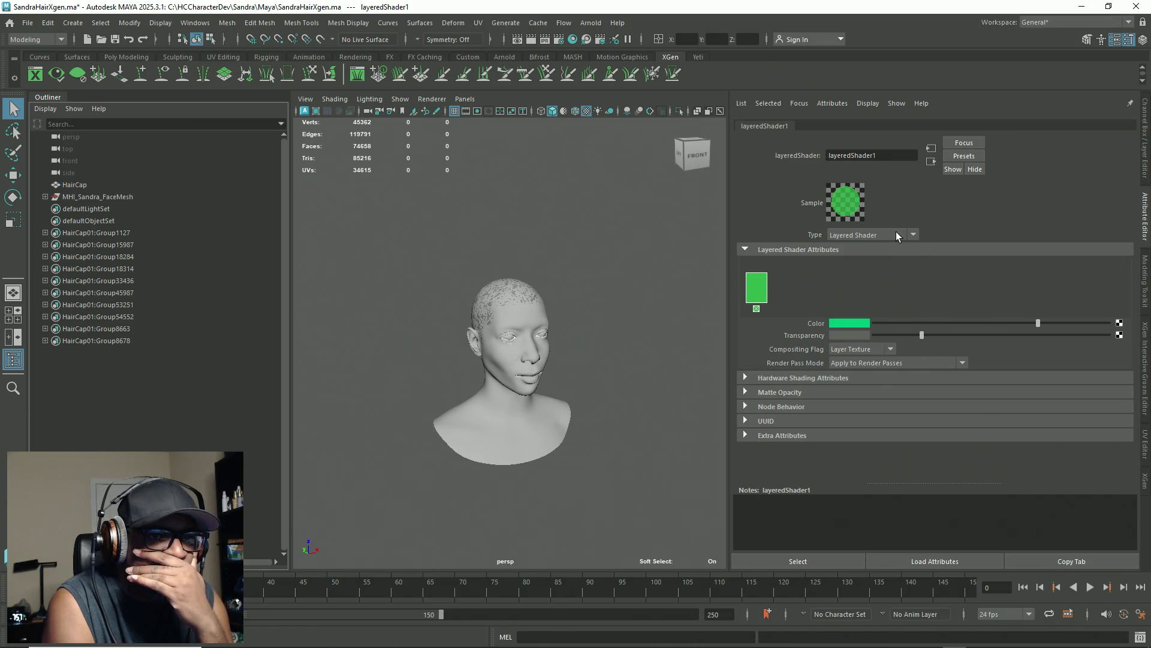
left_click(797, 289)
left_click(783, 308)
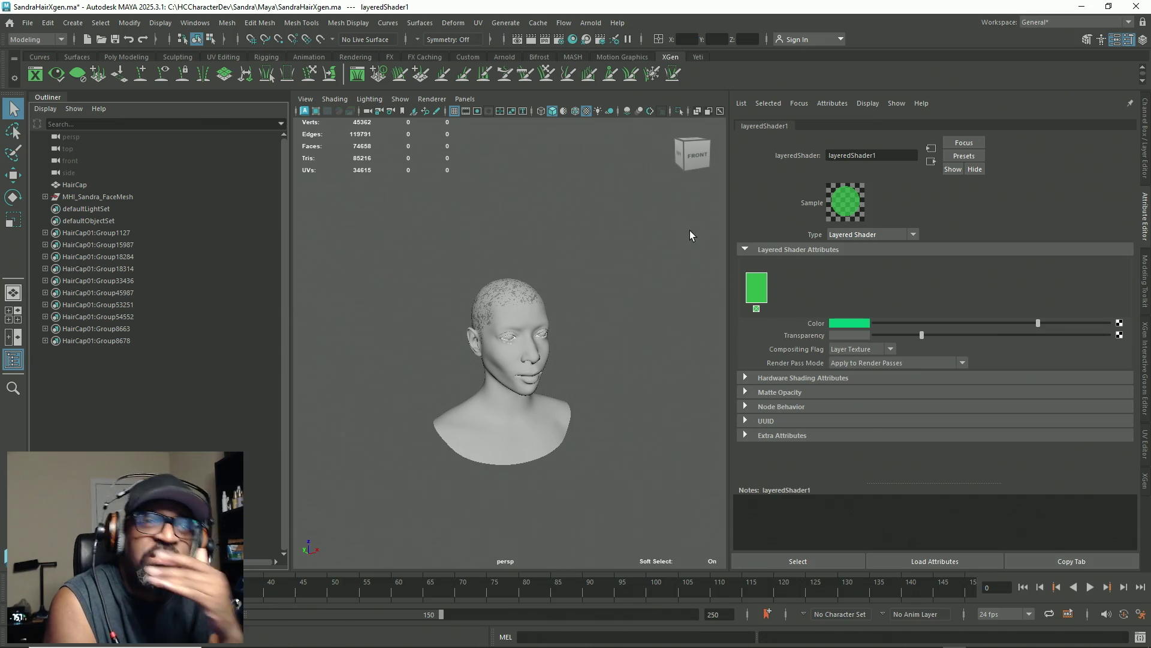
left_click(894, 233)
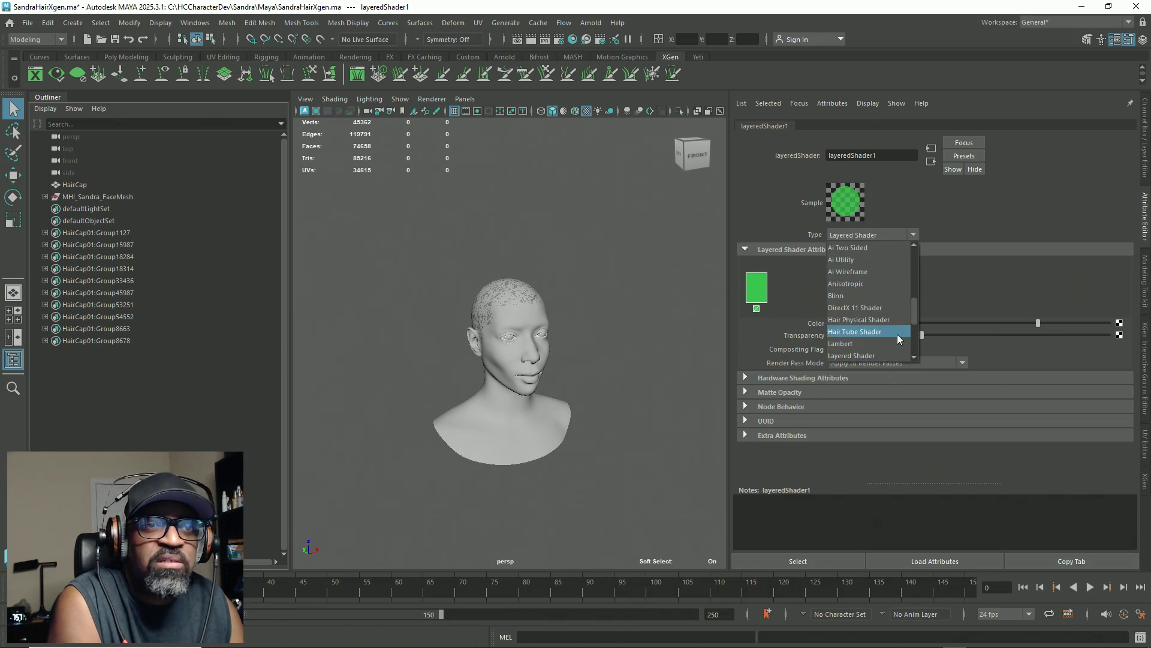
left_click_drag(915, 320, 914, 349)
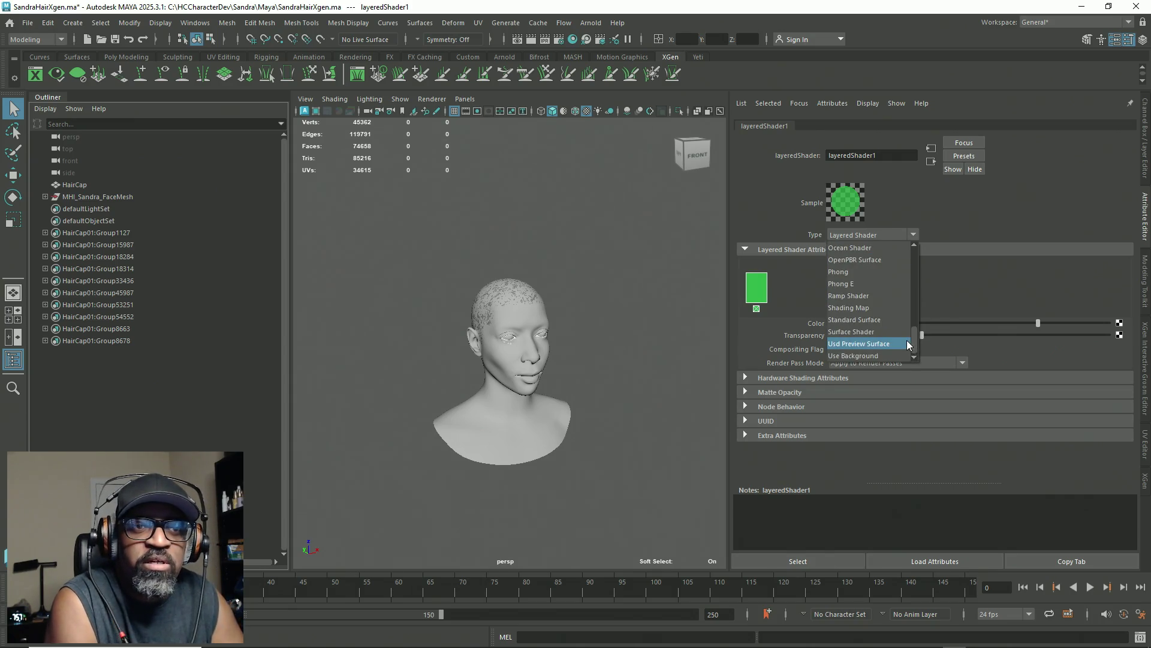
left_click(881, 321)
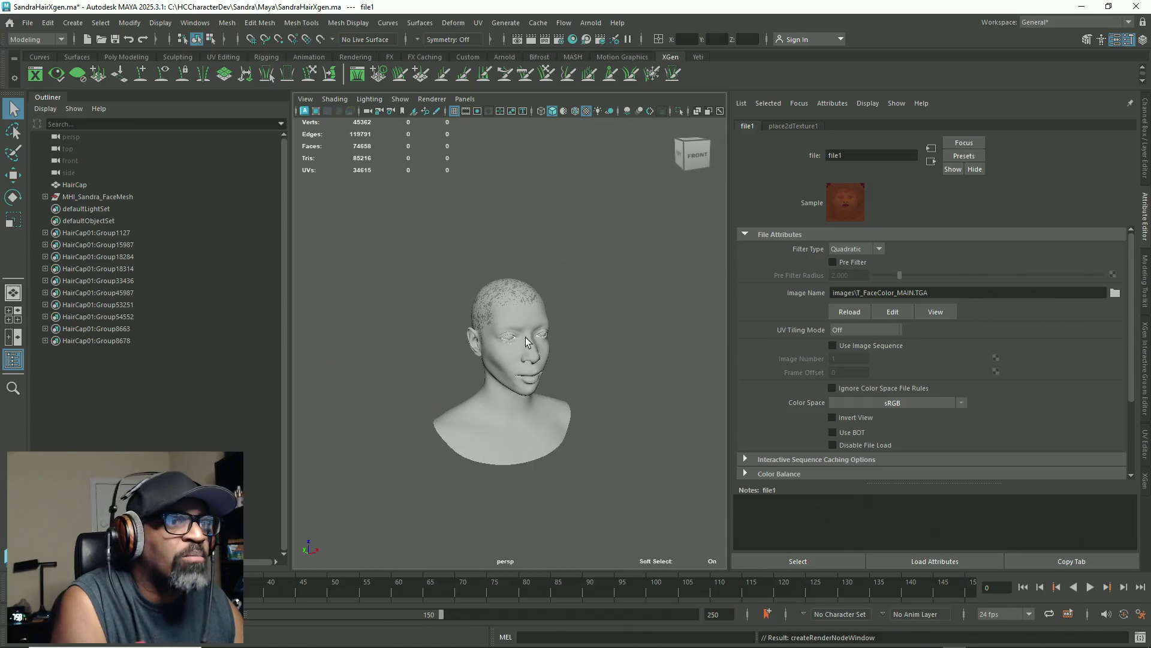
Step: Select MHI_Sandra_FaceMesh, frame it with F to inspect the eye area, then Alt+Tab to Unreal
left_click(45, 197)
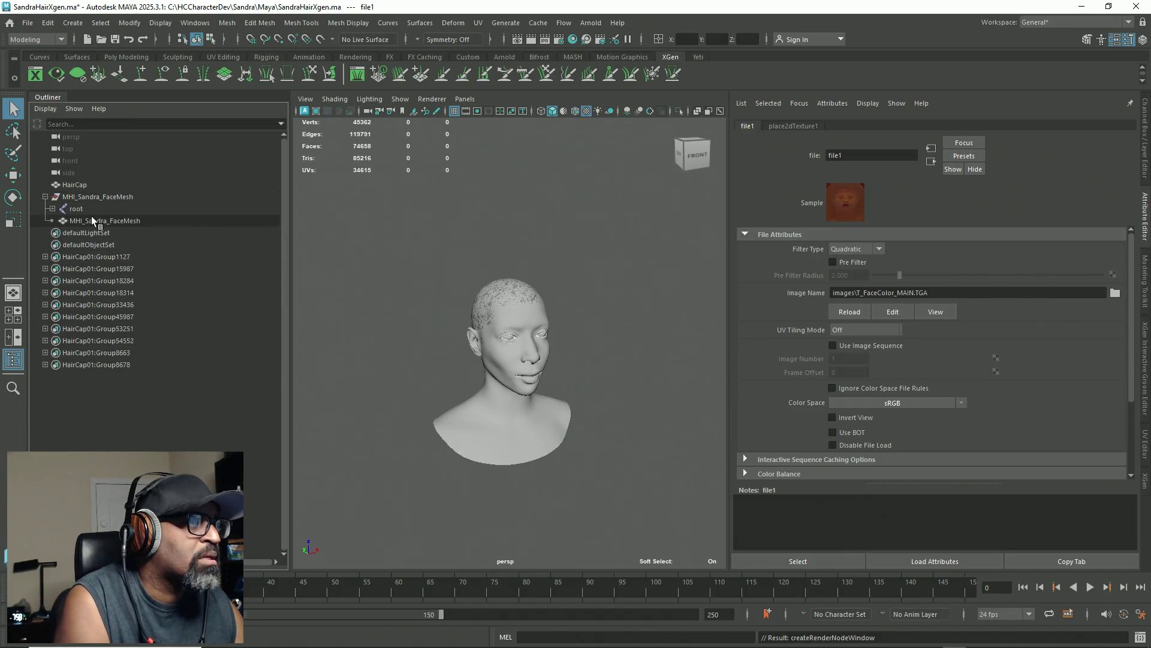
left_click(93, 220)
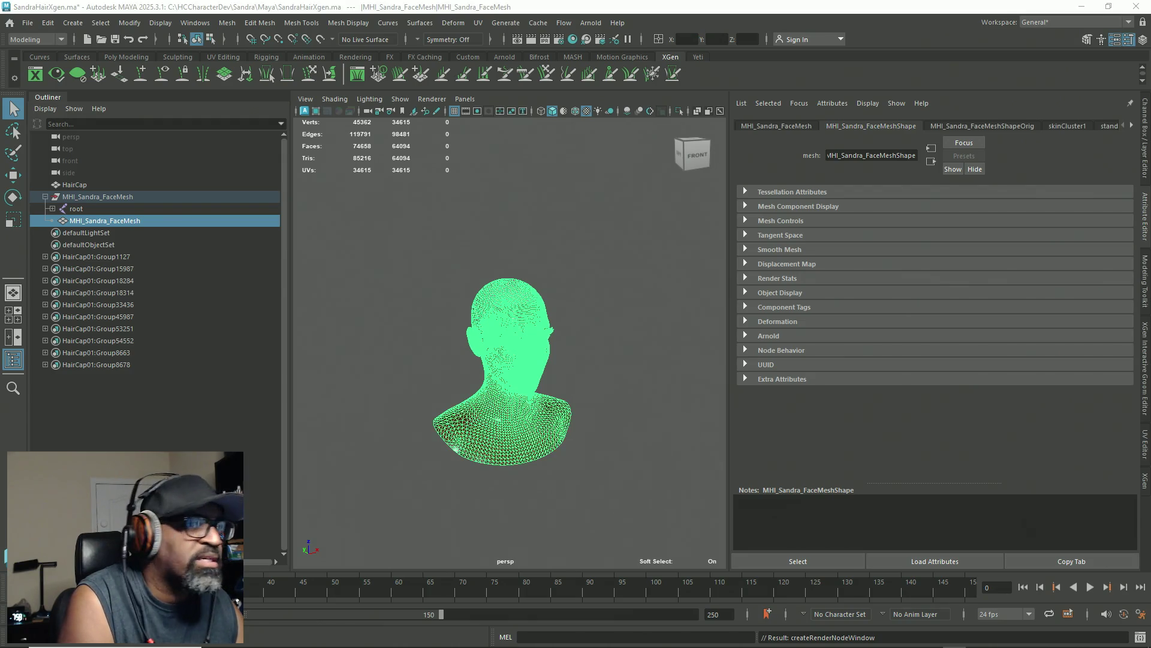
left_click(538, 231)
mouse_move(564, 277)
right_mouse_down("alt")
mouse_move(681, 390)
mouse_move(533, 264)
mouse_move(598, 346)
right_mouse_up("alt")
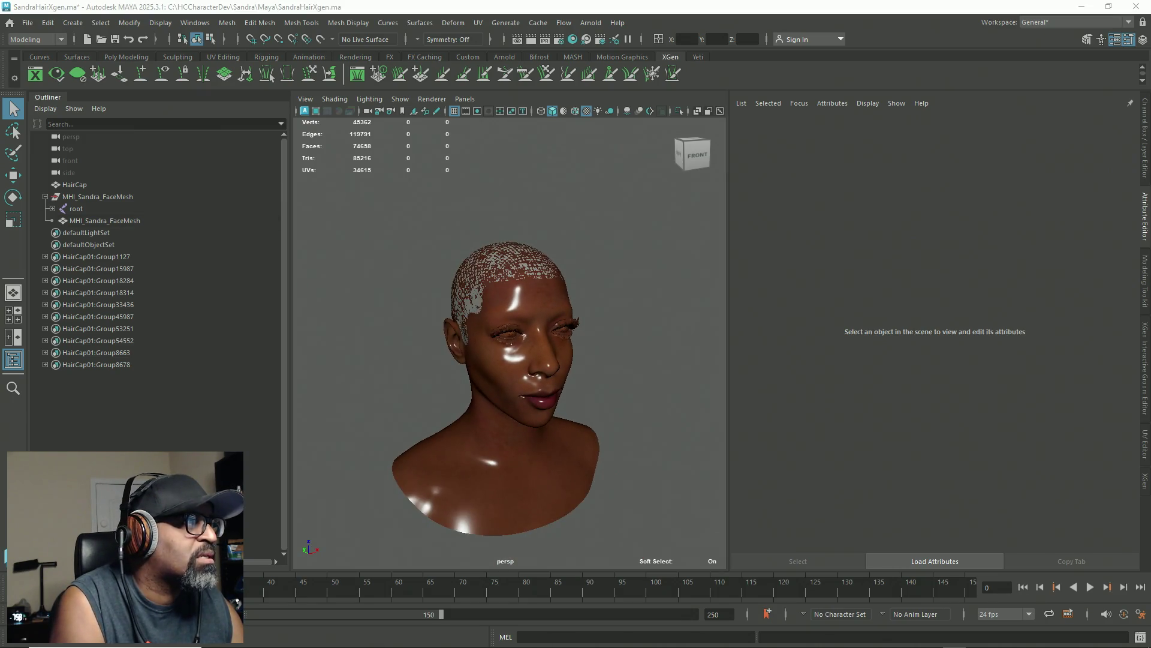
left_click(96, 220)
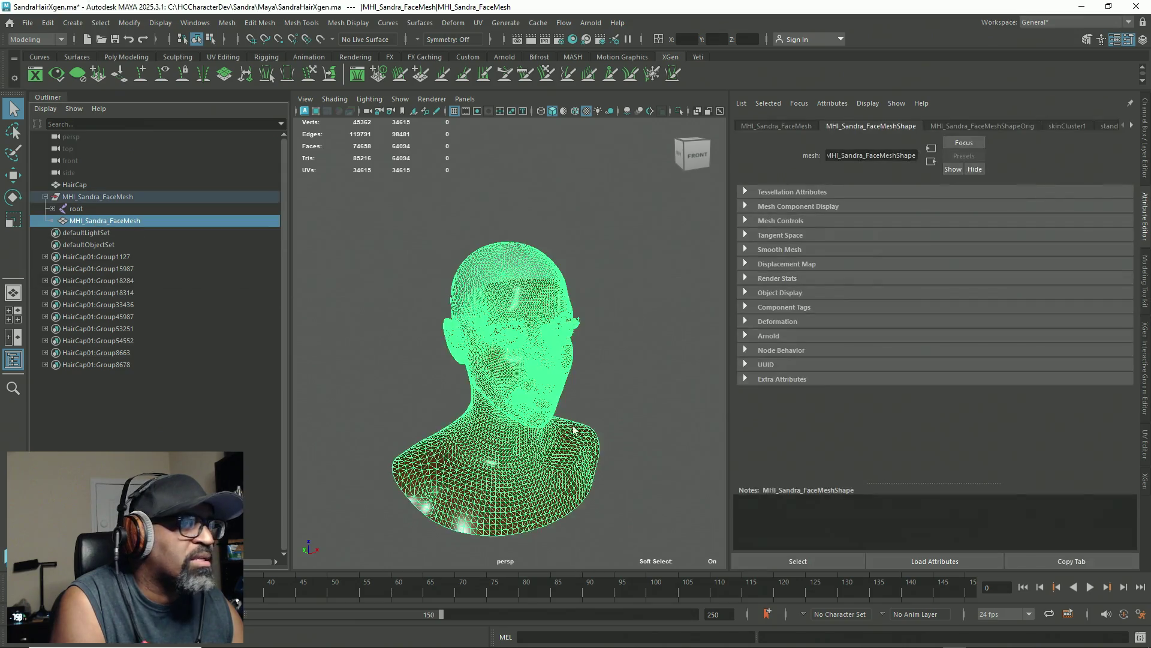
key("f")
scroll(520, 341, "up", 5)
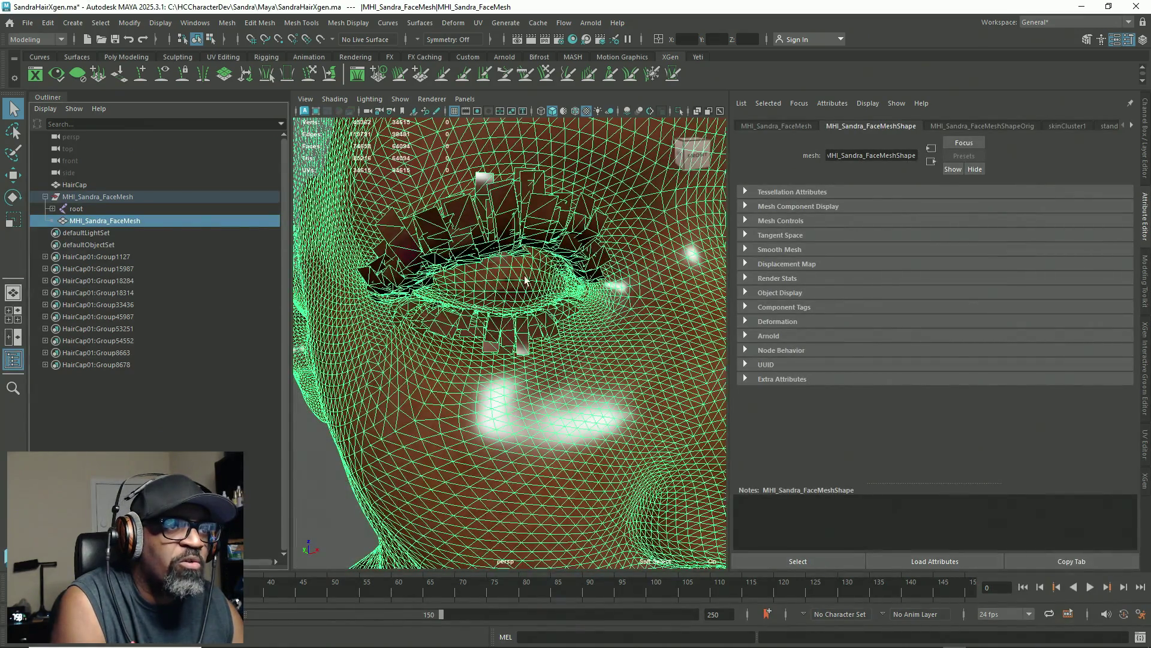
key("f")
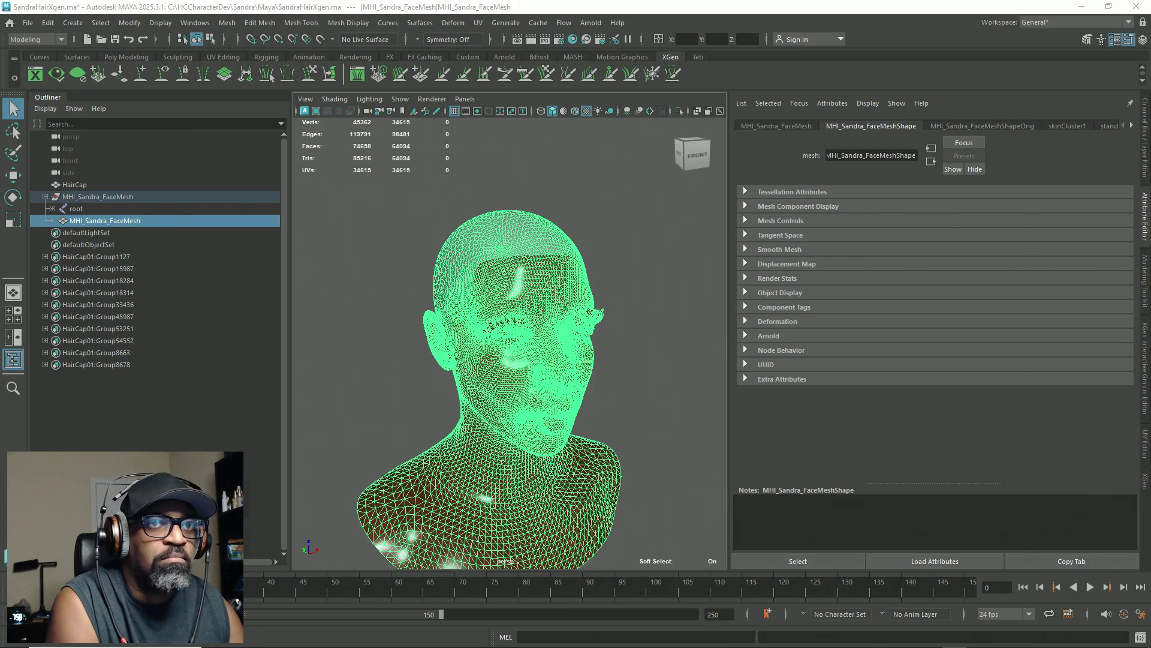
key("alt+Tab")
key("Tab")
key("Tab")
key("Tab")
key("Tab")
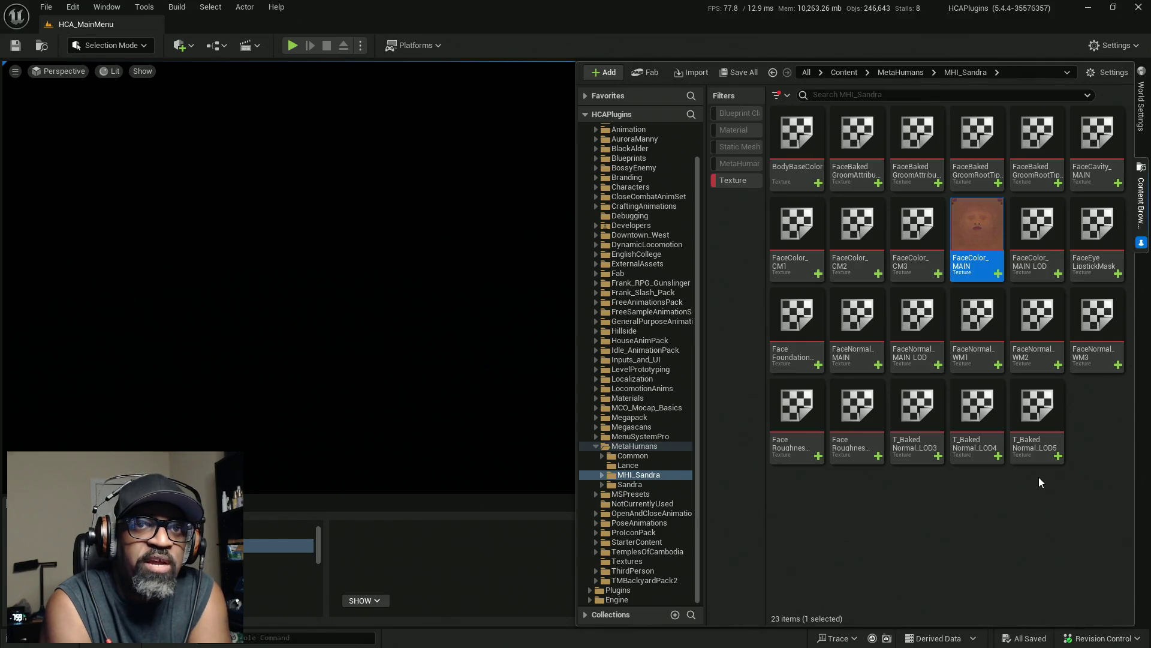
Step: Select the FaceRoughness_MAIN_LOD texture tile in the MHI_Sandra folder
mouse_move(1047, 460)
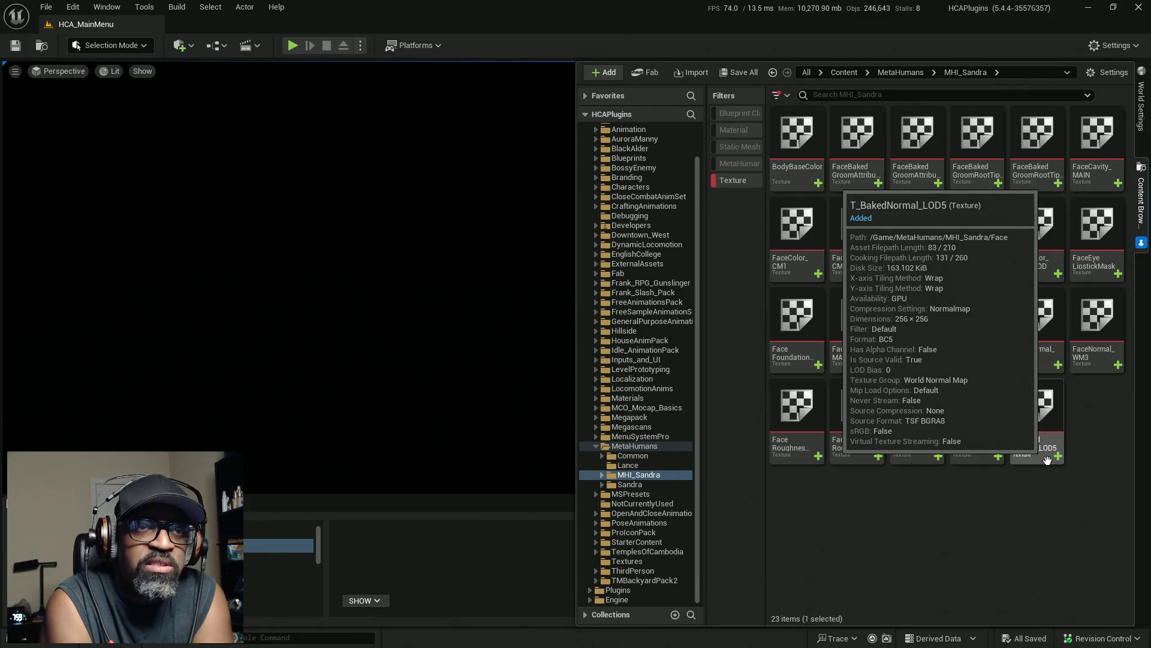
mouse_move(1047, 341)
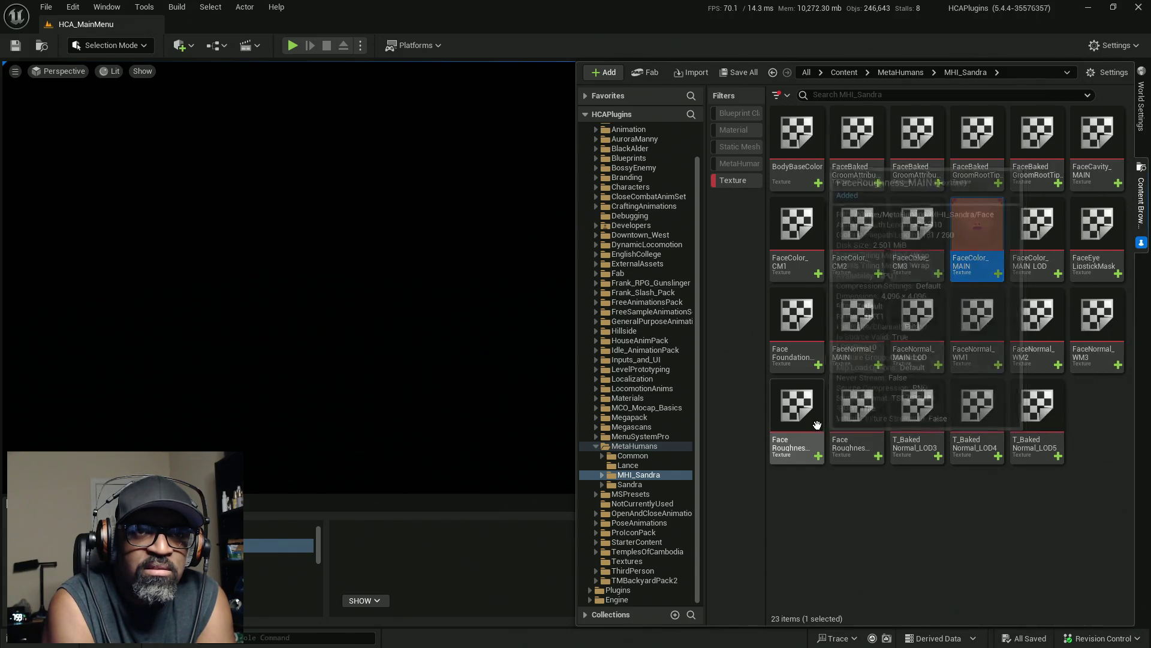
left_click(860, 416)
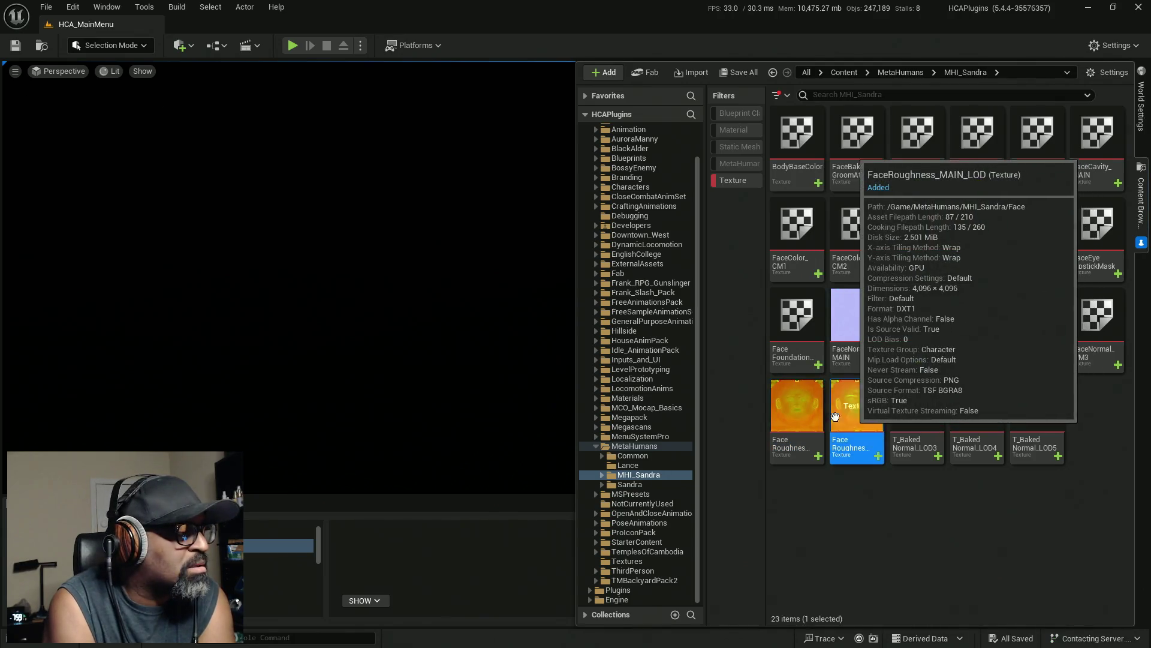
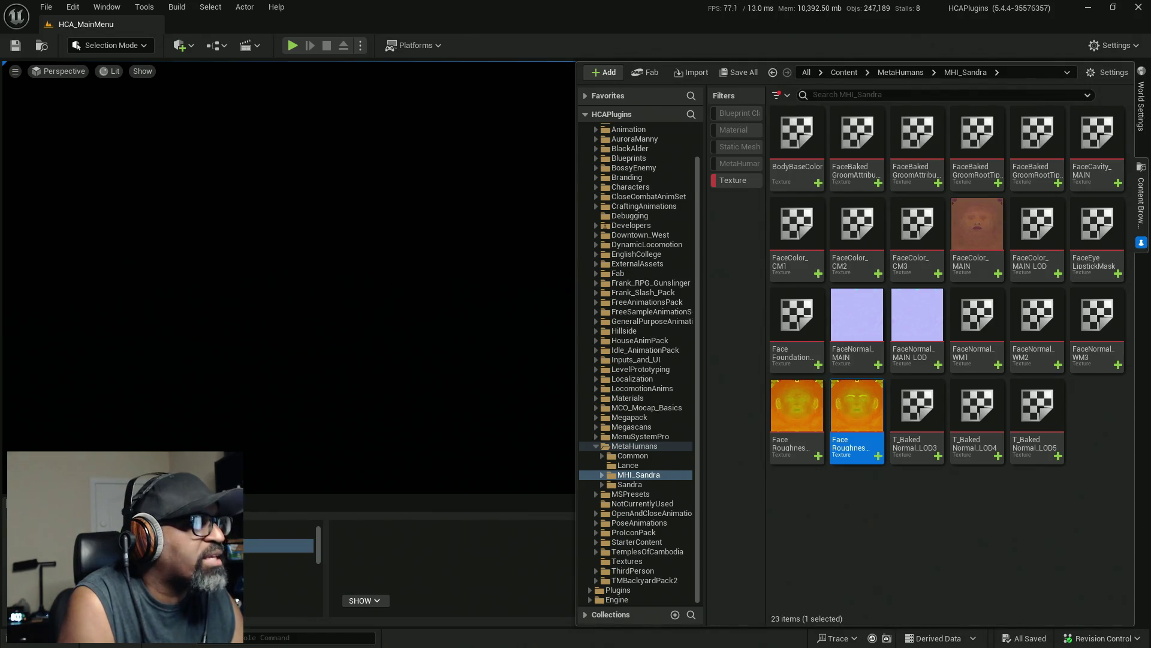
Step: Export the Face Roughness texture via Asset Actions into the Sandra\Maya\images folder
left_click(801, 409)
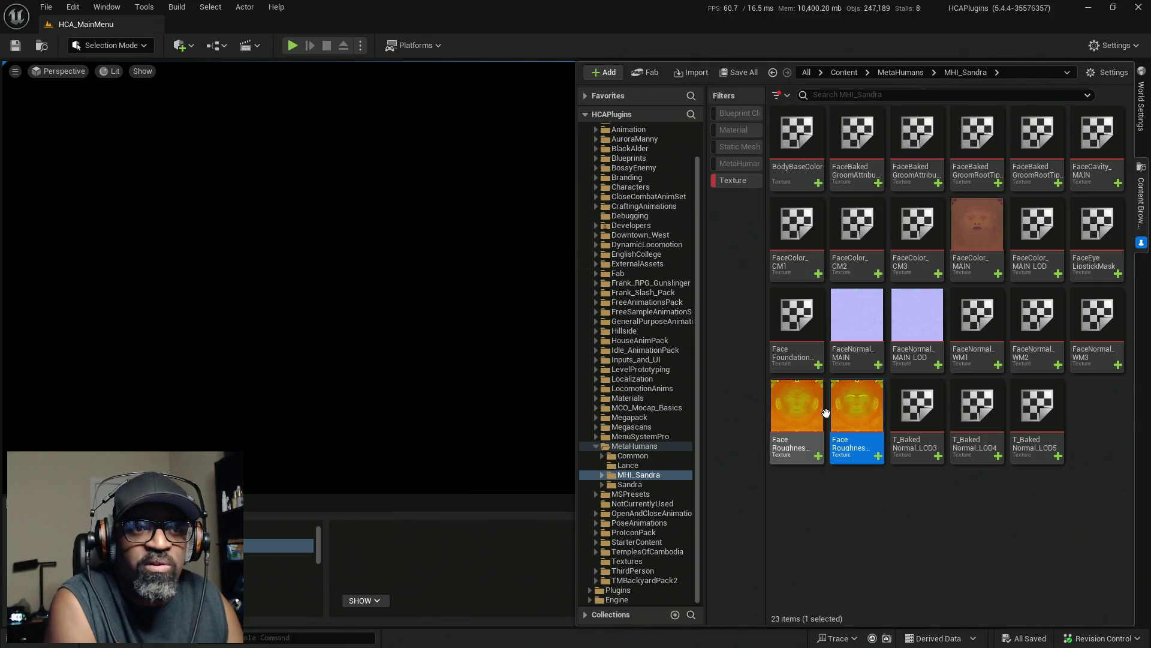
right_click(801, 409)
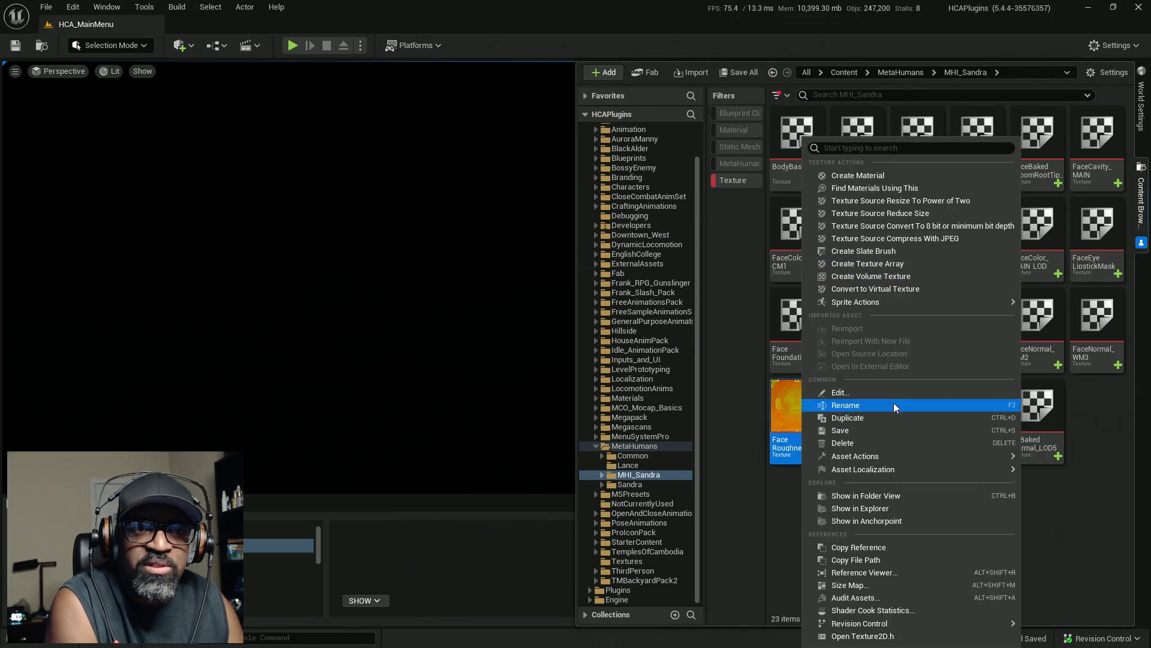
mouse_move(889, 457)
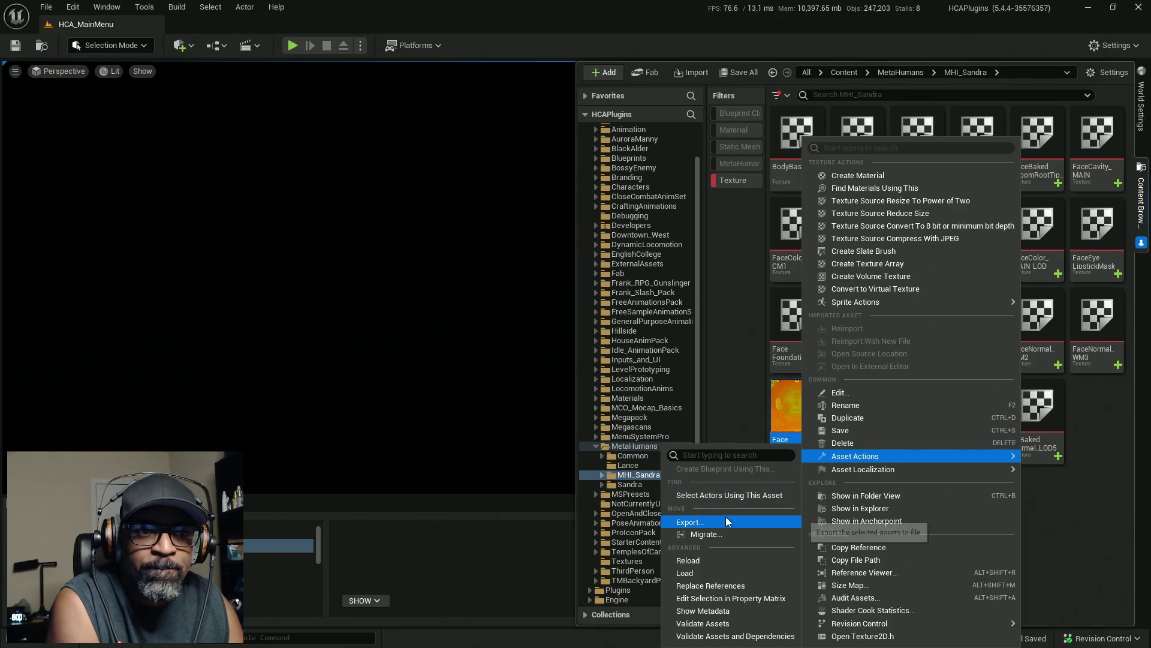
left_click(725, 519)
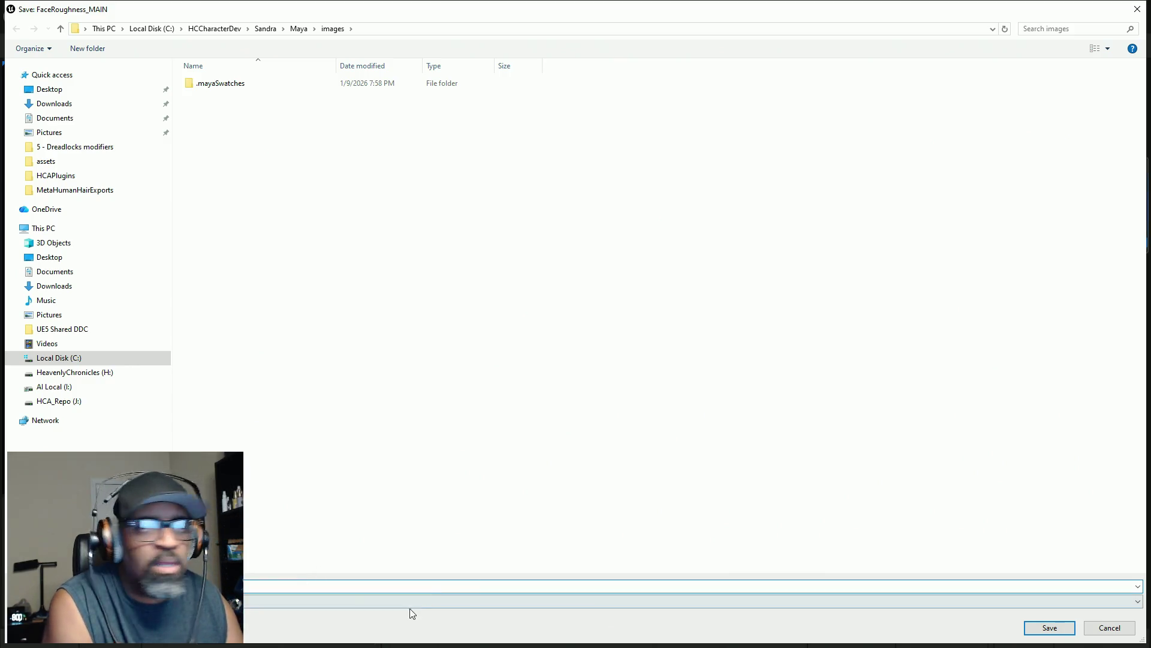
left_click(1054, 633)
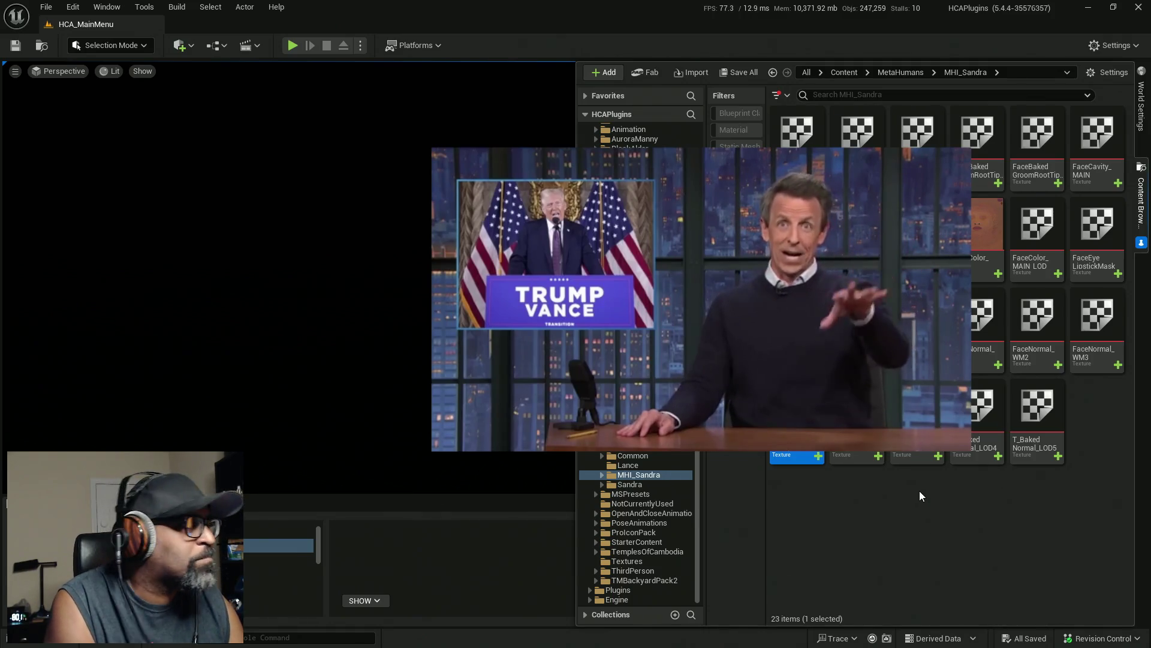
Step: Switch to the Maya window showing SandraHairXgen.ma and select the HairCap mesh
key("alt+Tab")
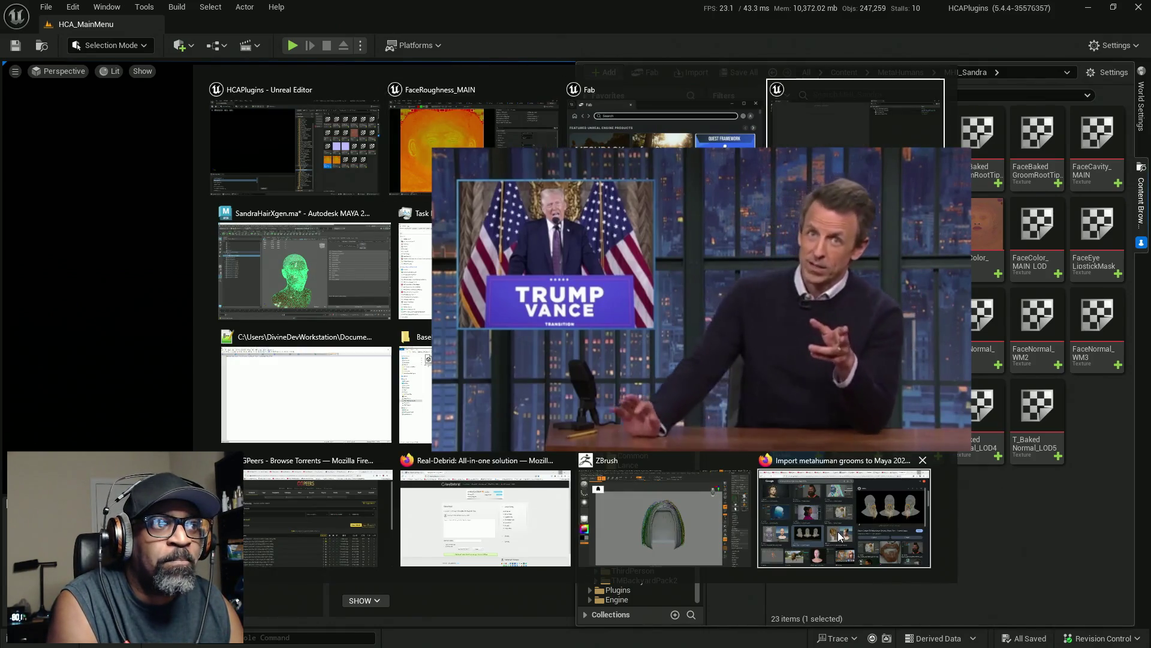
key("Tab")
key("Tab")
key("Tab")
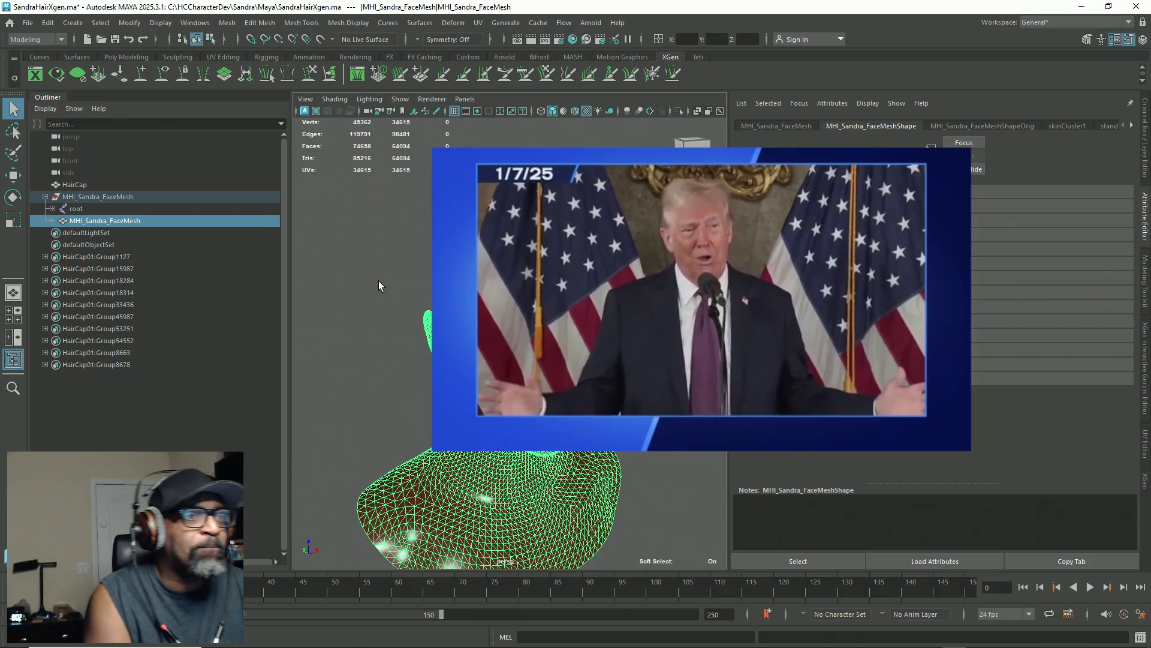
left_click(528, 420)
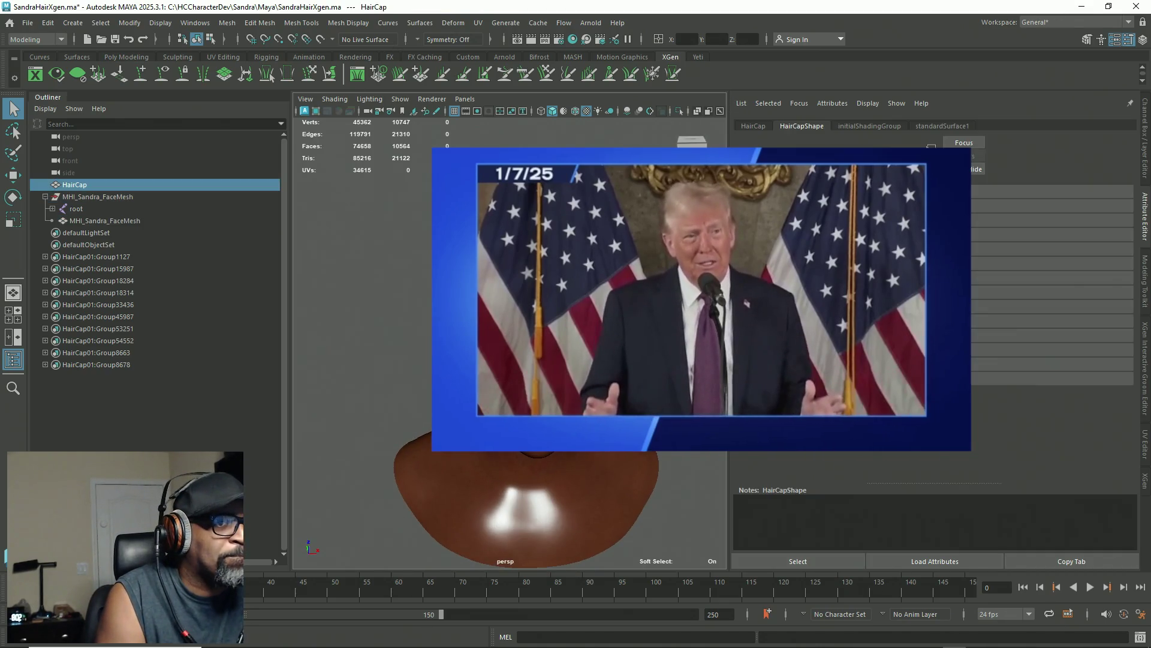
Step: Select MHI_Sandra_FaceMesh and connect a new file2 texture to standardSurface2's Specular Color
left_click(150, 221)
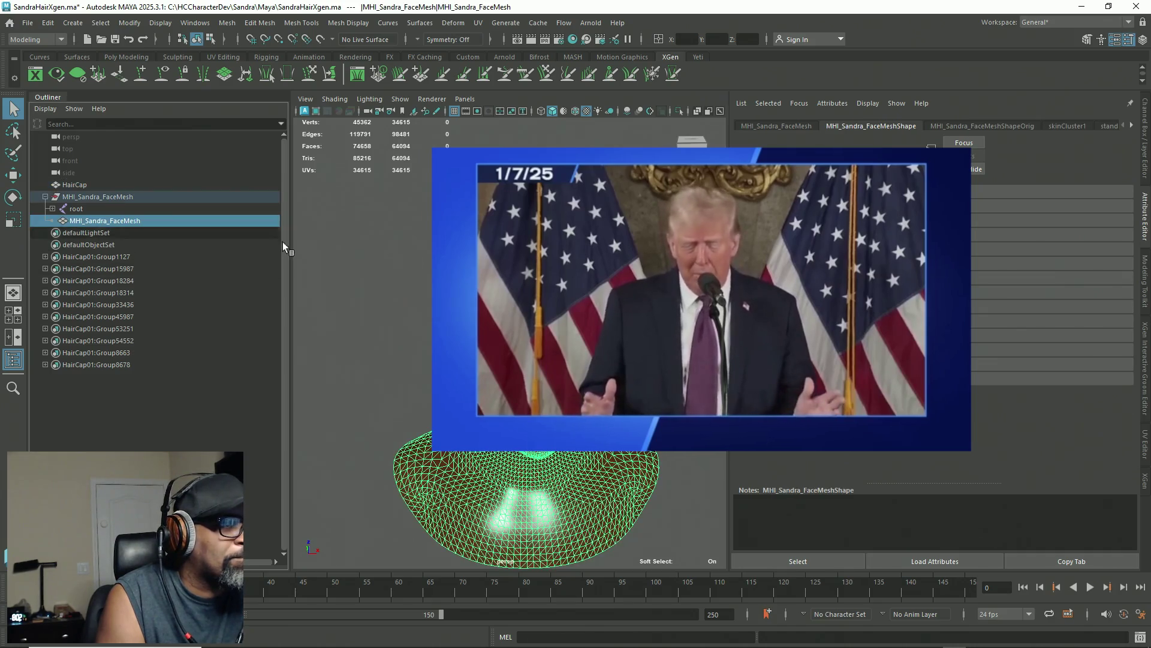
left_click(998, 126)
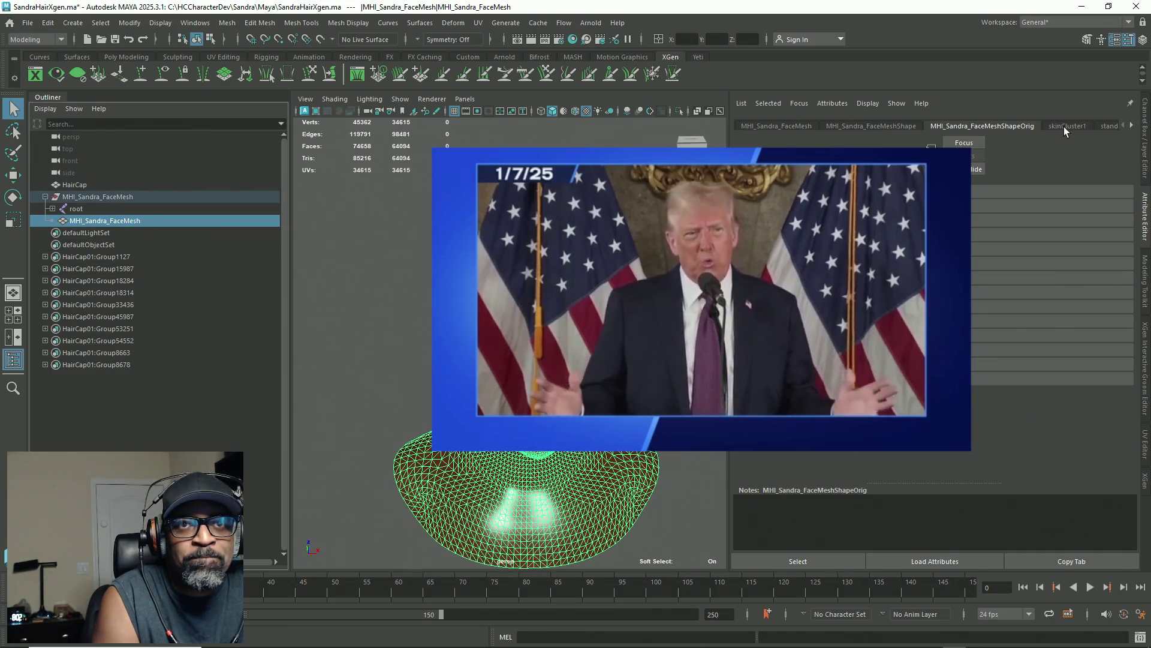
left_click(1108, 126)
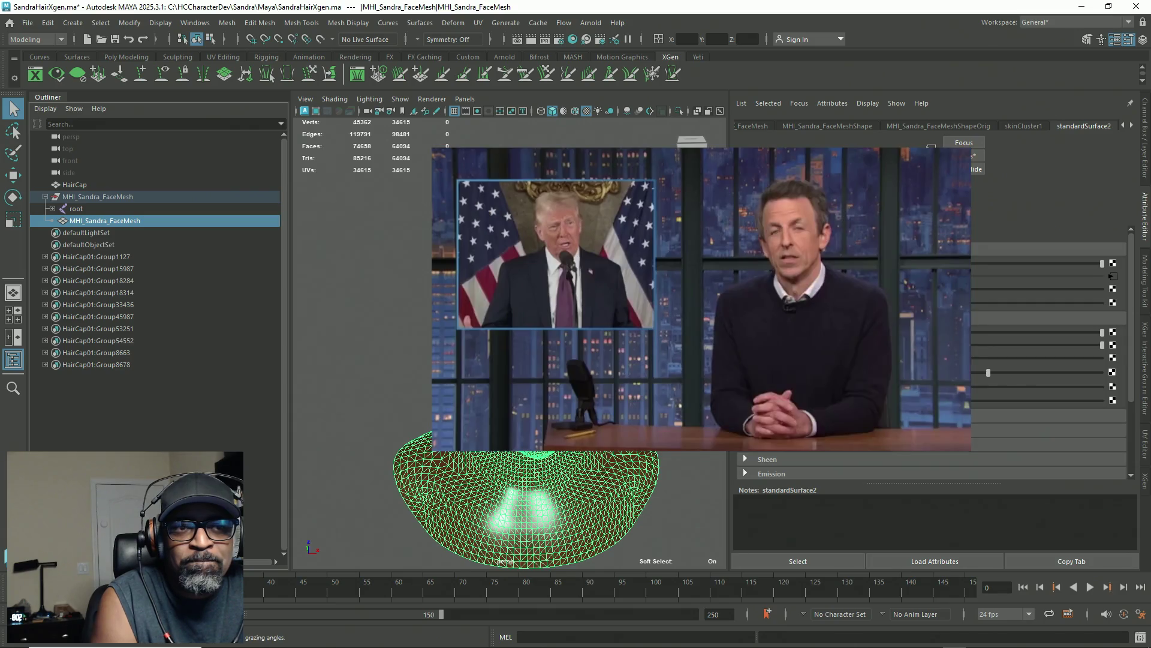
left_click(1112, 345)
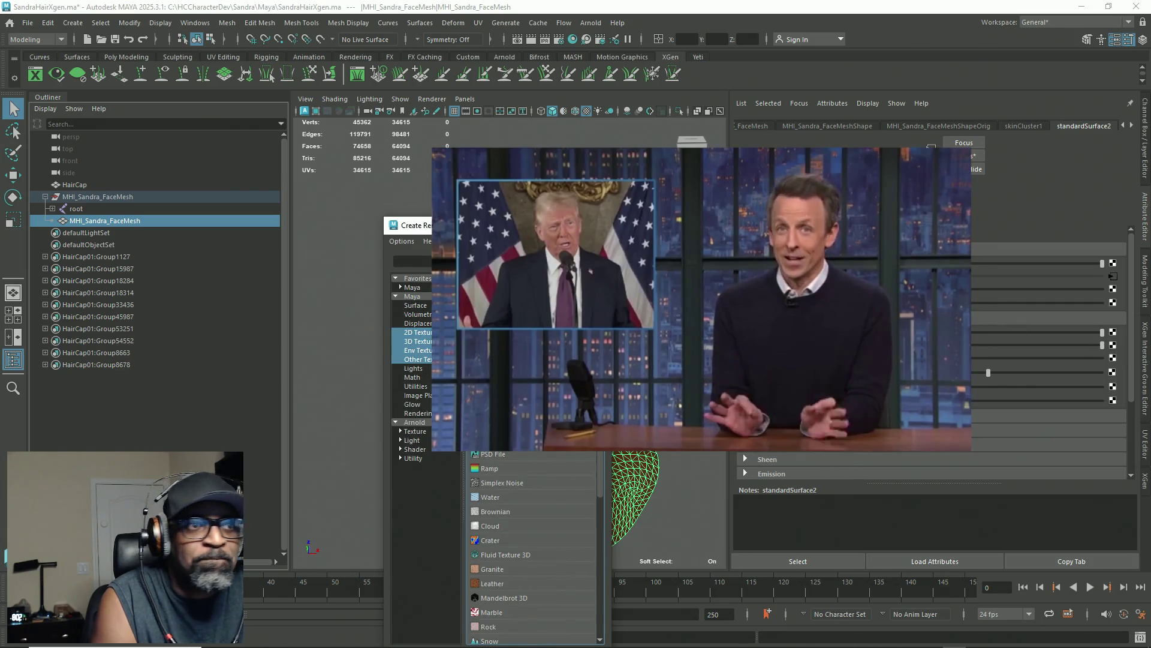
left_click(489, 439)
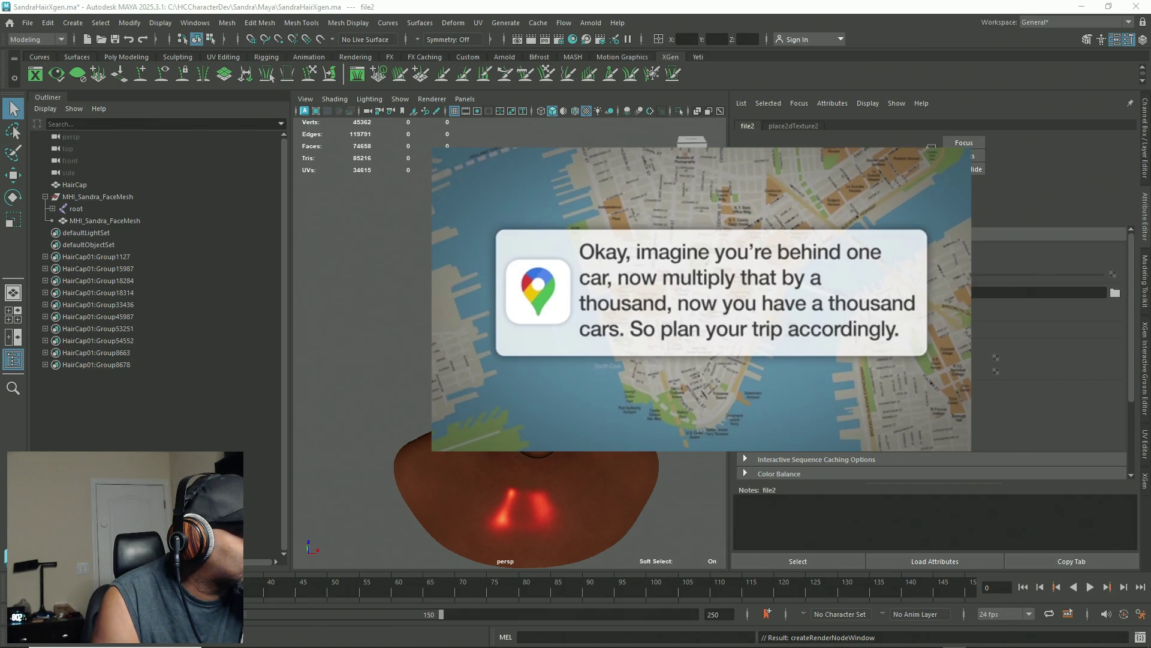
left_click(935, 560)
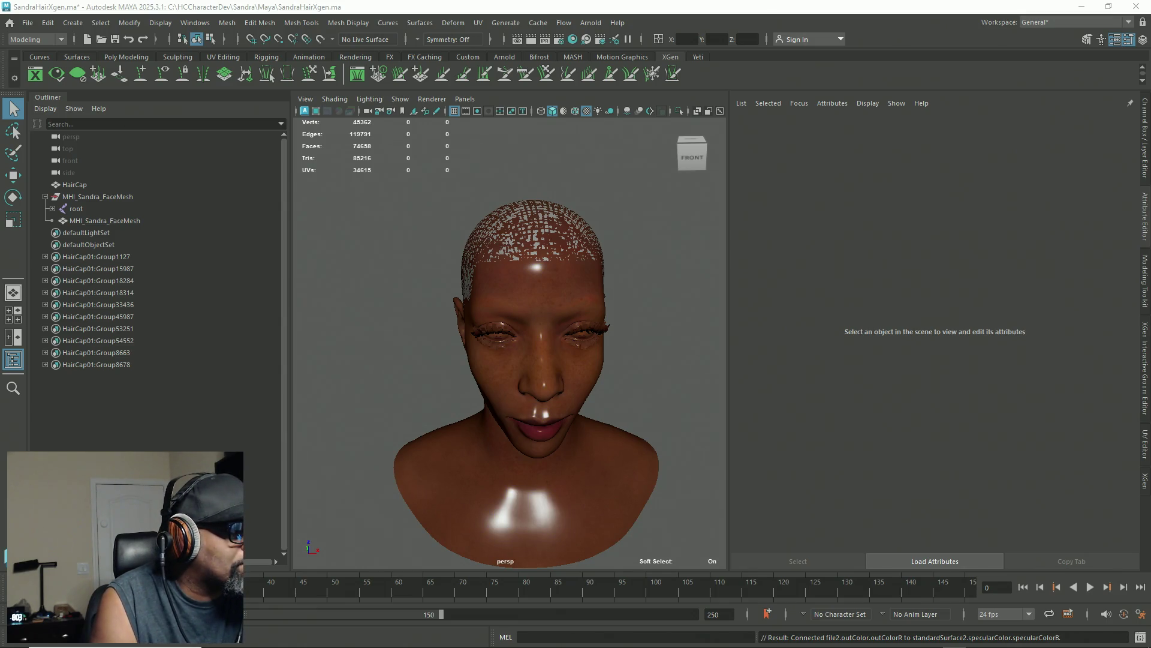
Step: Orbit the head, then select HairCap and MHI_Sandra_FaceMesh to compare their materials
mouse_move(488, 438)
left_mouse_down("alt")
mouse_move(480, 383)
mouse_move(440, 437)
mouse_move(365, 426)
mouse_move(527, 414)
mouse_move(516, 414)
left_mouse_up("alt")
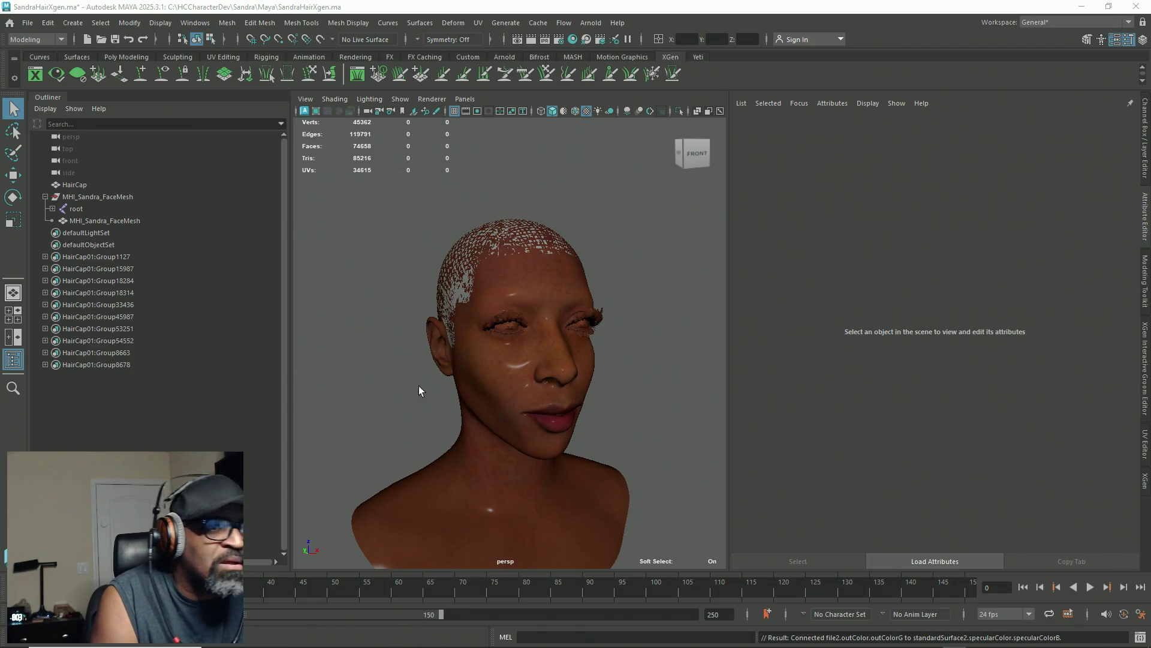
left_click(515, 376)
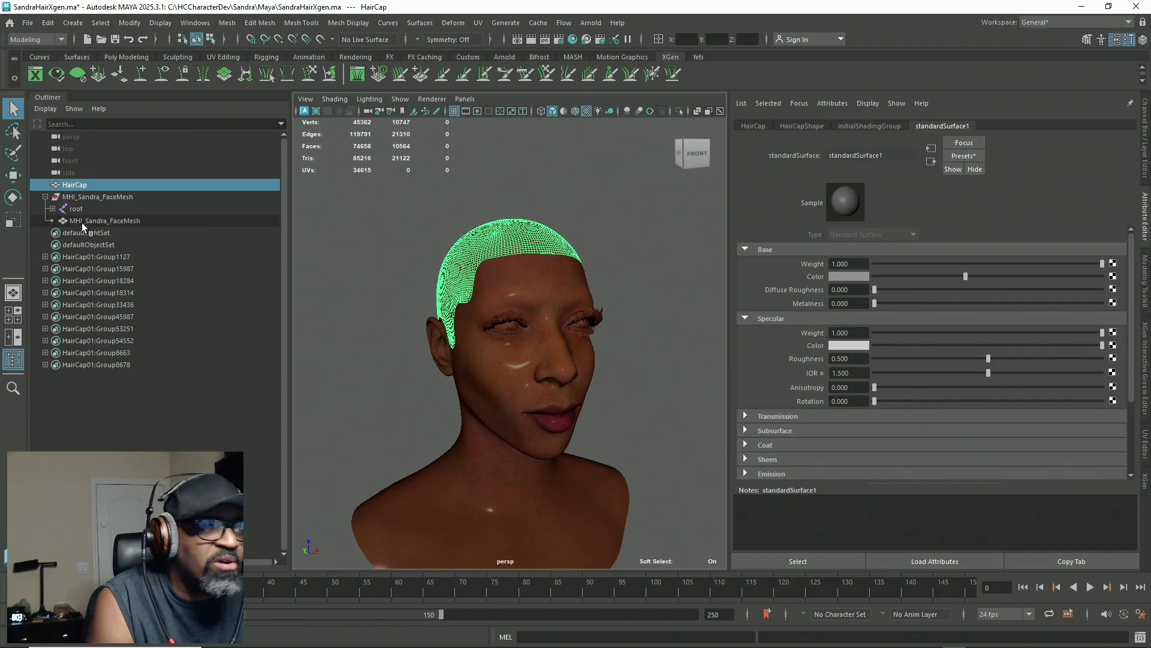
left_click(96, 220)
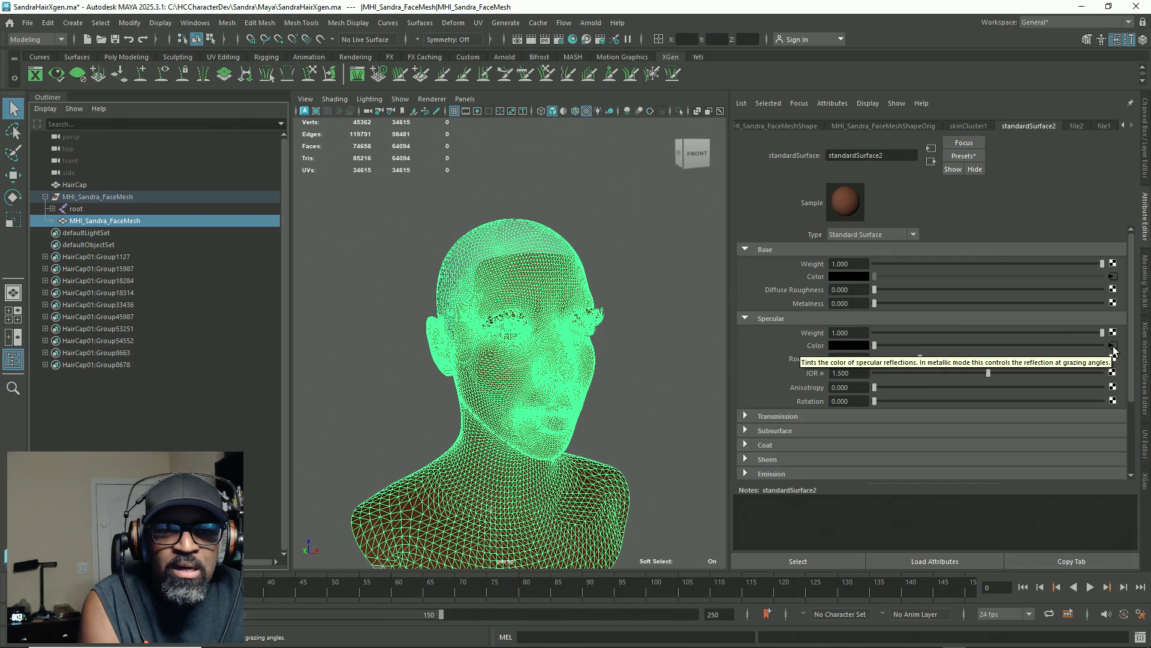
Step: Break the Specular Color link, load T_FaceRoughness_MAIN.PNG into a new file node, and delete place2dTexture2
right_click(813, 347)
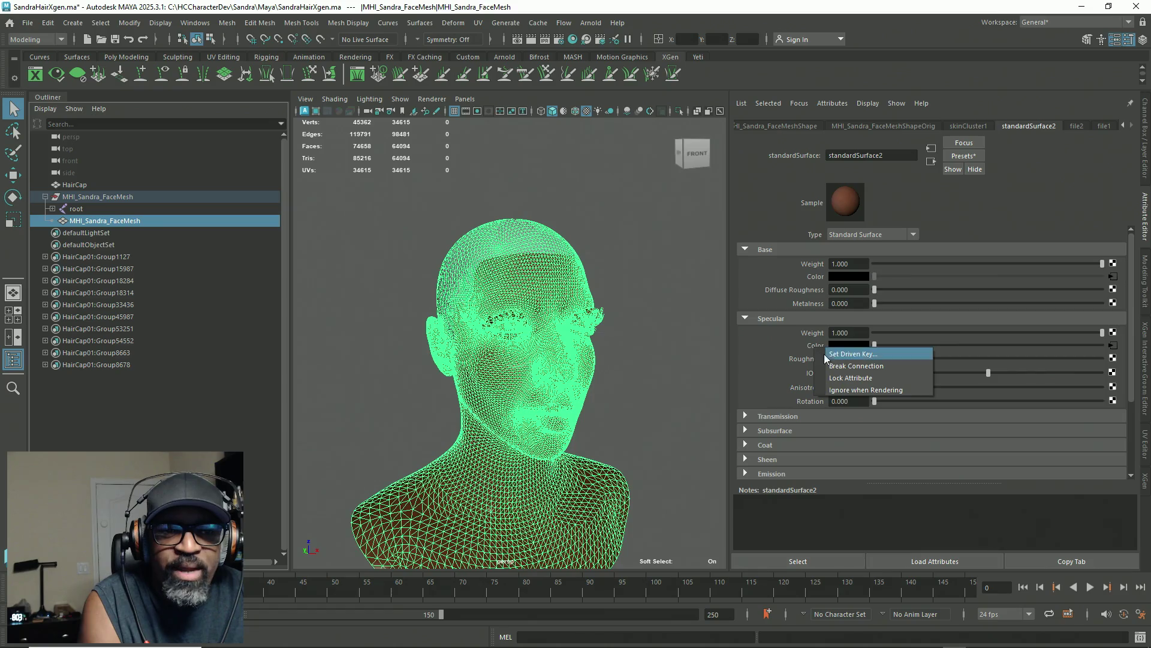
left_click(856, 365)
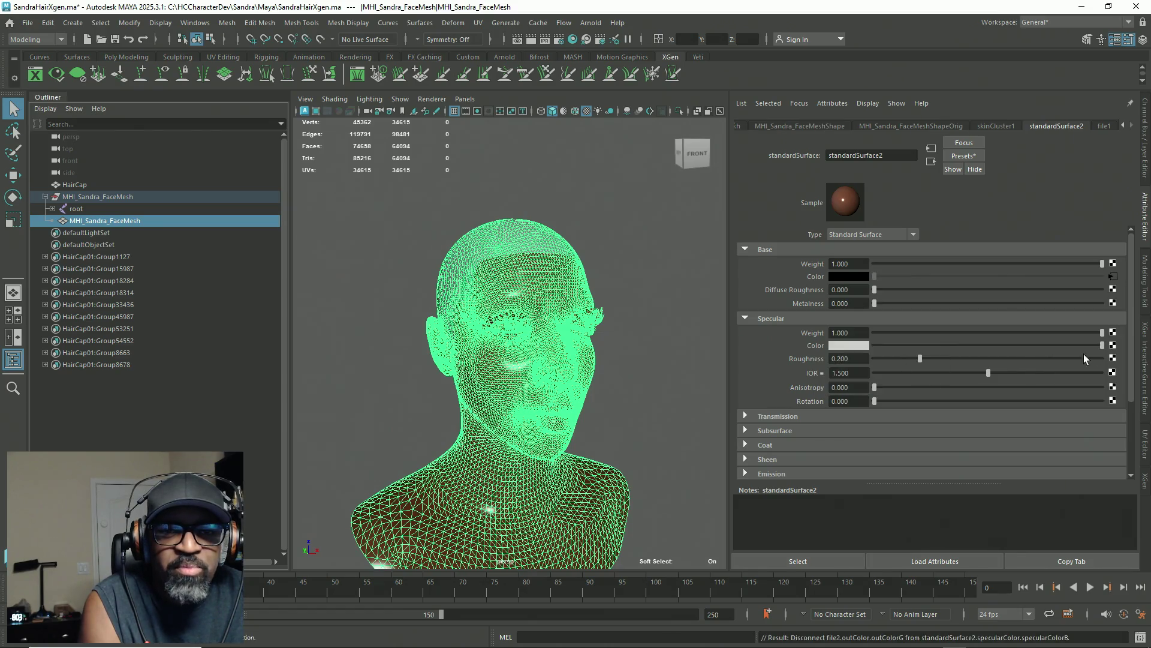
left_click(1113, 345)
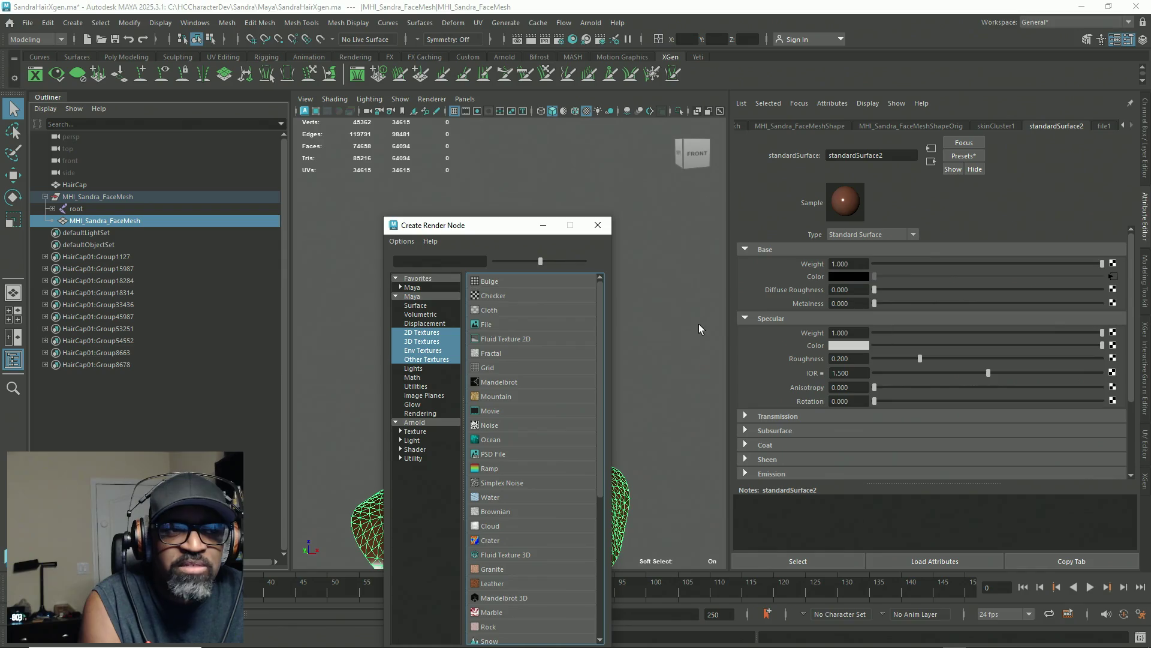
left_click(485, 324)
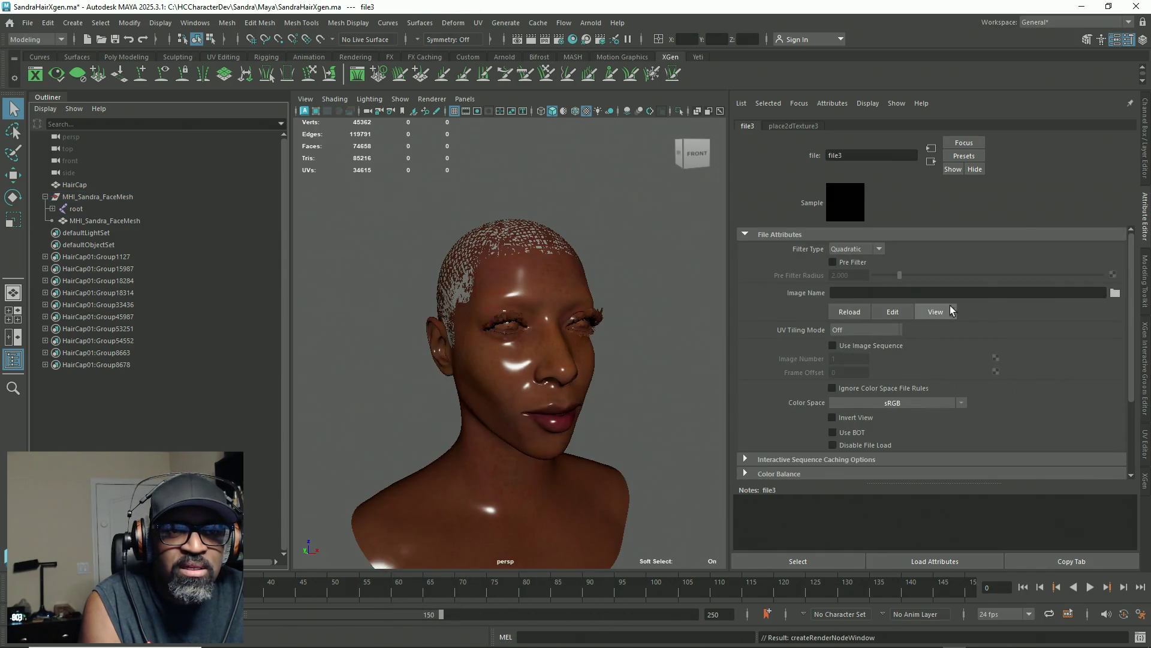
left_click(1112, 295)
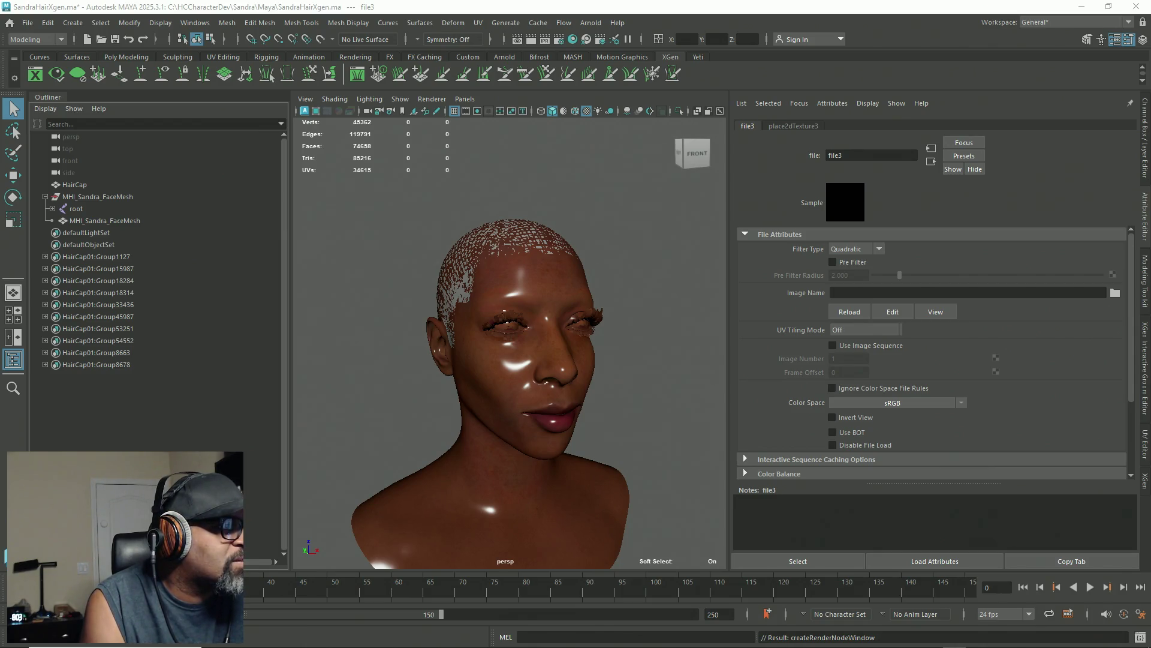
key("Return")
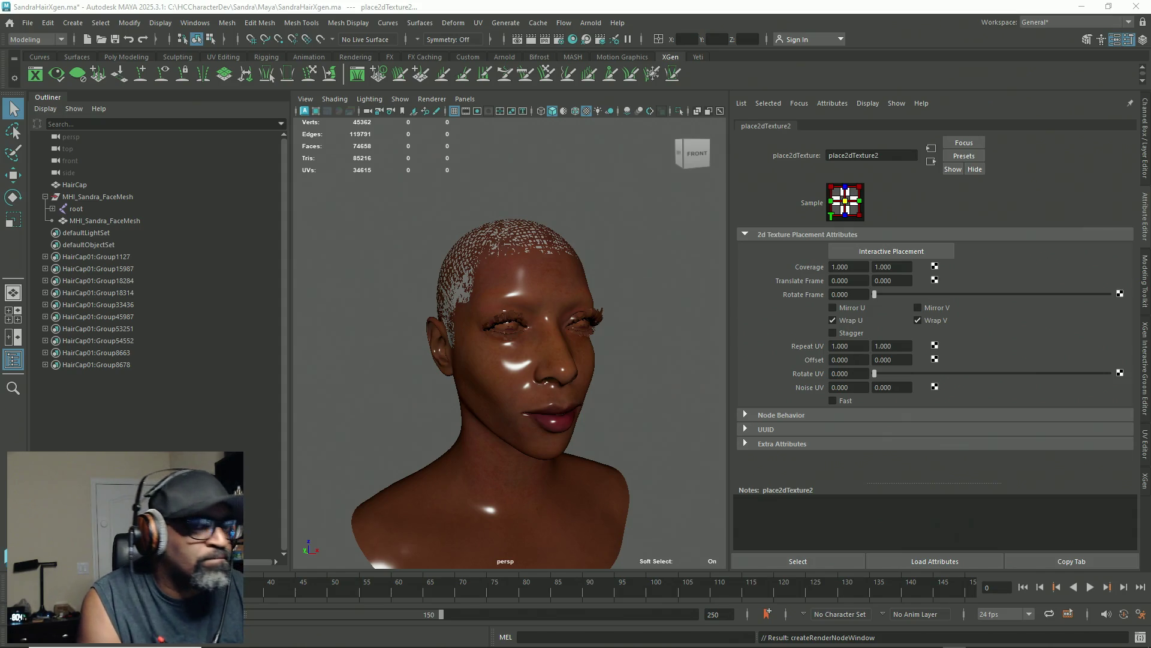
key("Delete")
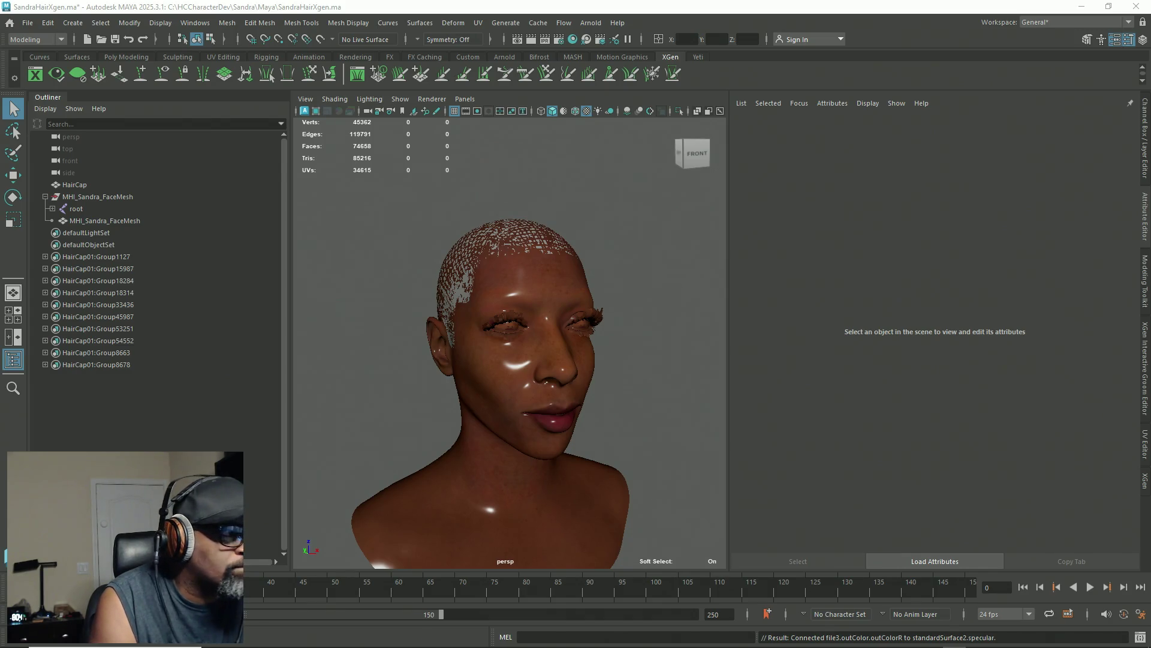
Step: Orbit above and in front of the head to check the reduced glossiness
mouse_move(447, 360)
left_mouse_down("alt")
mouse_move(456, 415)
mouse_move(458, 362)
mouse_move(473, 348)
mouse_move(504, 352)
mouse_move(511, 372)
mouse_move(372, 398)
left_mouse_up("alt")
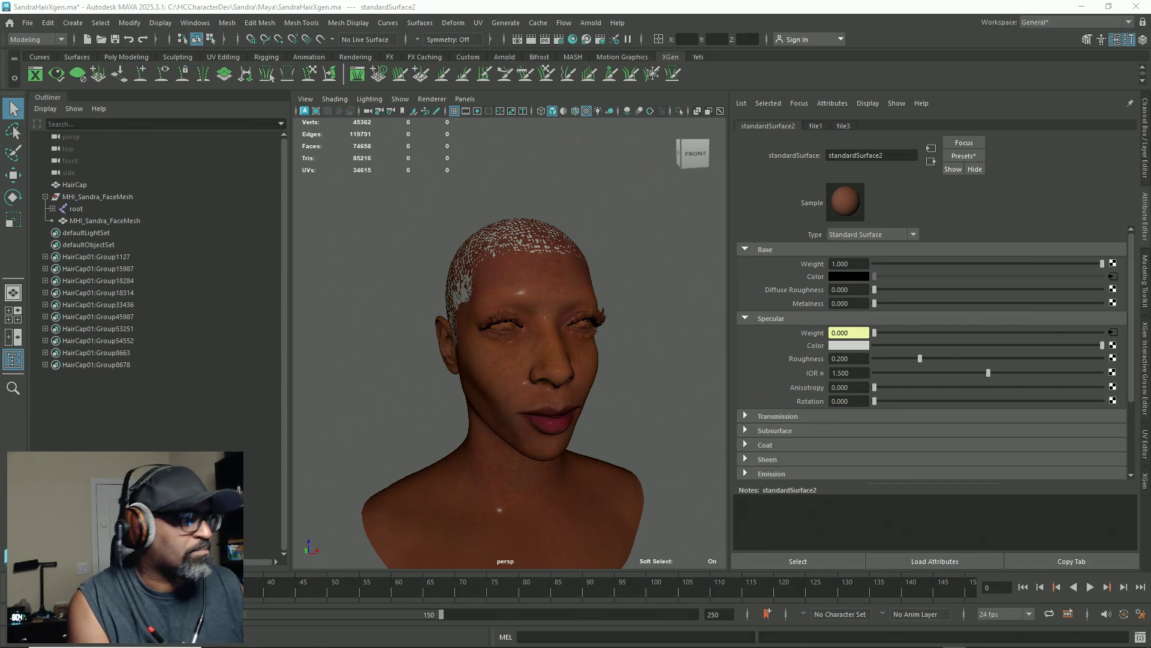
key("Escape")
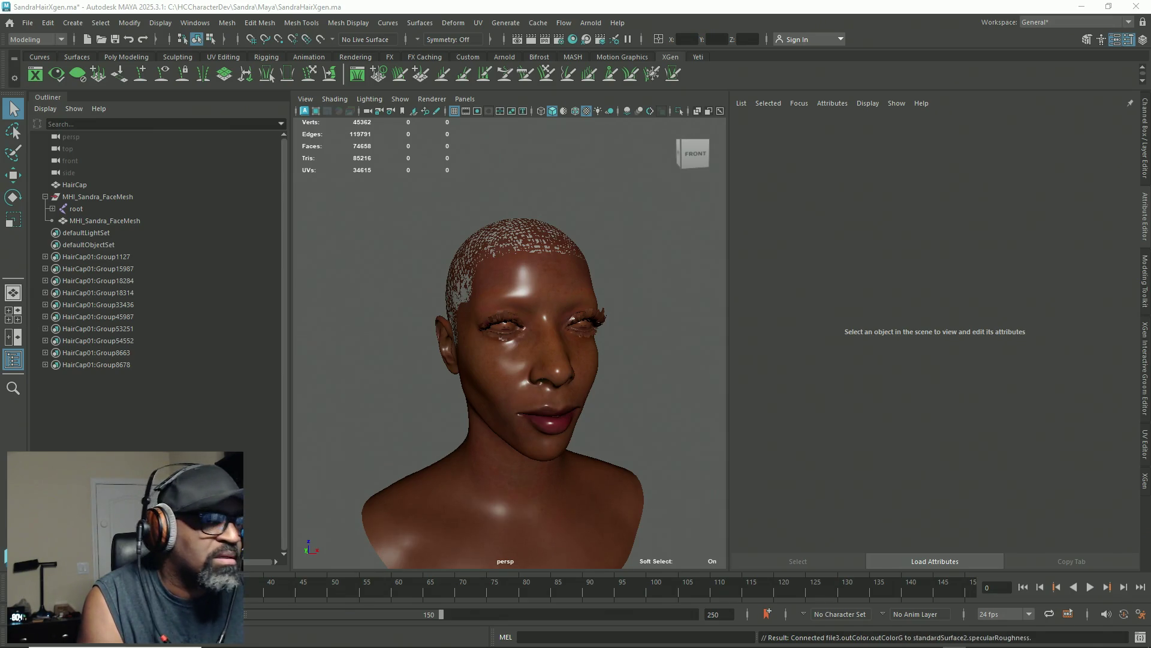
mouse_move(460, 388)
left_mouse_down("alt")
mouse_move(461, 363)
mouse_move(444, 346)
mouse_move(414, 386)
mouse_move(444, 322)
left_mouse_up("alt")
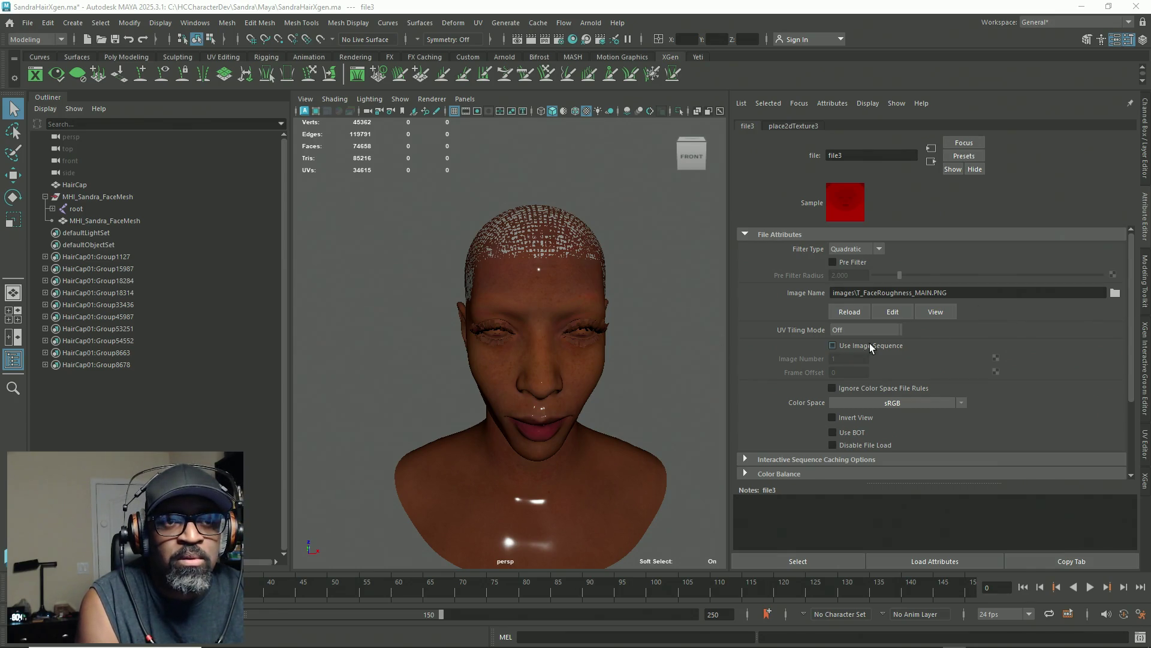
Step: Set file3's Color Space to Utility > Raw and orbit to check the face profile
left_click(962, 401)
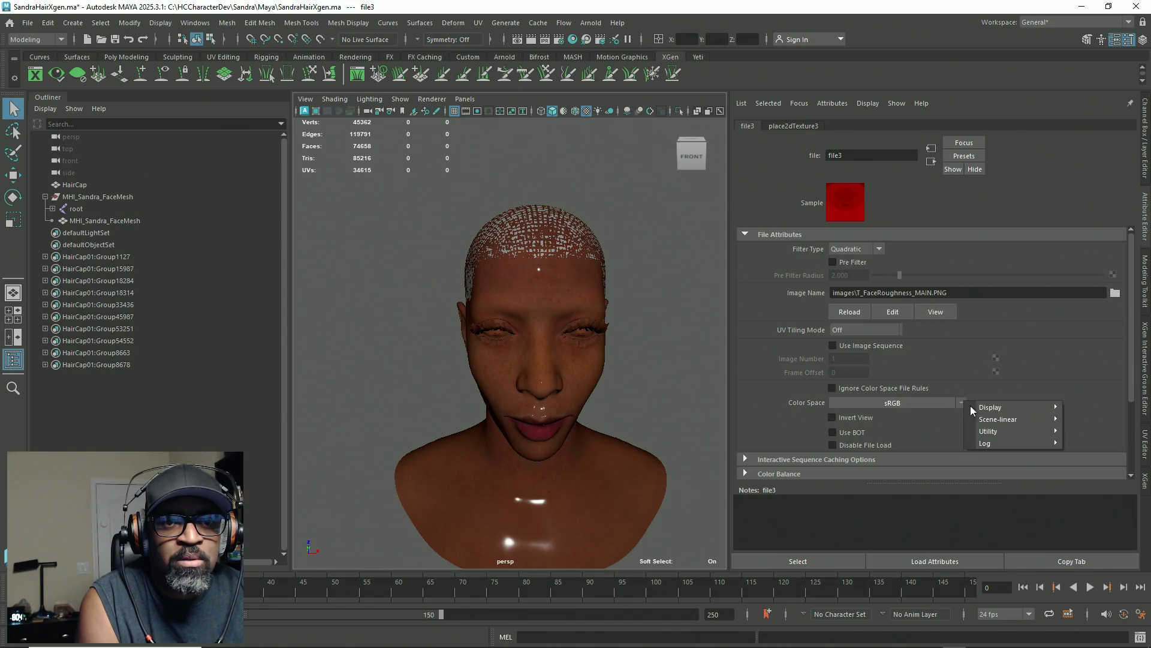
mouse_move(1008, 430)
left_click(1110, 432)
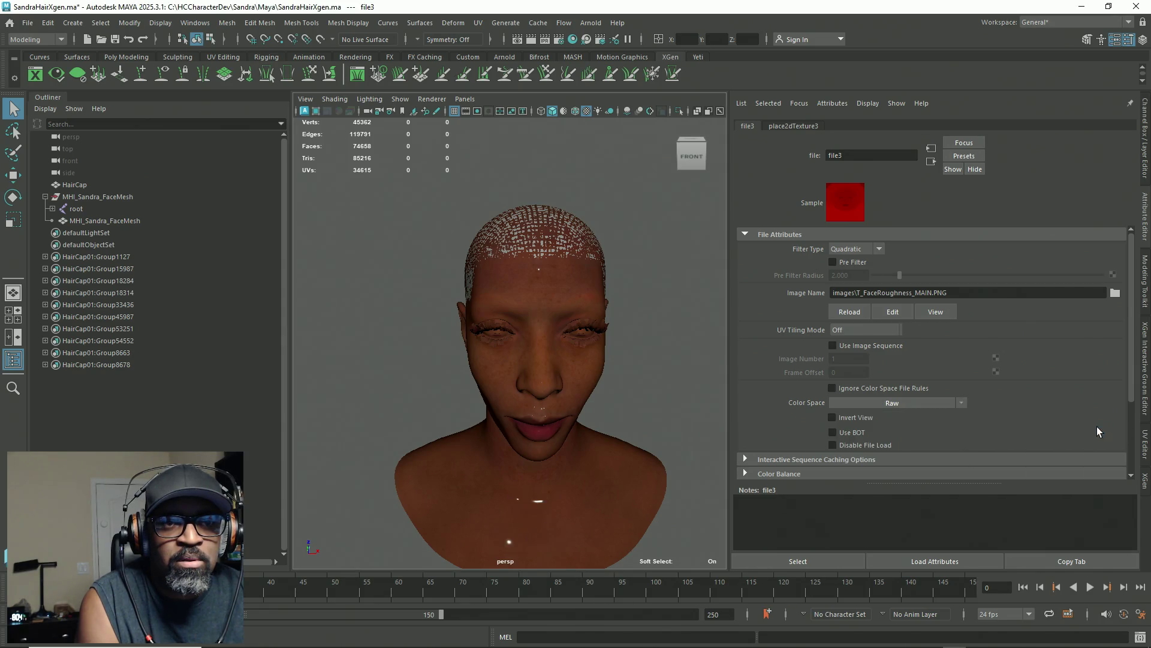
scroll(550, 372, "up", 4)
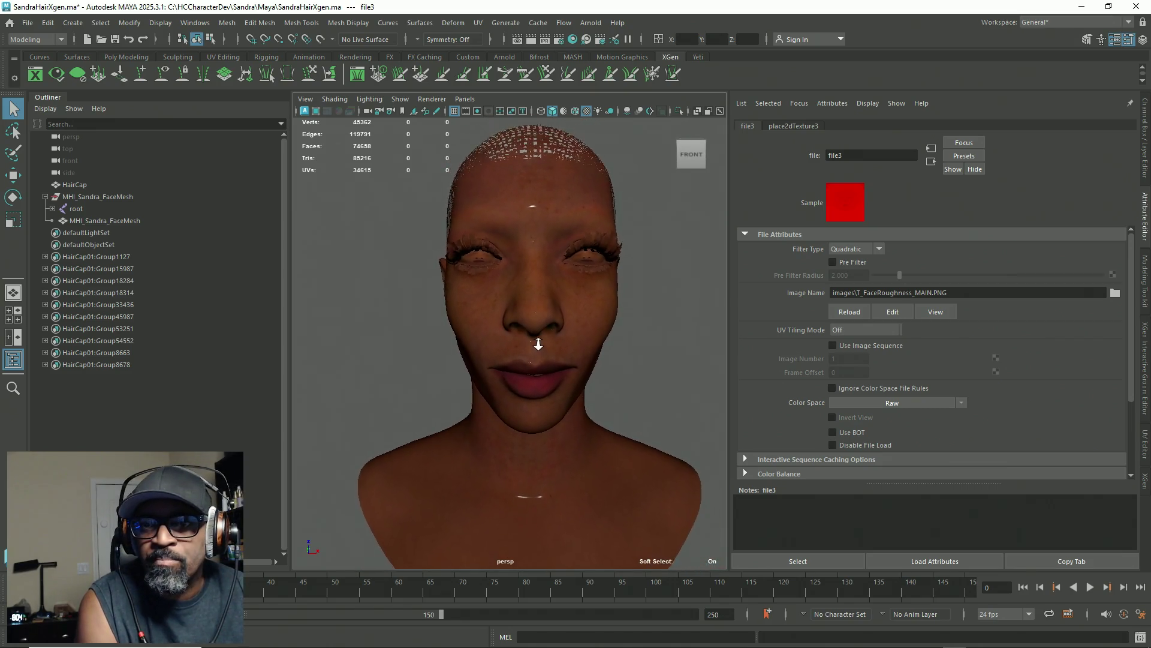
scroll(539, 343, "down", 2)
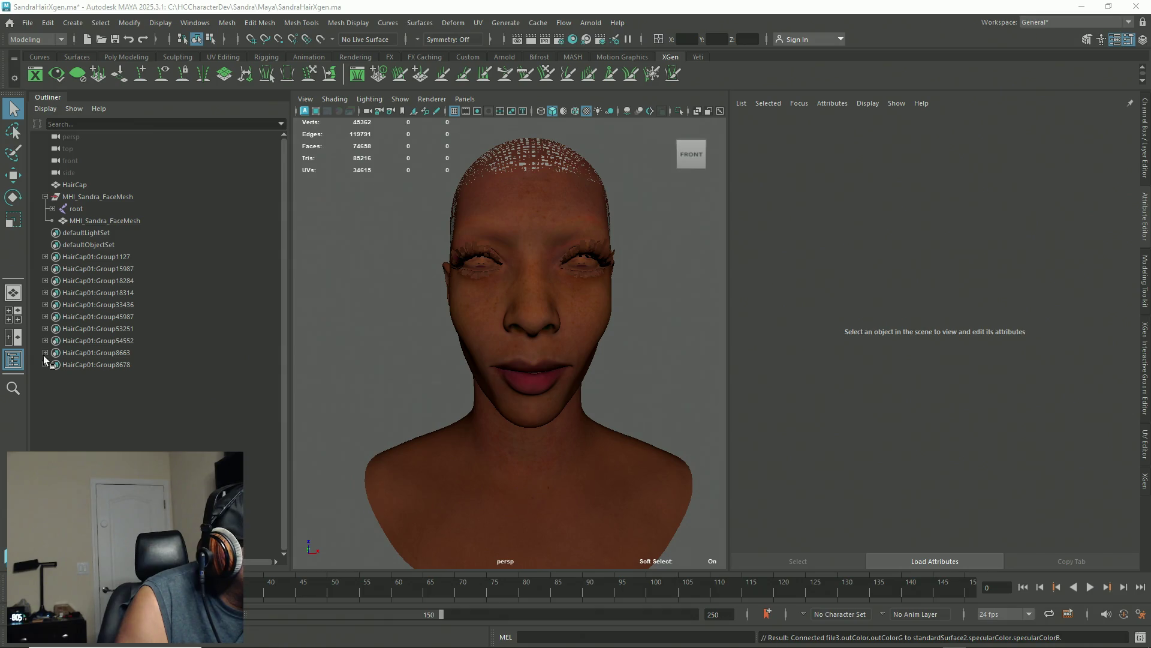
mouse_move(490, 355)
left_mouse_down("alt")
mouse_move(609, 368)
mouse_move(614, 321)
mouse_move(512, 365)
left_mouse_up("alt")
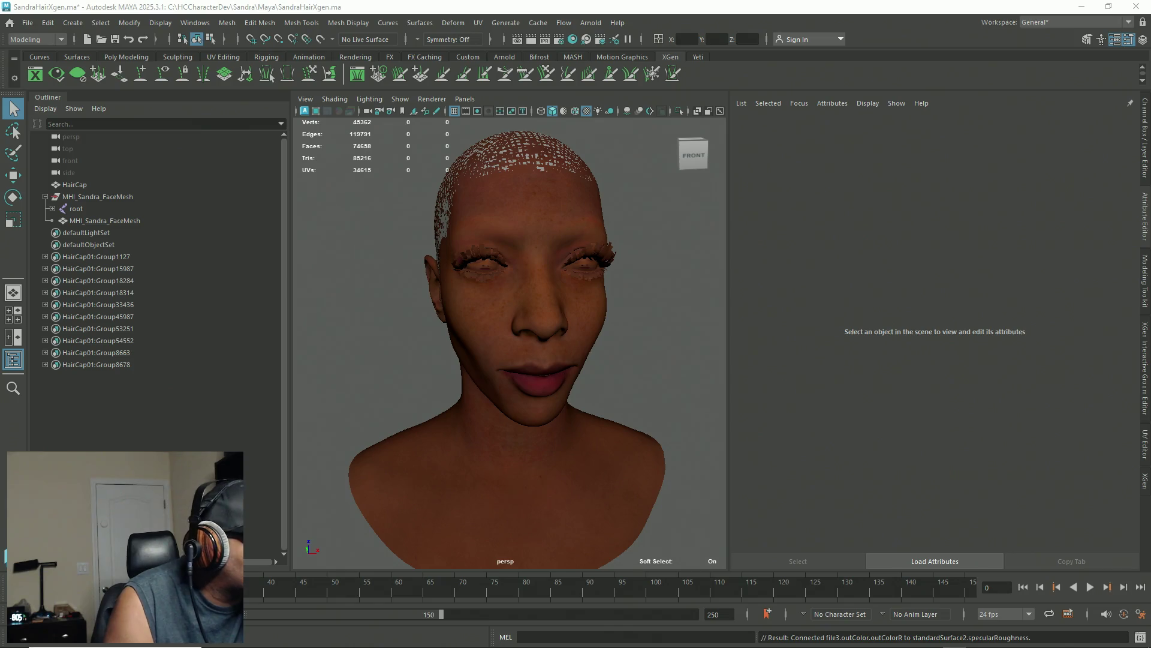
Step: Orbit the head through left profile, right three-quarter and front views to inspect the specular result
mouse_move(372, 412)
left_mouse_down("alt")
mouse_move(475, 405)
mouse_move(437, 329)
mouse_move(357, 419)
mouse_move(342, 406)
mouse_move(354, 420)
left_mouse_up("alt")
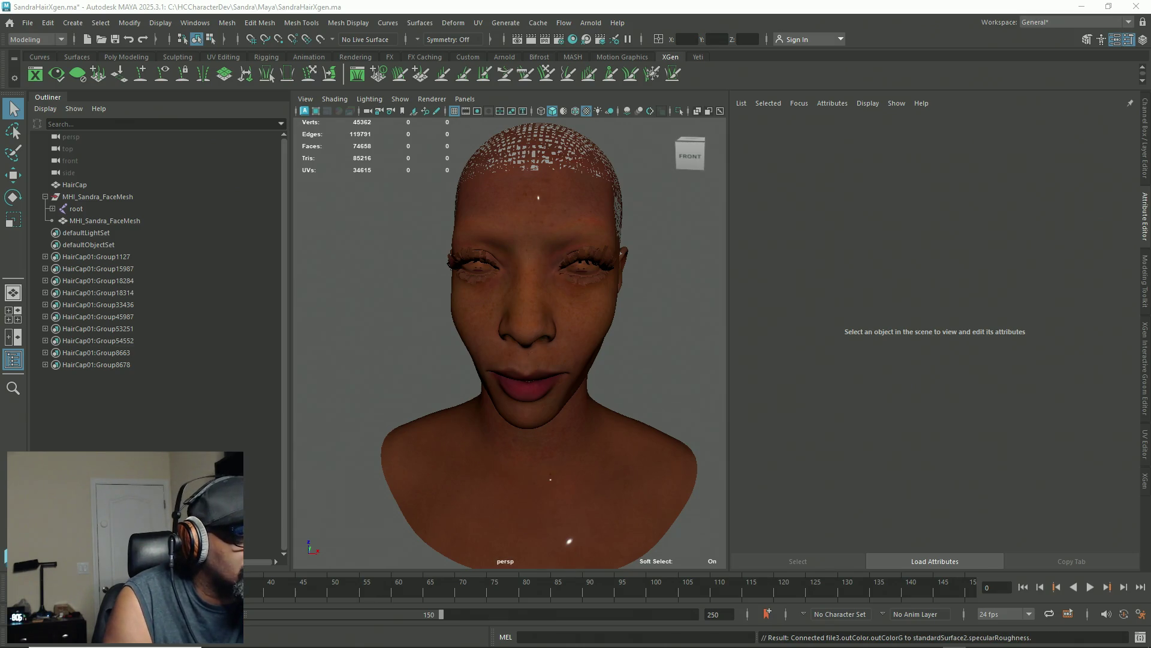
mouse_move(422, 365)
left_mouse_down("alt")
mouse_move(481, 342)
mouse_move(485, 354)
mouse_move(385, 352)
mouse_move(95, 398)
left_mouse_up("alt")
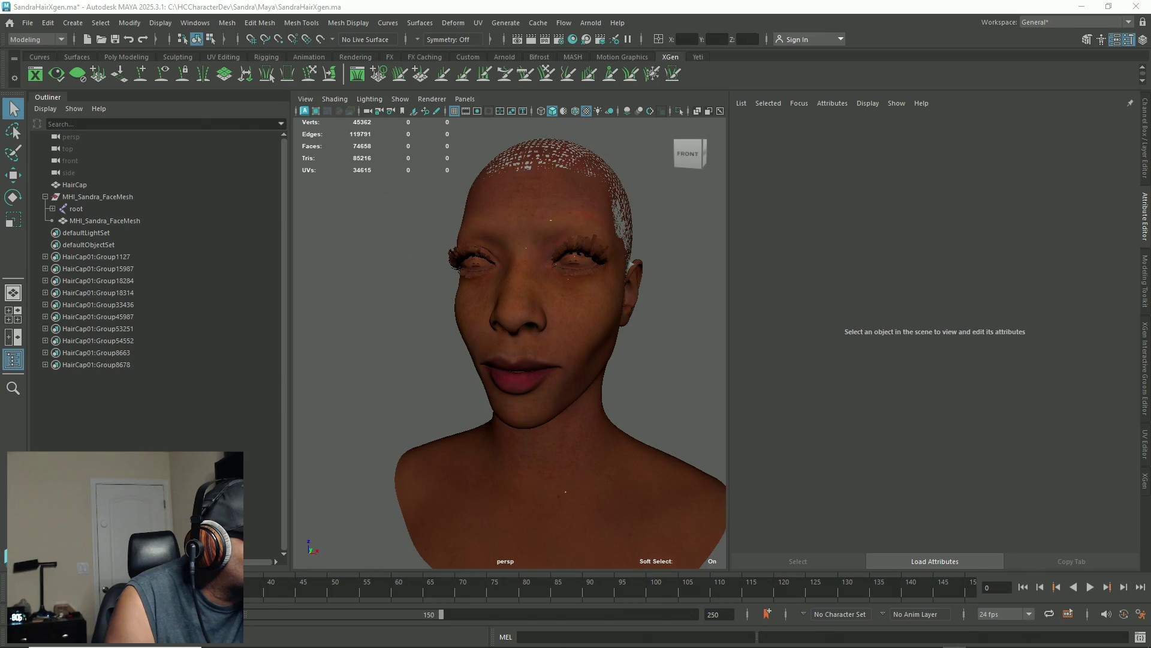
mouse_move(635, 387)
left_mouse_down("alt")
mouse_move(668, 391)
mouse_move(614, 384)
mouse_move(665, 403)
mouse_move(527, 372)
mouse_move(408, 373)
mouse_move(611, 386)
mouse_move(570, 385)
left_mouse_up("alt")
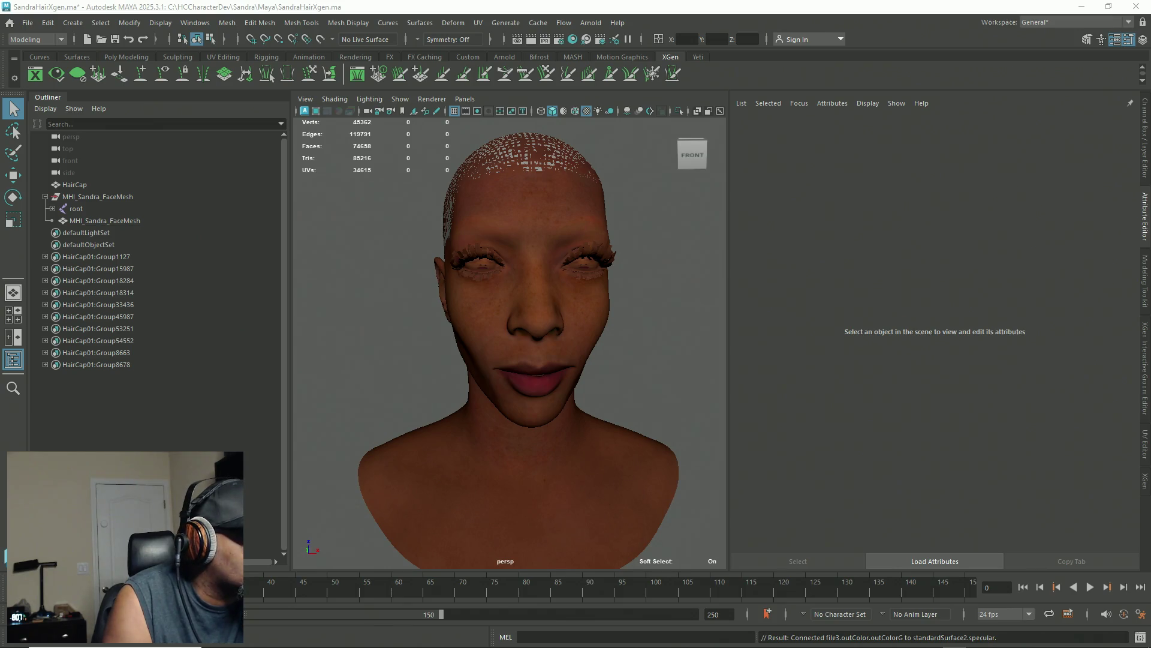
mouse_move(414, 304)
left_mouse_down("alt")
mouse_move(406, 393)
mouse_move(437, 360)
mouse_move(588, 368)
mouse_move(511, 366)
mouse_move(506, 380)
left_mouse_up("alt")
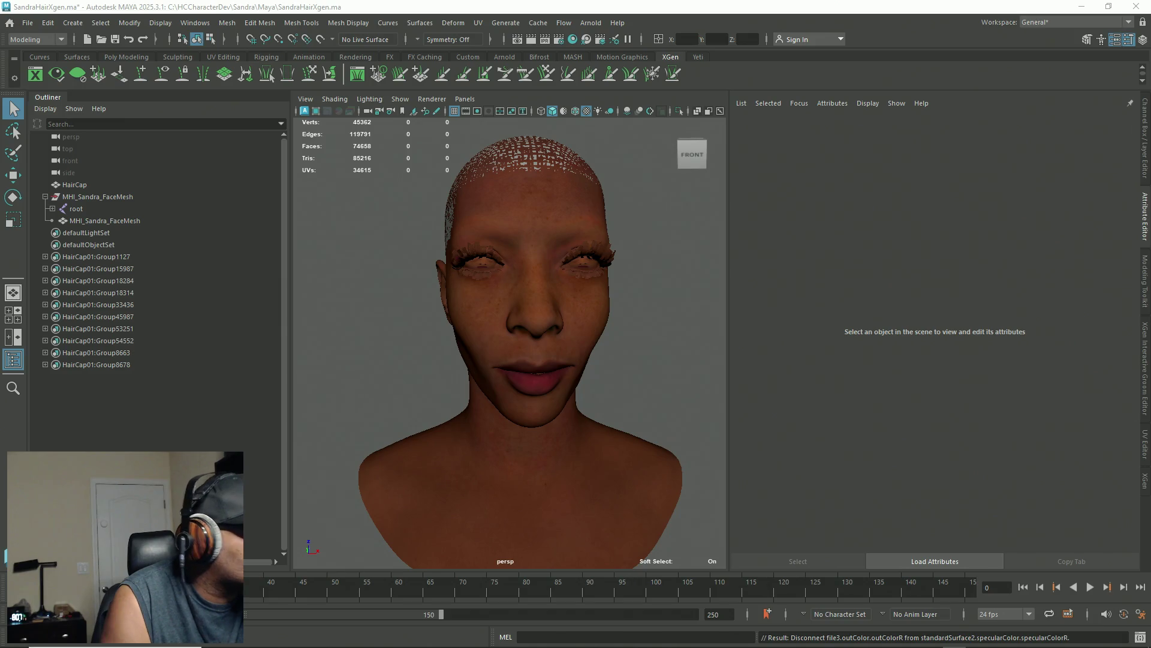
Step: Orbit the head from left to right profile and bring up the standardSurface2 settings
mouse_move(415, 359)
left_mouse_down("alt")
mouse_move(546, 360)
mouse_move(411, 290)
mouse_move(319, 365)
mouse_move(399, 362)
left_mouse_up("alt")
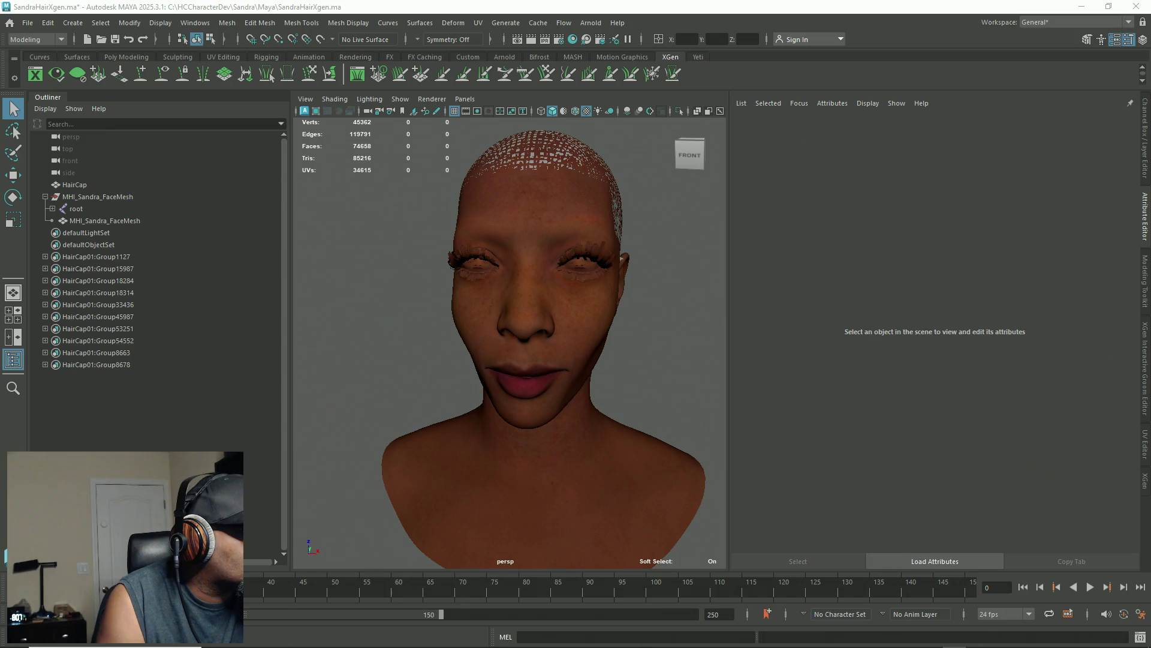
mouse_move(540, 398)
left_mouse_down("alt")
mouse_move(522, 360)
mouse_move(450, 373)
mouse_move(517, 383)
left_mouse_up("alt")
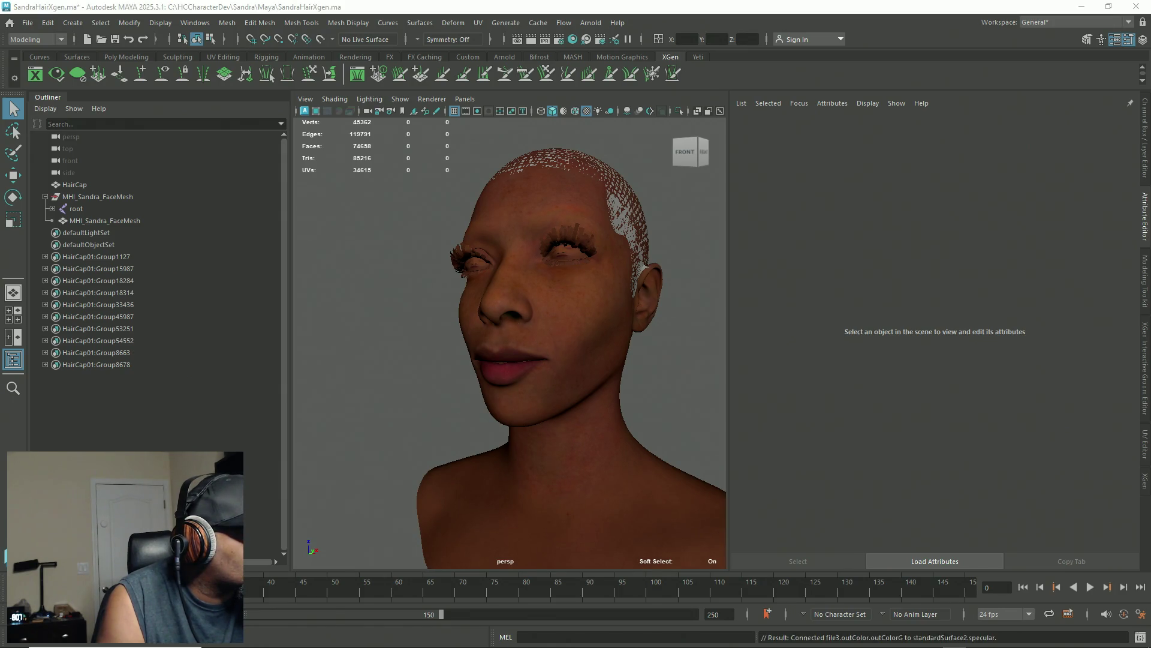
mouse_move(519, 358)
left_mouse_down("alt")
mouse_move(437, 370)
mouse_move(578, 352)
mouse_move(606, 277)
mouse_move(703, 386)
mouse_move(588, 318)
mouse_move(624, 380)
mouse_move(570, 388)
mouse_move(570, 367)
mouse_move(588, 367)
left_mouse_up("alt")
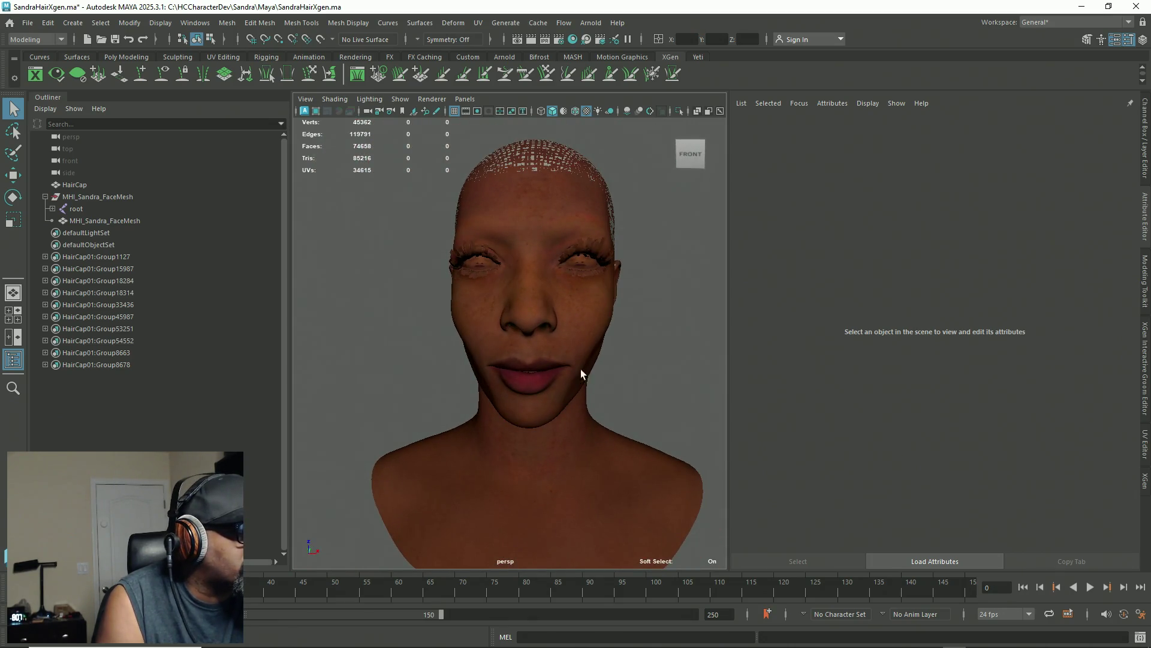
right_click_drag(588, 375, 588, 432)
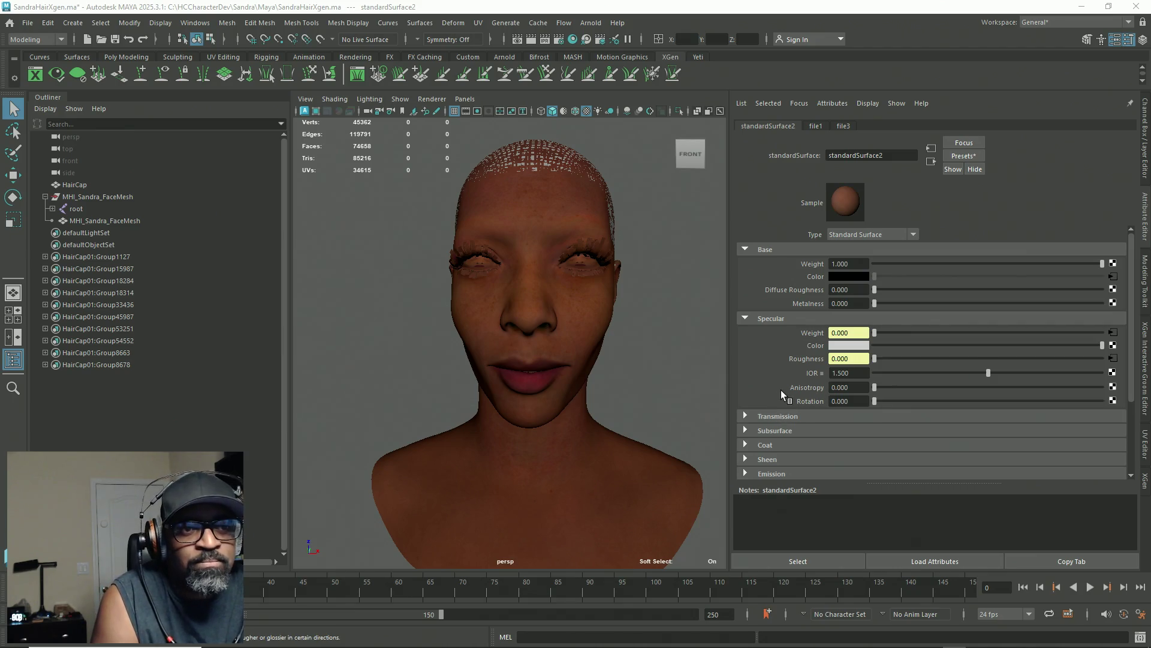
Step: Change the head material's Type from Standard Surface to Phong E
left_click(913, 234)
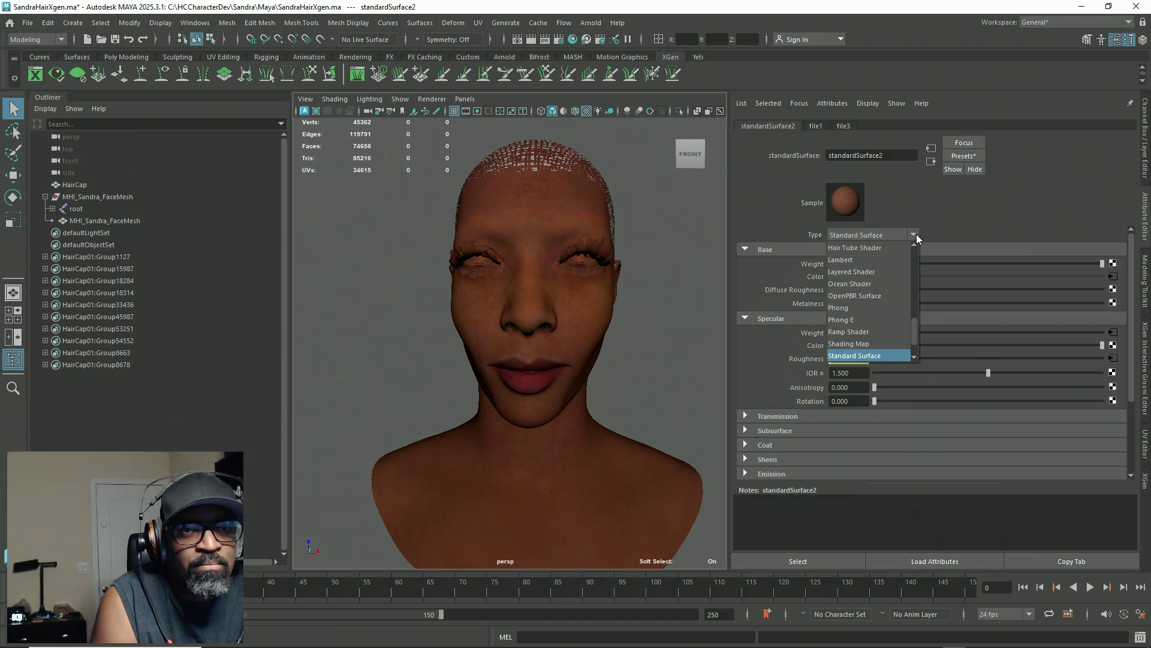
scroll(893, 339, "down", 3)
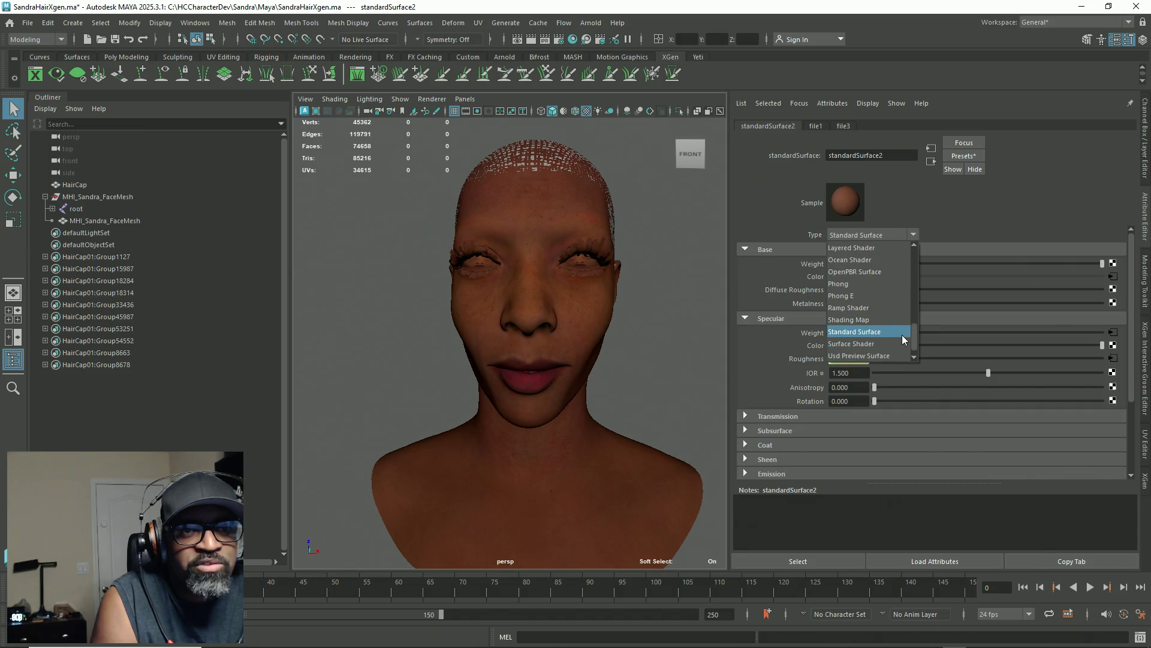
scroll(895, 333, "up", 1)
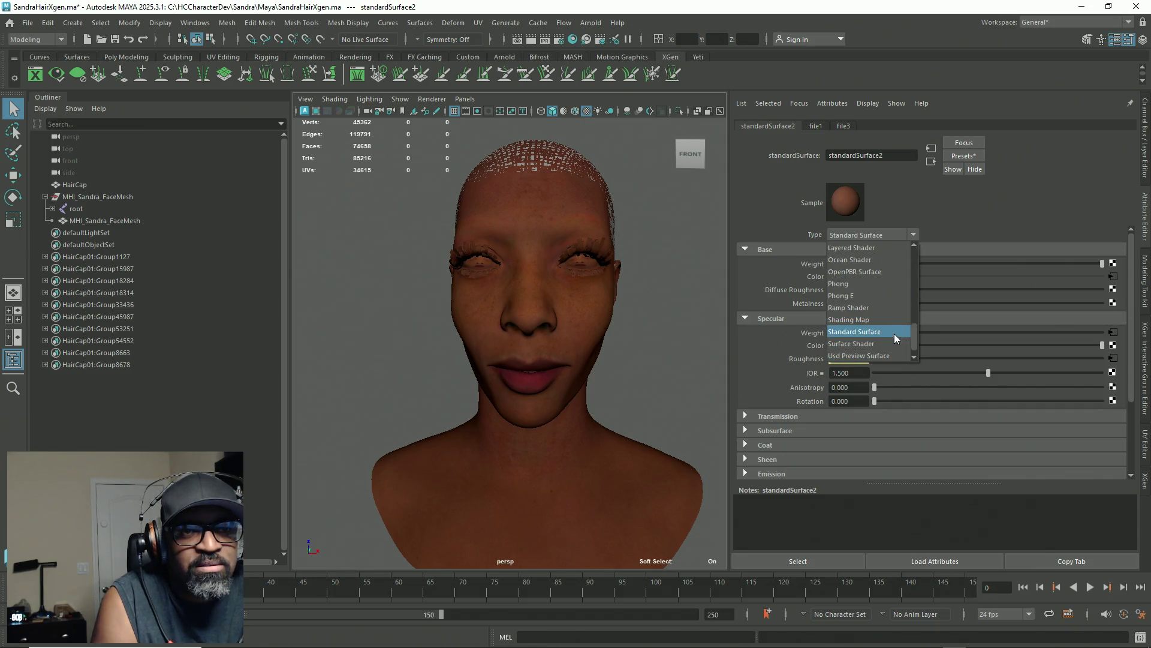
left_click(880, 295)
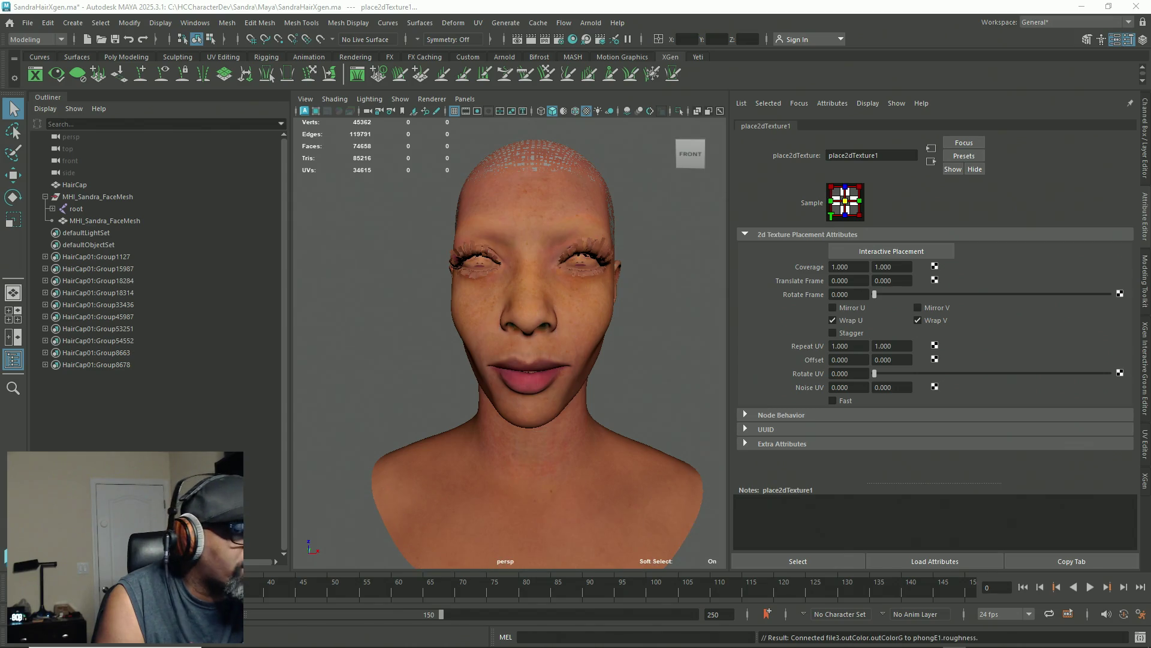
Step: Orbit to check both profiles of the textured head, then collapse the Attribute Editor to widen the view
mouse_move(463, 407)
left_mouse_down("alt")
mouse_move(576, 400)
mouse_move(462, 406)
left_mouse_up("alt")
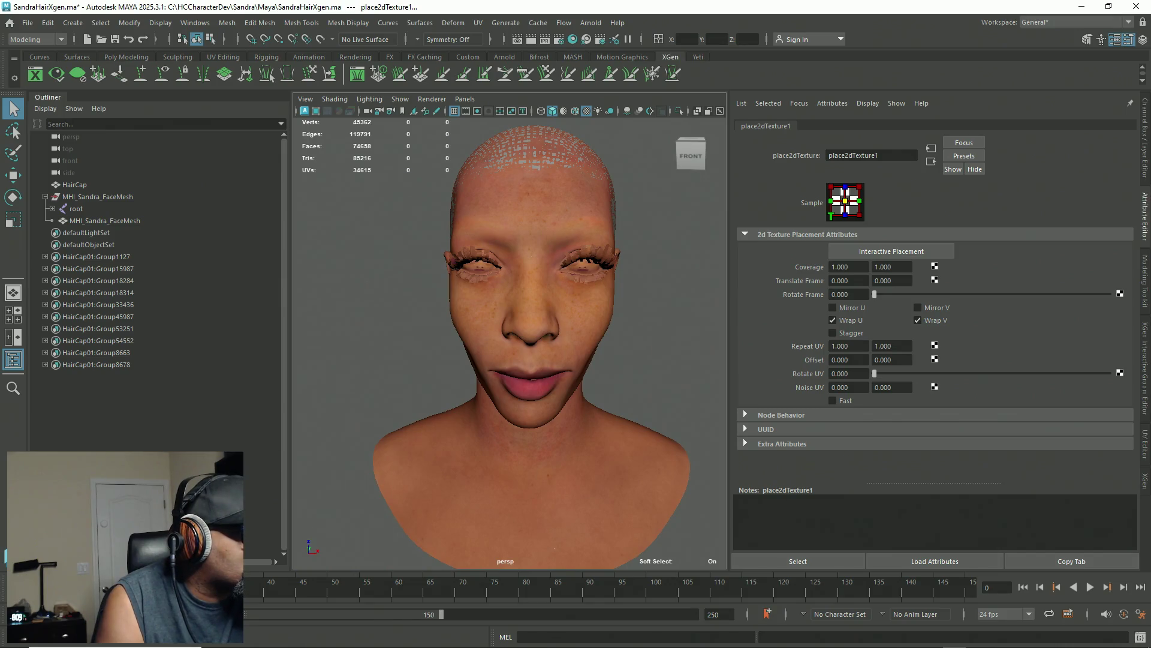
mouse_move(462, 406)
left_mouse_down("alt")
mouse_move(575, 395)
mouse_move(465, 404)
mouse_move(474, 396)
left_mouse_up("alt")
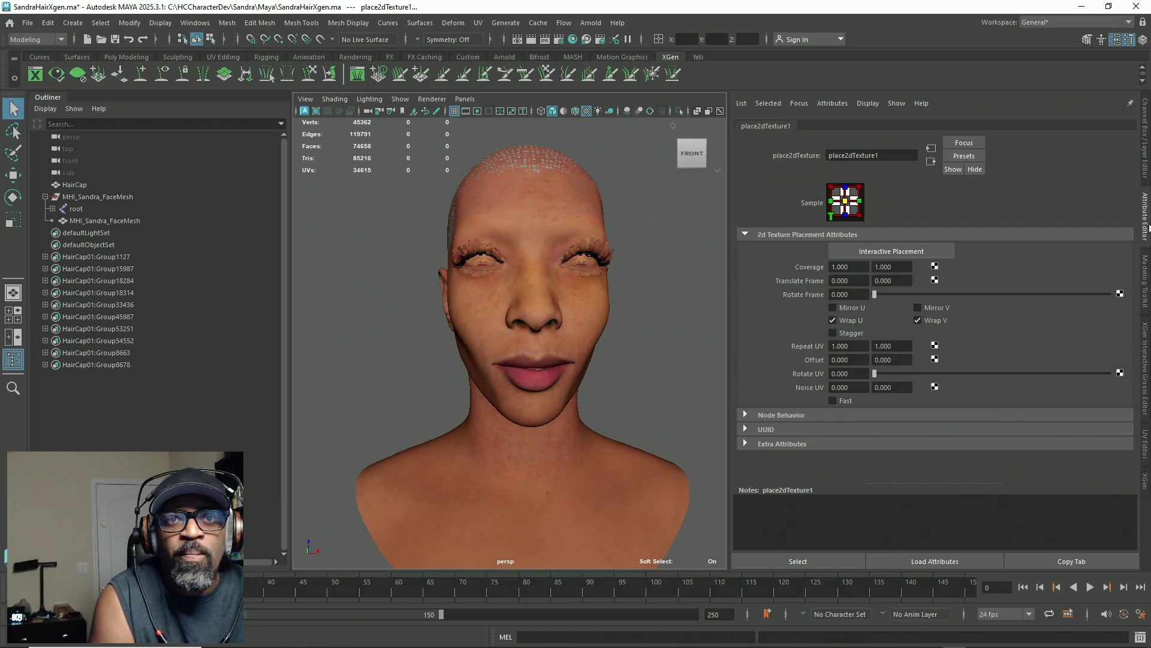
left_click(1146, 228)
Step: Compare the head under Un-tone-mapped, Unity neutral and Raw view transforms, inspecting the face up close
left_click(896, 108)
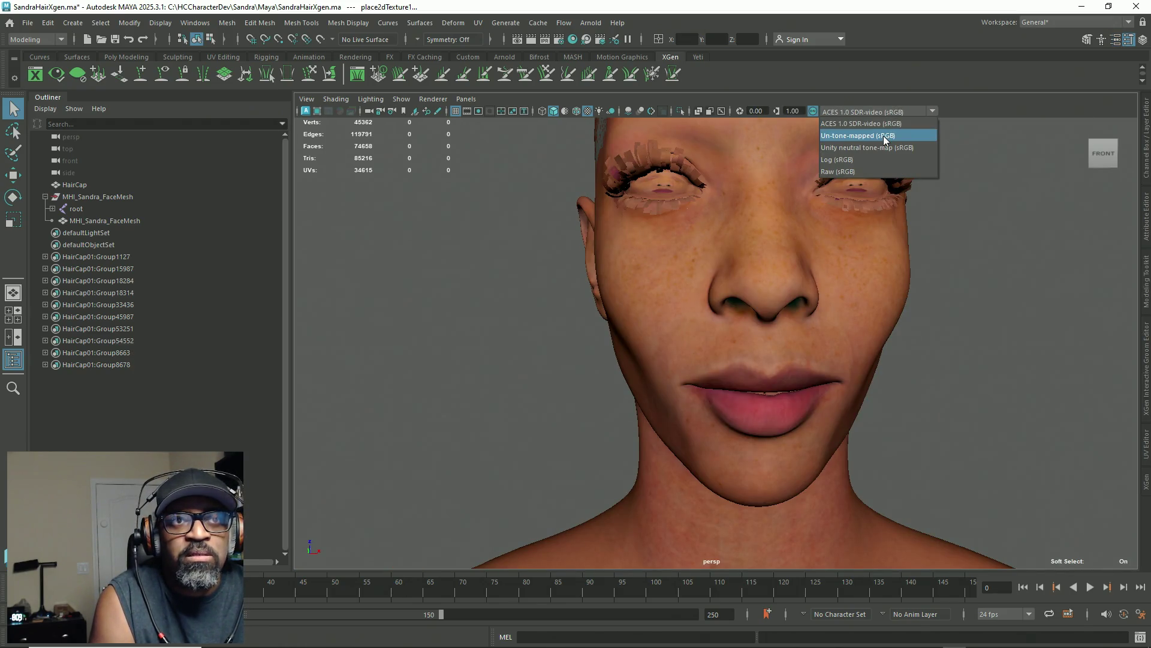
left_click(887, 135)
left_click(894, 111)
left_click(899, 148)
left_click(904, 112)
left_click(905, 171)
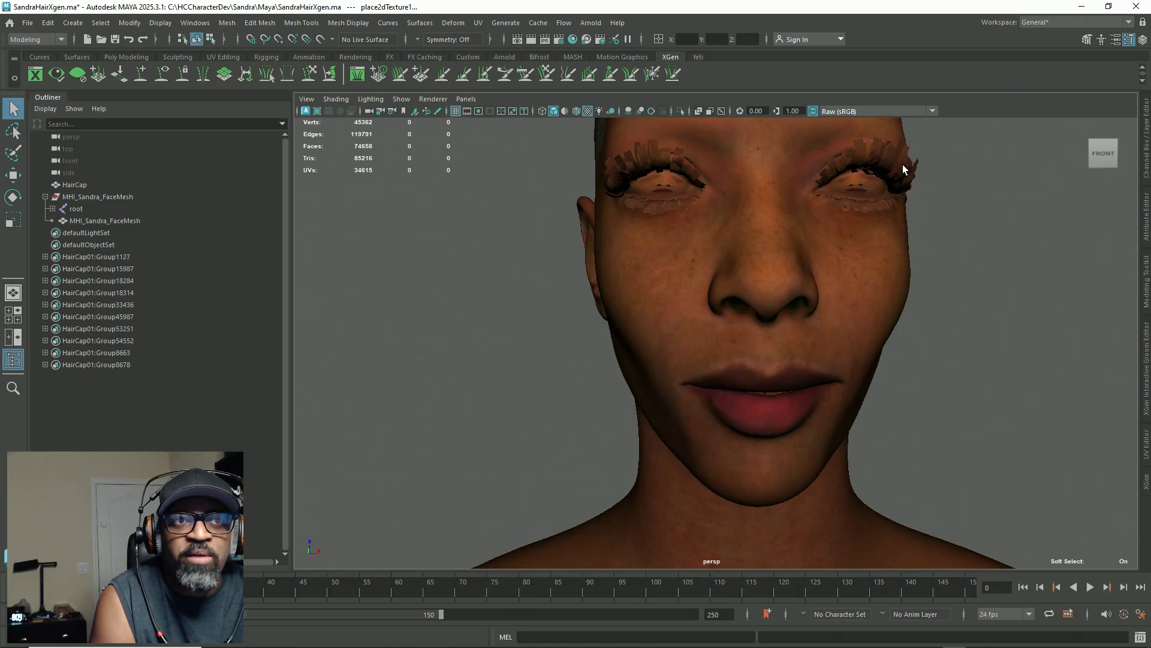
scroll(711, 175, "down", 5)
mouse_move(712, 174)
left_mouse_down("alt")
mouse_move(619, 291)
mouse_move(678, 262)
left_mouse_up("alt")
right_click_drag(679, 262, 941, 321, "alt")
mouse_move(940, 321)
left_mouse_down("alt")
mouse_move(827, 358)
mouse_move(782, 322)
mouse_move(870, 337)
mouse_move(850, 415)
left_mouse_up("alt")
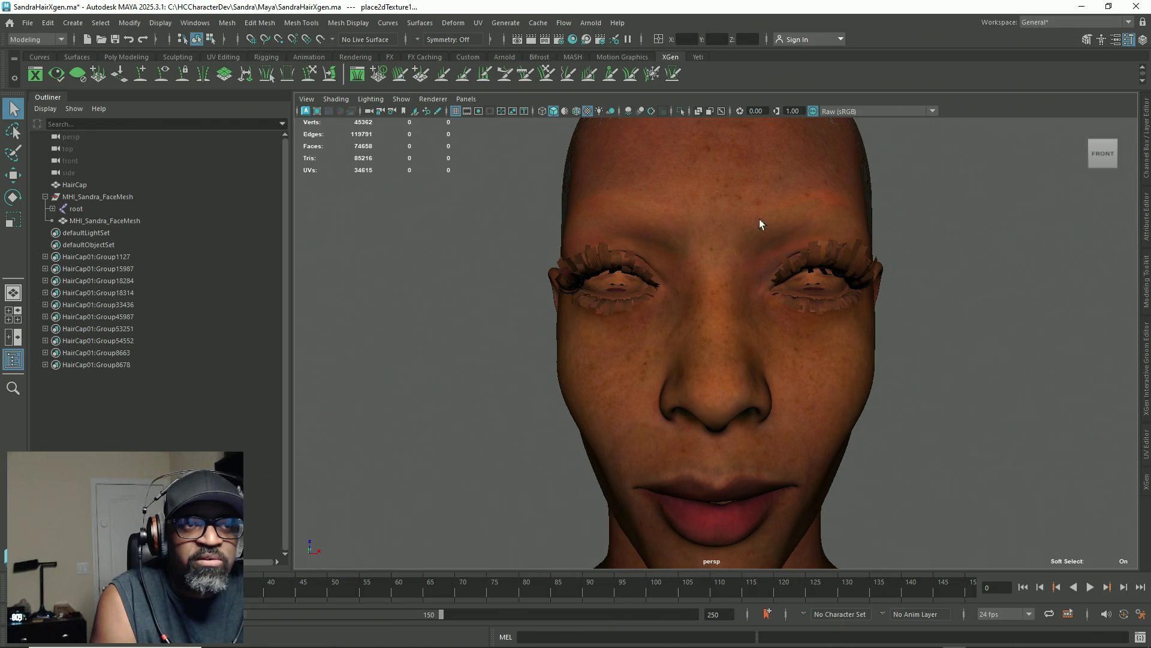
Step: Compare Unity neutral tone-map with ACES 1.0 SDR-video on the whole bust, leaving ACES active
left_click(865, 113)
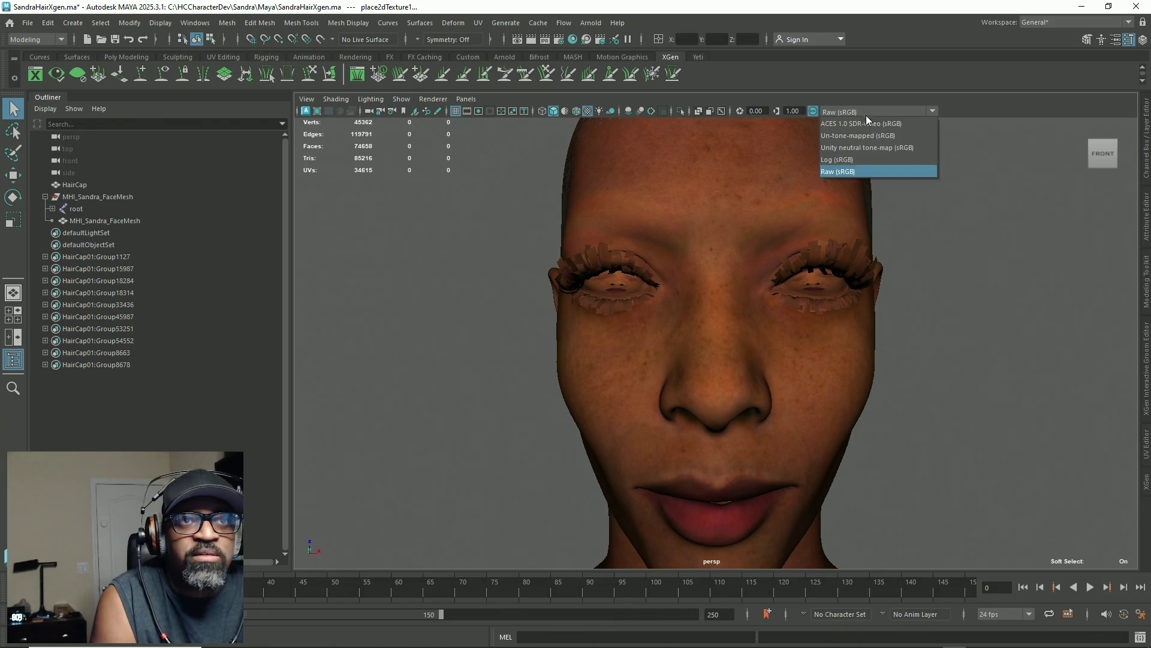
left_click(873, 149)
left_click(901, 111)
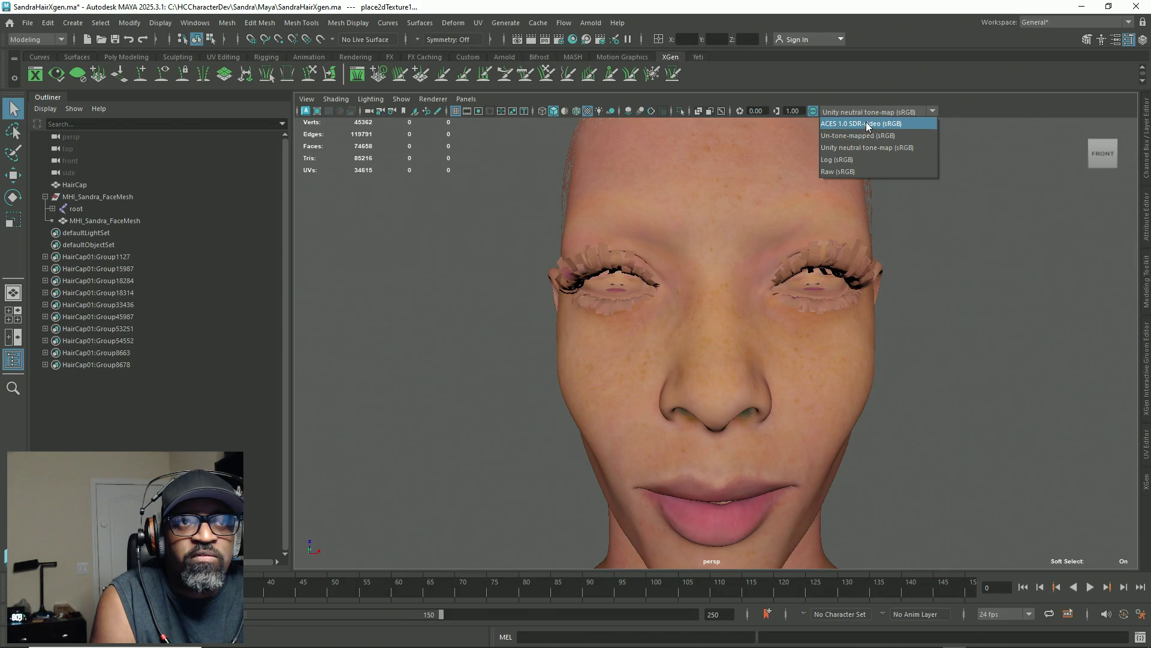
left_click(866, 123)
right_click_drag(956, 283, 707, 218, "alt")
mouse_move(706, 218)
left_mouse_down("alt")
mouse_move(799, 254)
mouse_move(873, 112)
left_mouse_up("alt")
Step: Keep ACES 1.0 SDR-video as the view transform and reopen the Attribute Editor
left_click(873, 110)
left_click(873, 109)
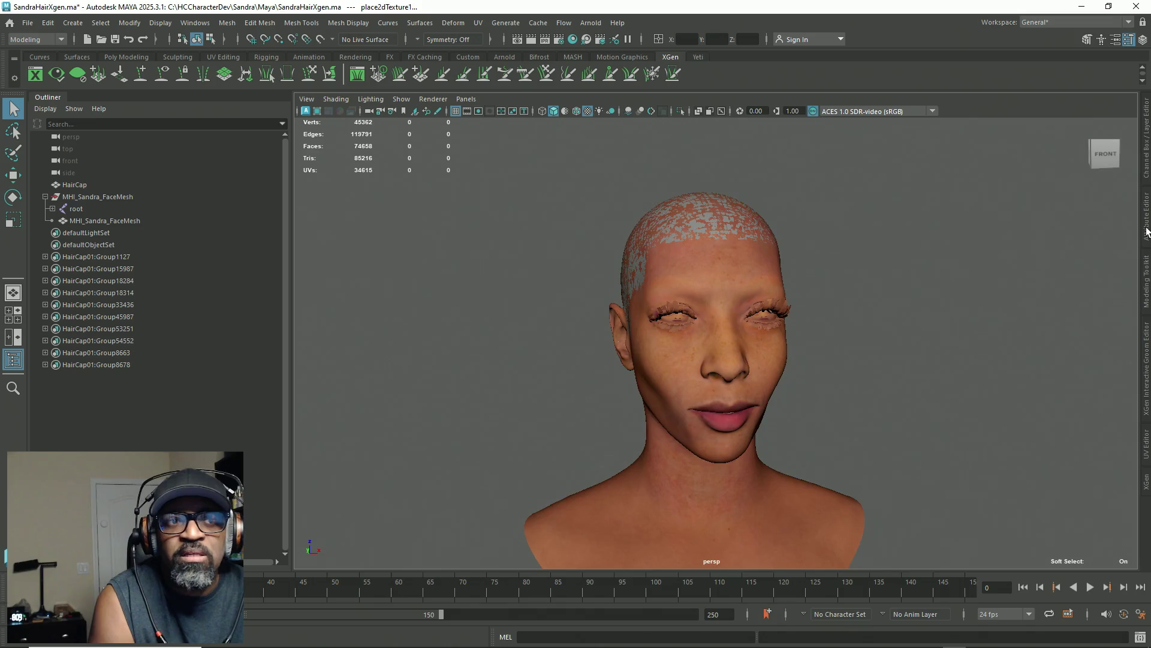
left_click(1145, 230)
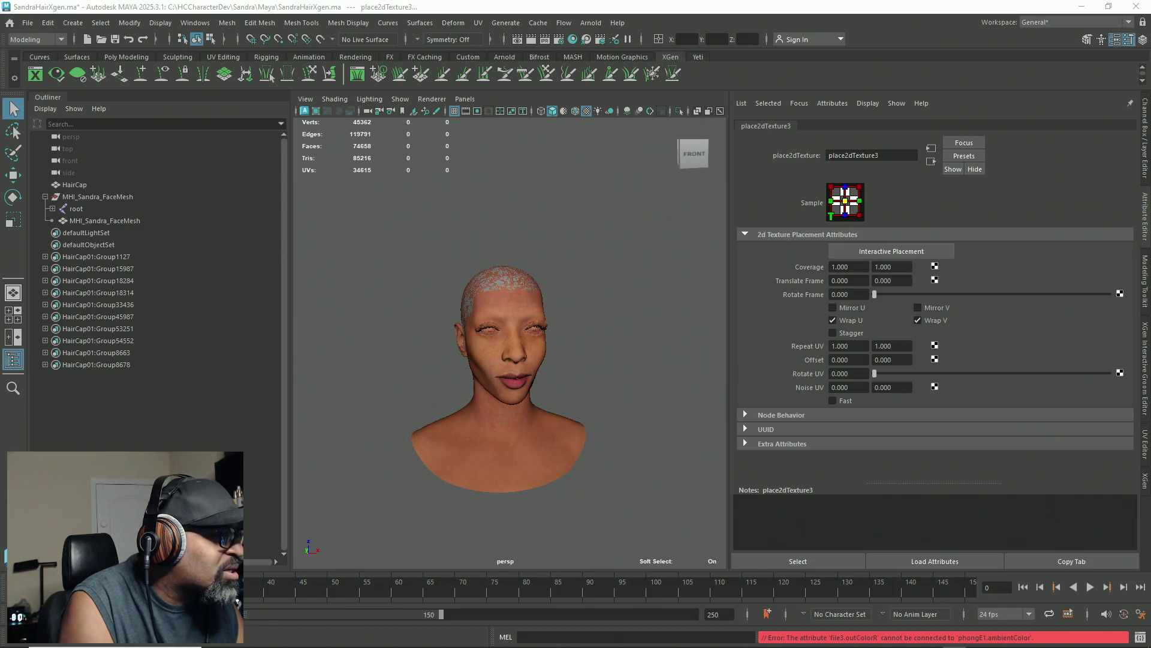
Step: Connect file3.outColorR to phongE1's ambientColorR, ambientColorG and ambientColorB
key("Return")
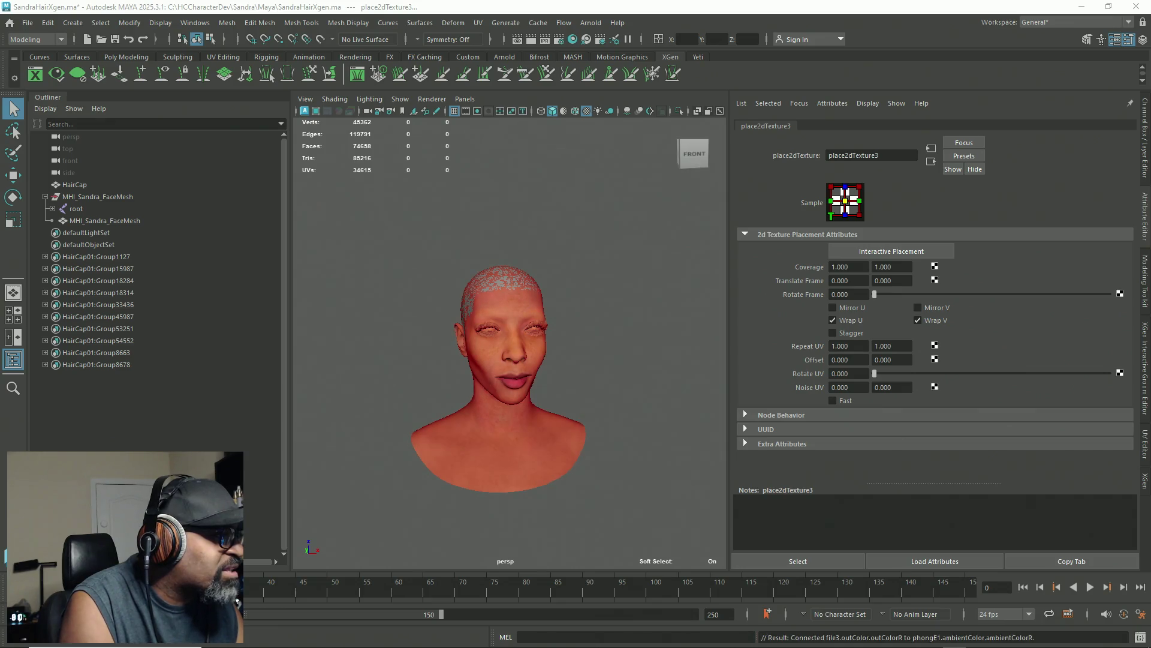
key("Return")
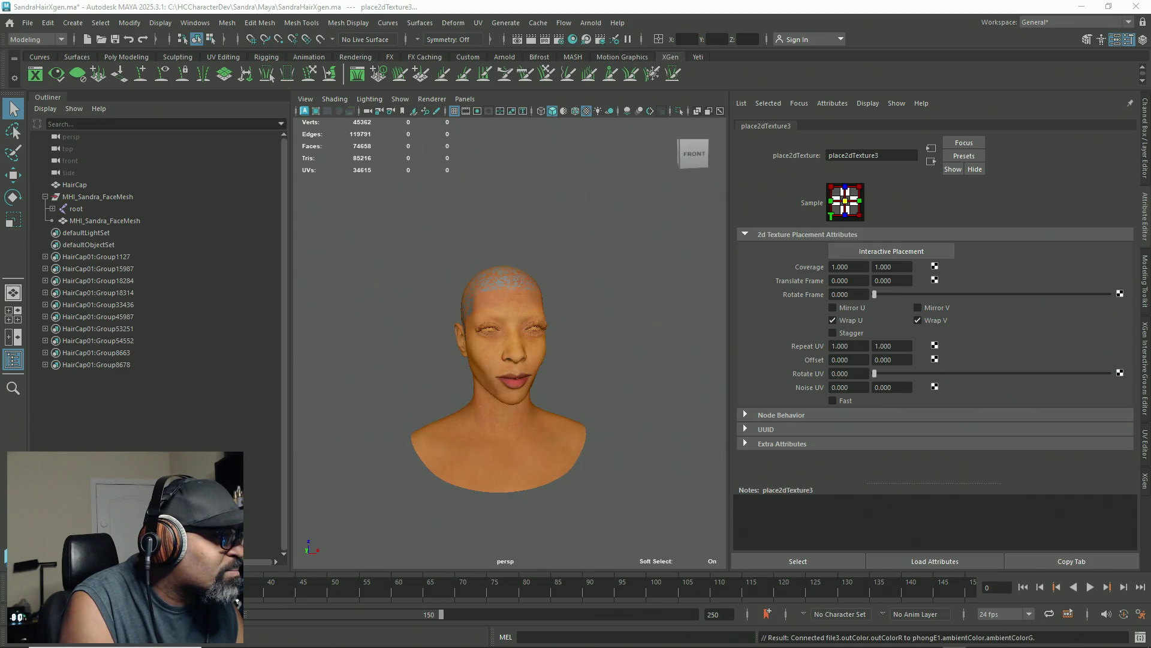
key("Return")
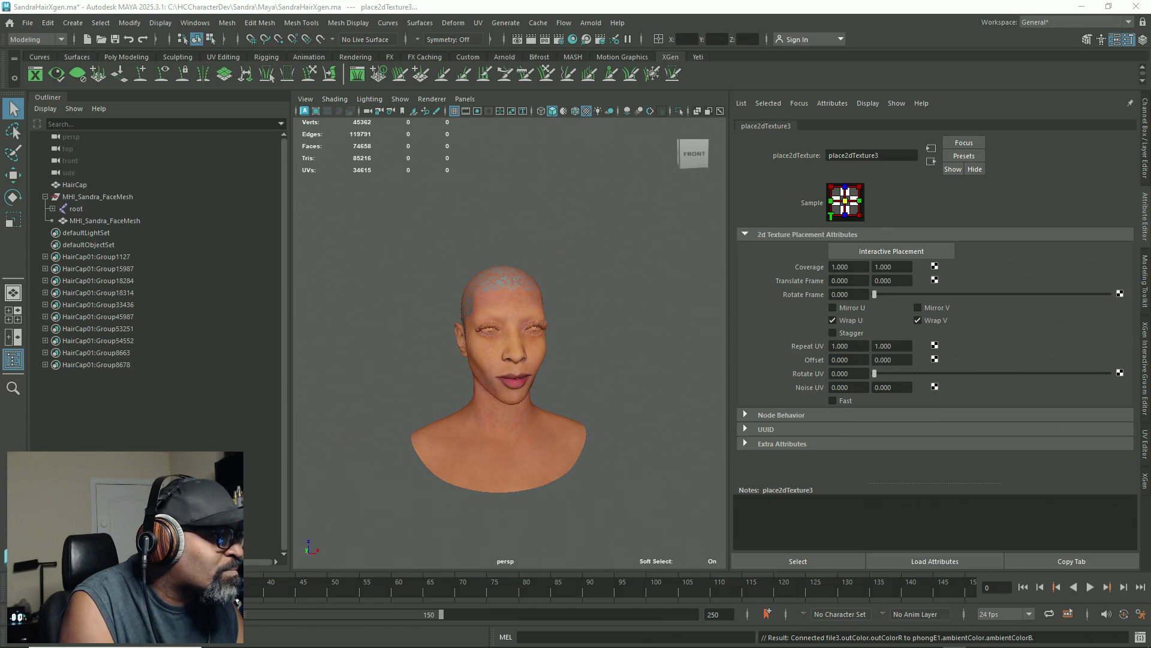
Step: Rewire the ambient colour channels to file3.outColorG, undoing and redoing the ambient-blue link to compare
key("Return")
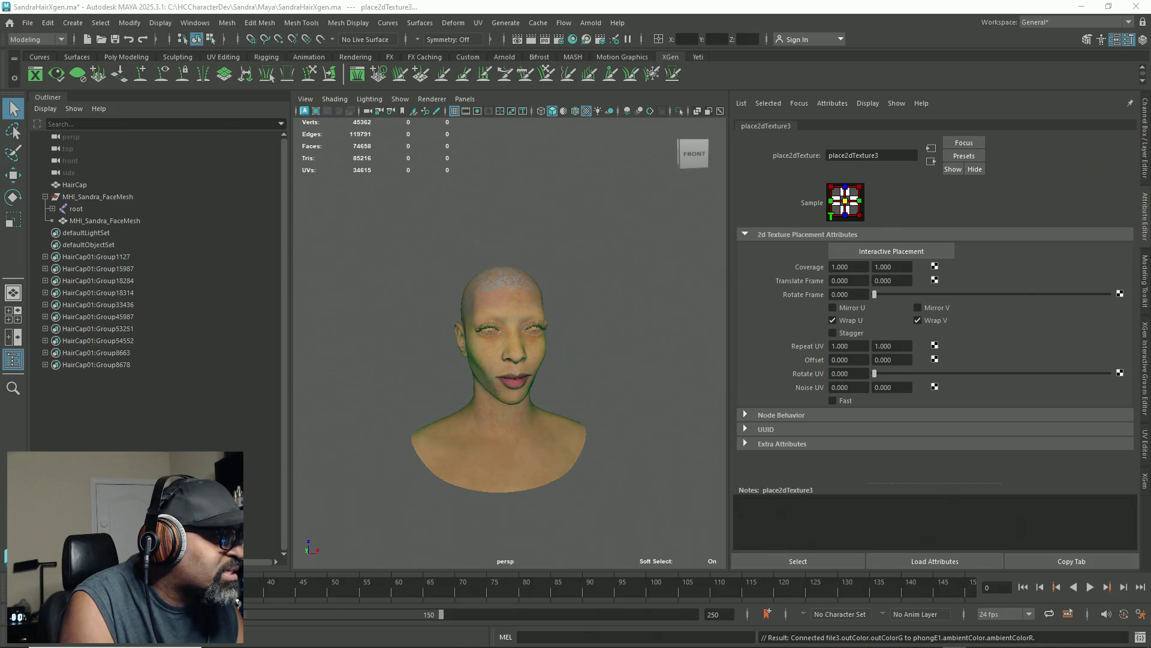
key("Return")
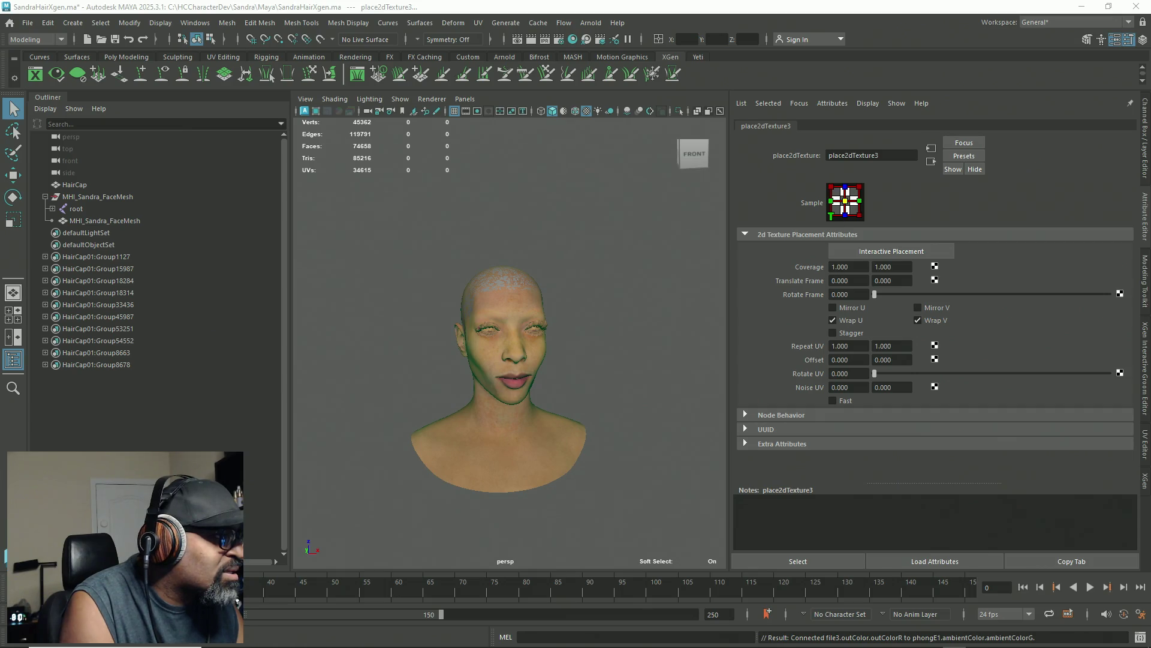
key("Return")
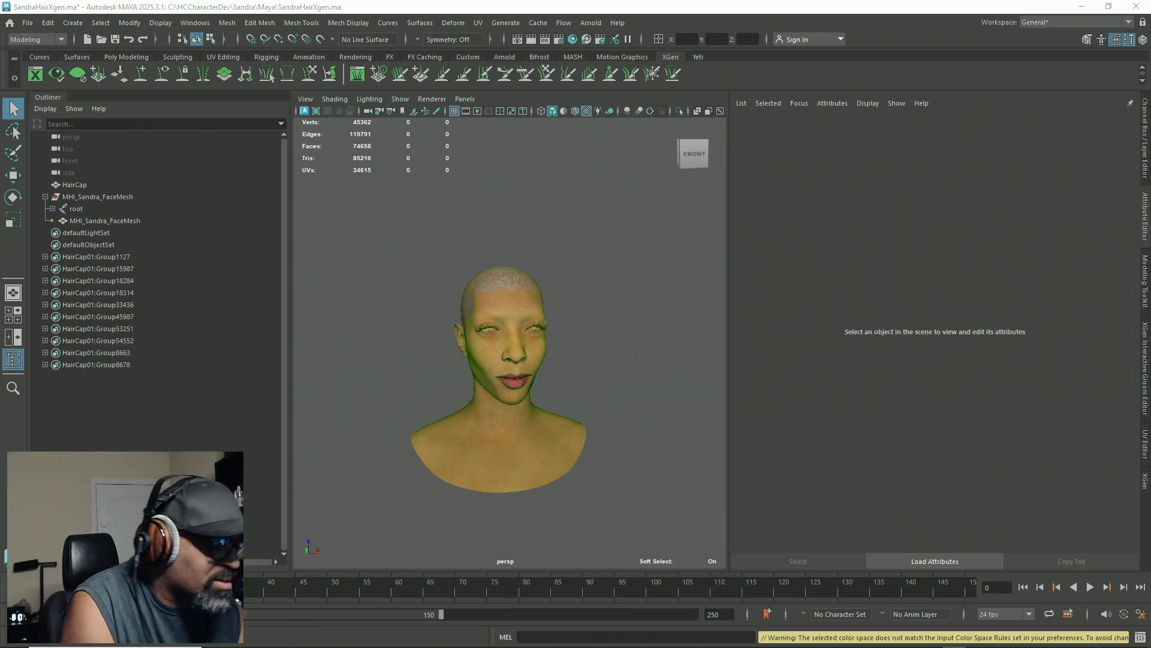
key("Return")
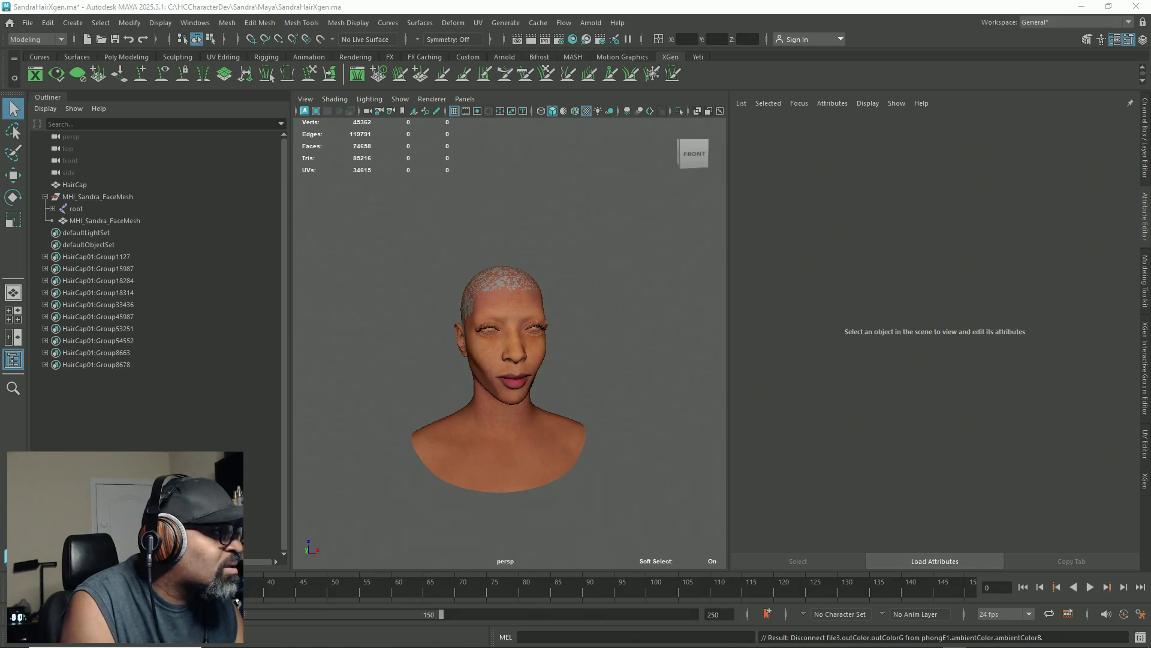
key("Return")
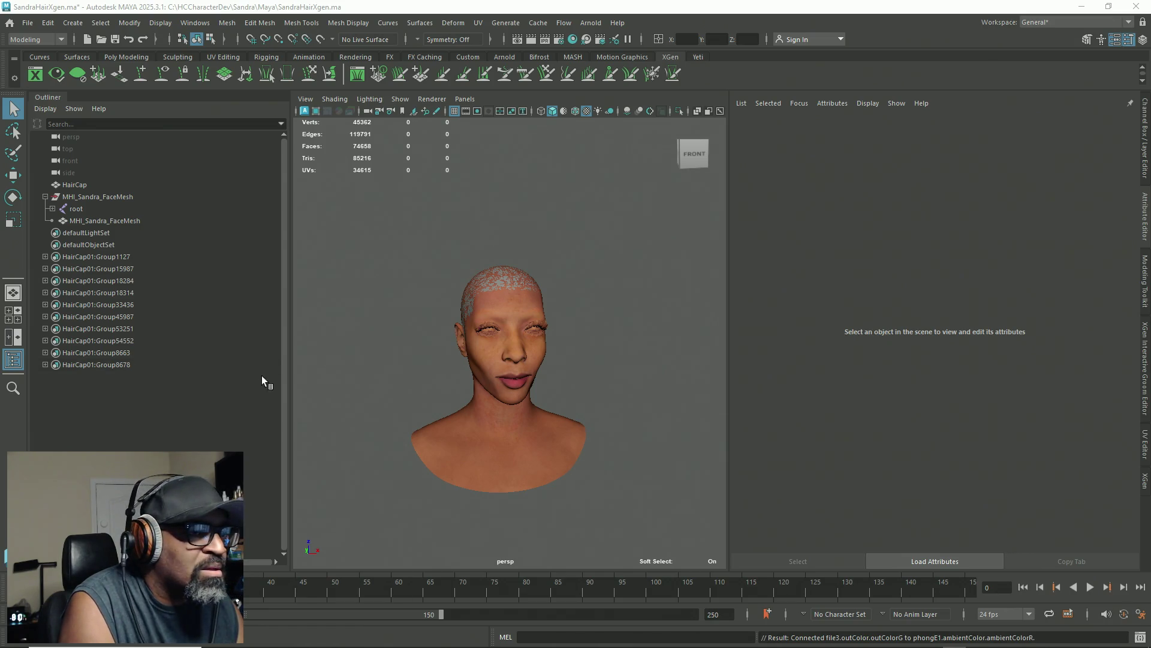
scroll(514, 354, "up", 2)
scroll(513, 354, "up", 3)
scroll(513, 354, "down", 3)
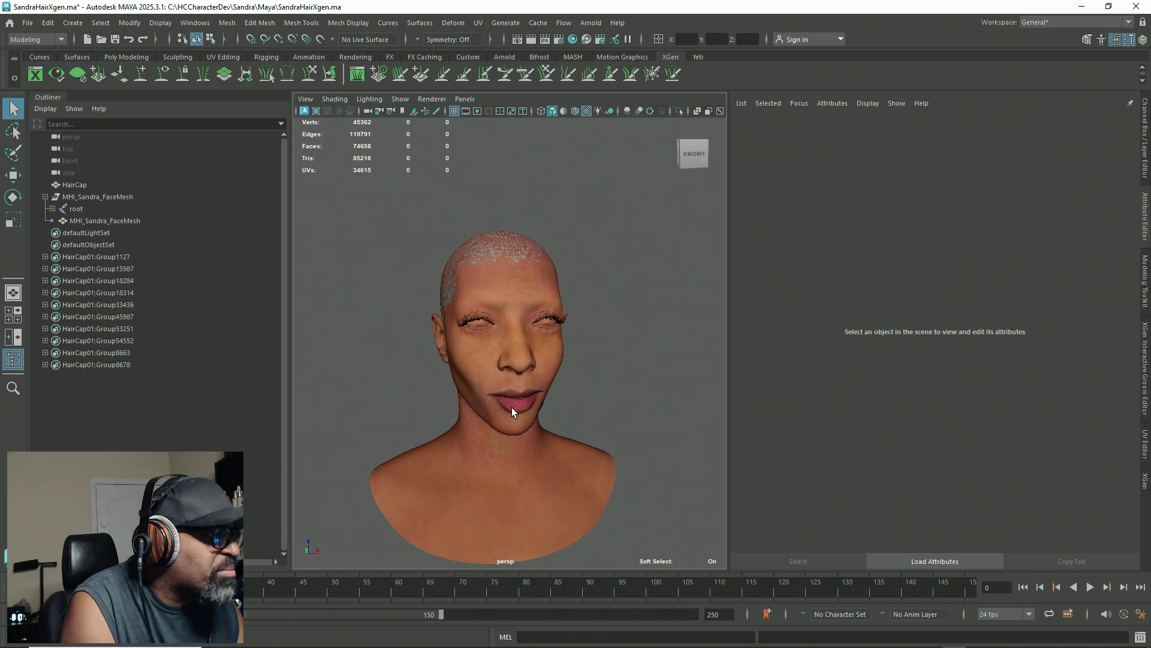